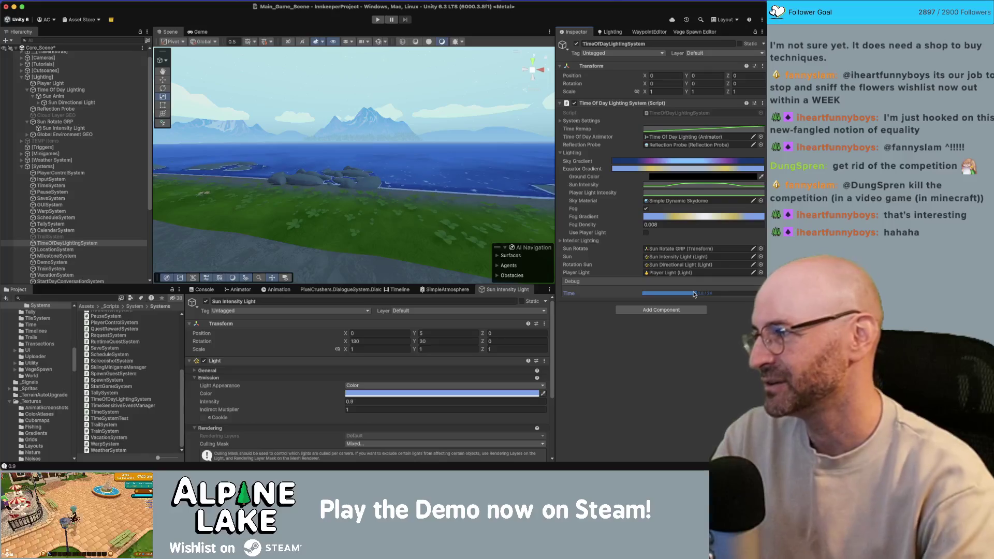
- Set a new preview hour on the Time Of Day Lighting System's Debug Time slider
{"action": "left_click", "coordinate": [694, 294]}
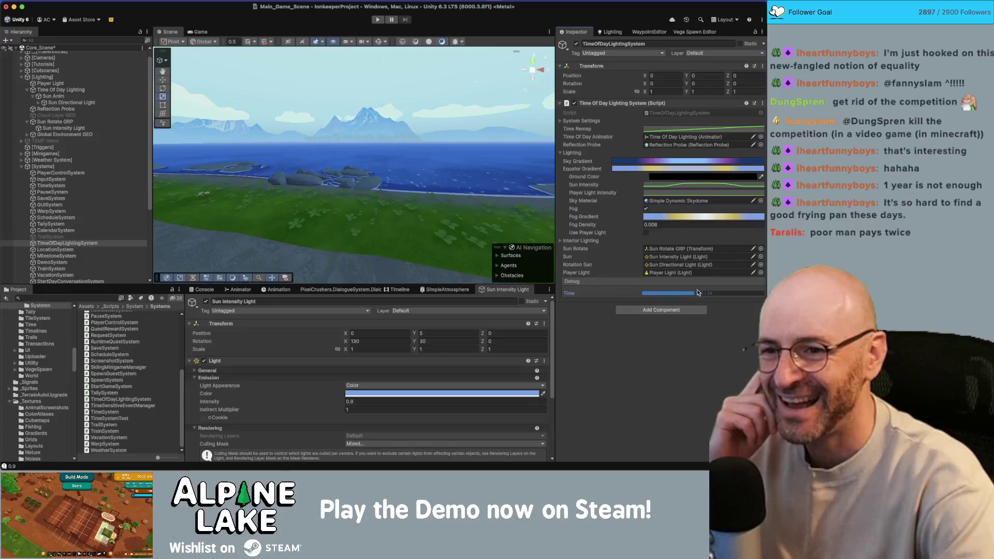
- Scrub the Debug Time back to dawn and raise the sun light's Intensity
{"action": "left_click_drag", "start_coordinate": [697, 293], "coordinate": [680, 291]}
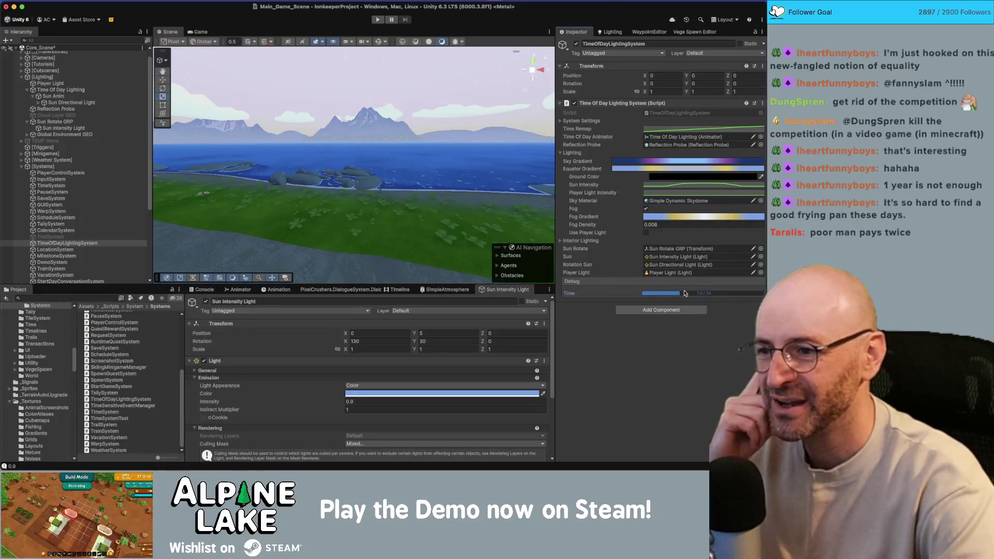
{"action": "left_click", "coordinate": [342, 404]}
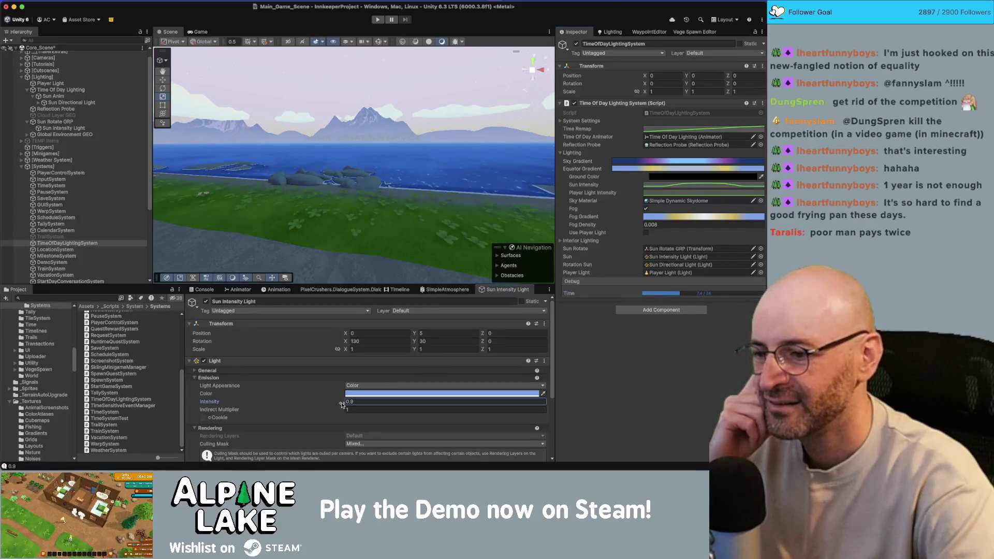
{"action": "left_click_drag", "start_coordinate": [343, 404], "coordinate": [350, 400]}
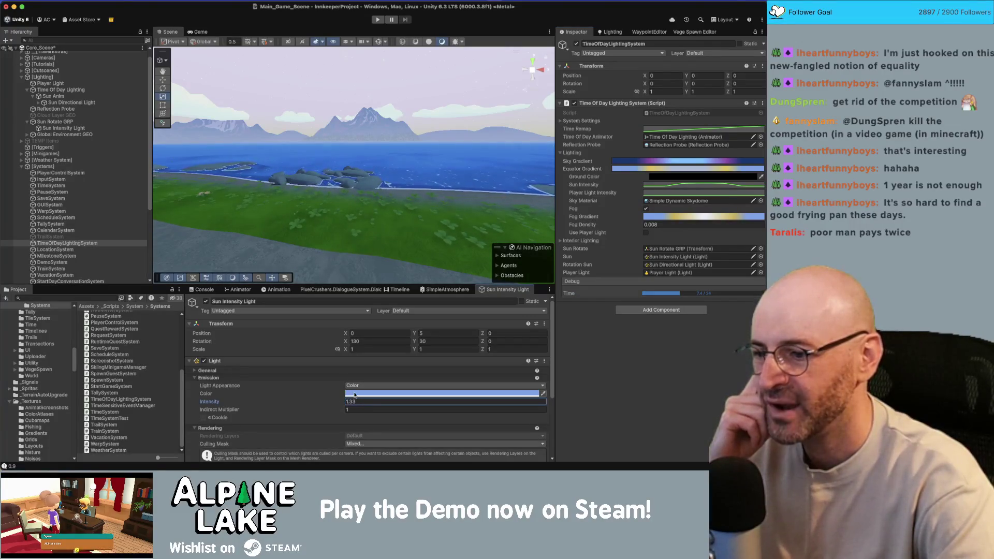
- Show the Console logs and move the debug time forward to daylight
{"action": "left_click", "coordinate": [209, 290]}
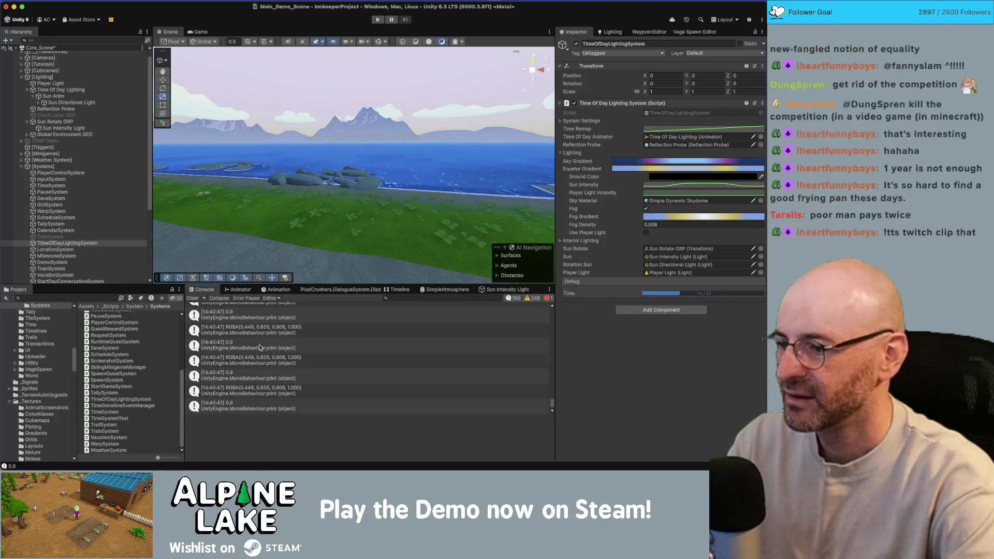
{"action": "left_click", "coordinate": [694, 294]}
{"action": "mouse_move", "coordinate": [694, 293]}
{"action": "left_mouse_down"}
{"action": "mouse_move", "coordinate": [710, 295]}
{"action": "mouse_move", "coordinate": [695, 295]}
{"action": "left_mouse_up"}
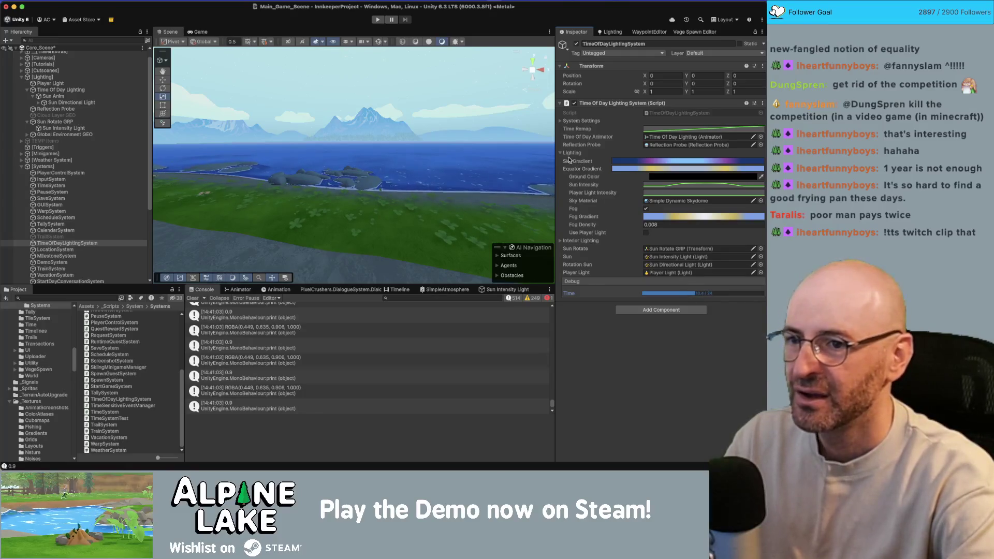
- Expand and collapse Interior Lighting, then bring up the TimeOfDayLightingSystem script in Rider
{"action": "left_click", "coordinate": [561, 241]}
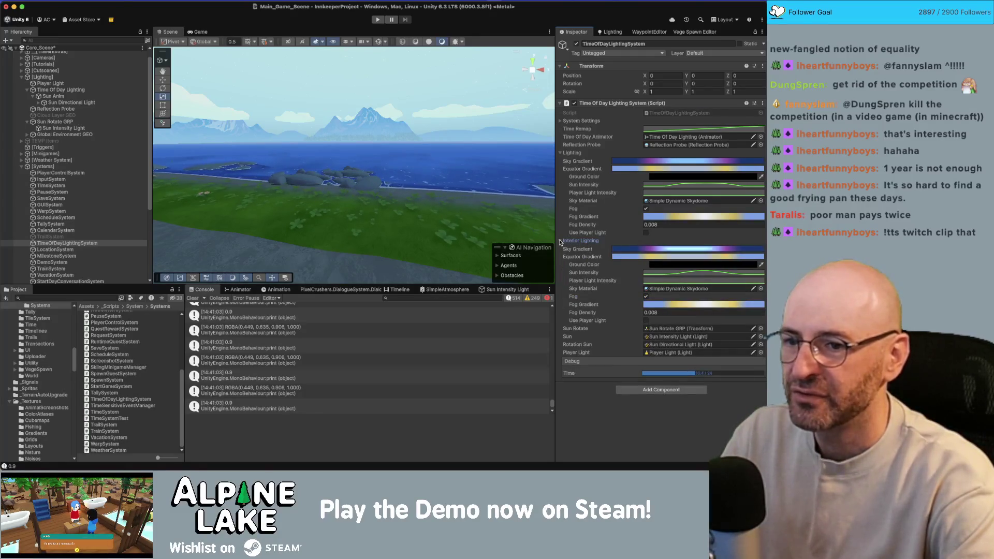
{"action": "left_click", "coordinate": [560, 241]}
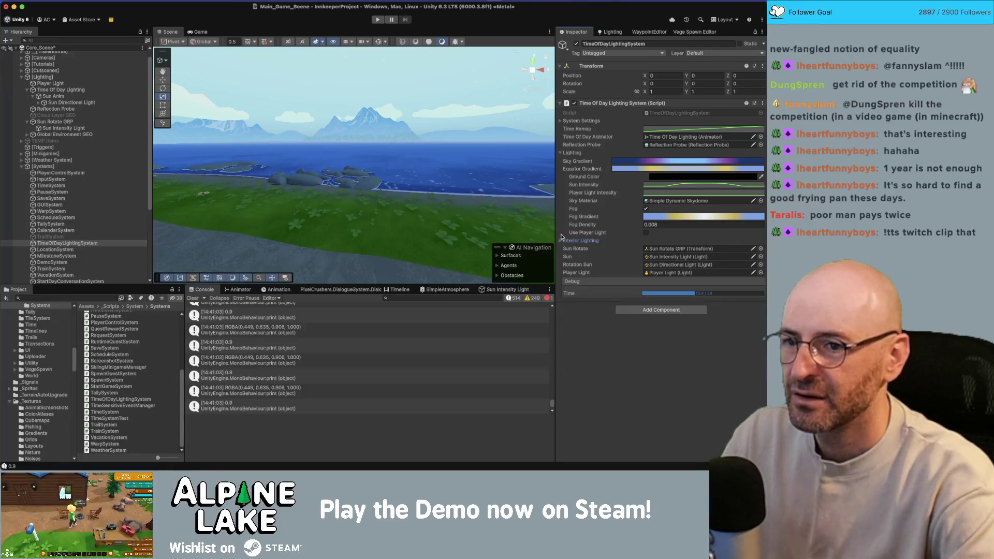
{"action": "key", "text": "super+Tab"}
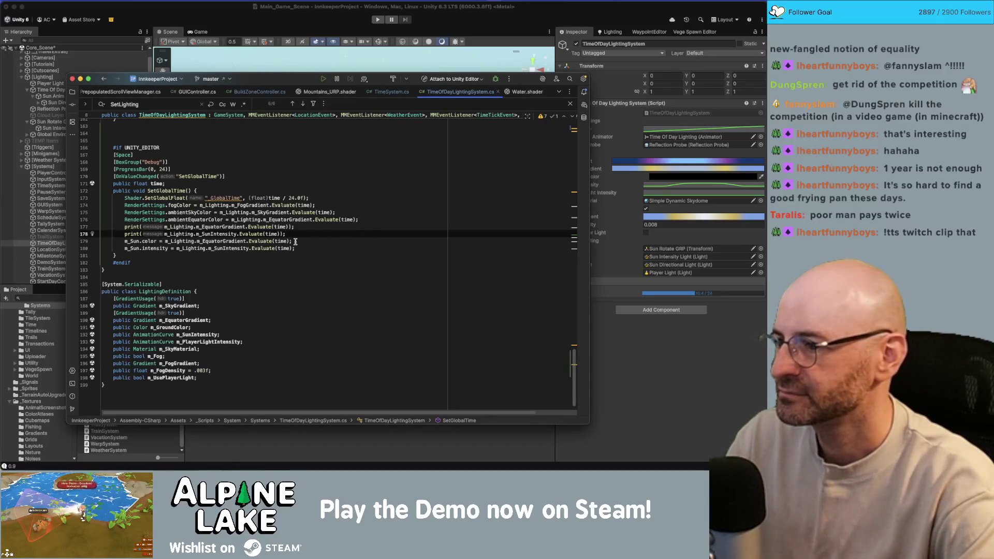
- Locate the m_EquatorGradient evaluations on the sun colour and ambient equator lines
{"action": "left_click", "coordinate": [244, 242]}
{"action": "left_click", "coordinate": [233, 249]}
{"action": "left_click", "coordinate": [222, 242]}
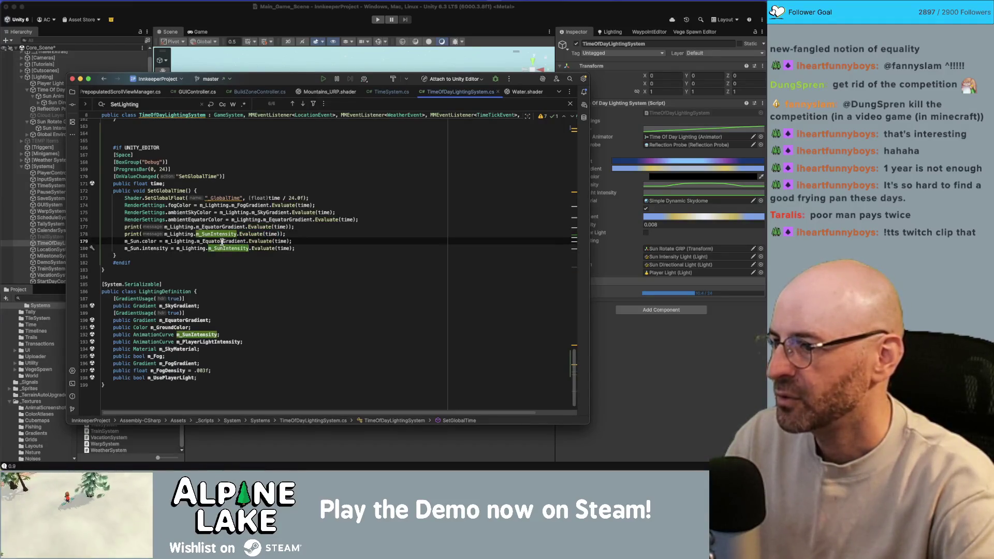
{"action": "double_click", "coordinate": [222, 241]}
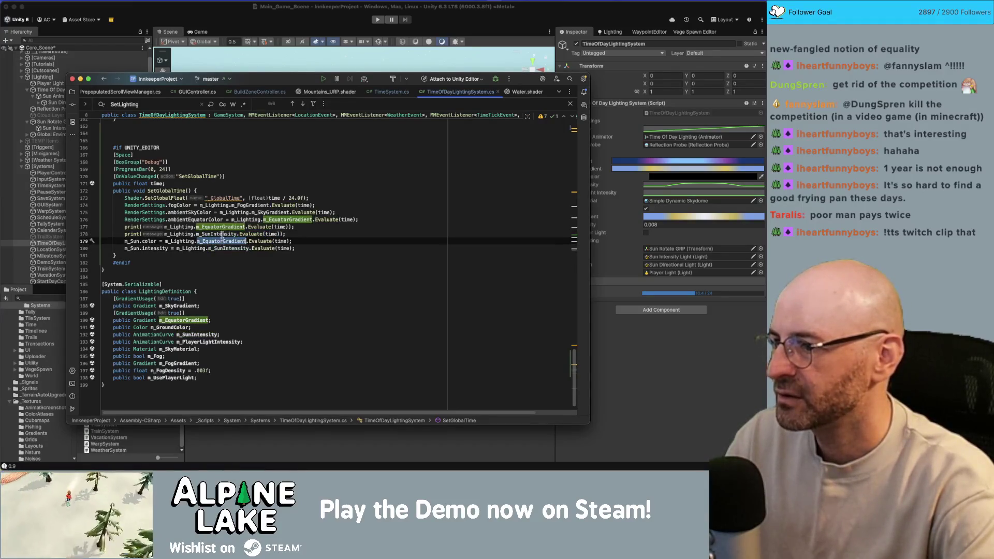
{"action": "double_click", "coordinate": [295, 220]}
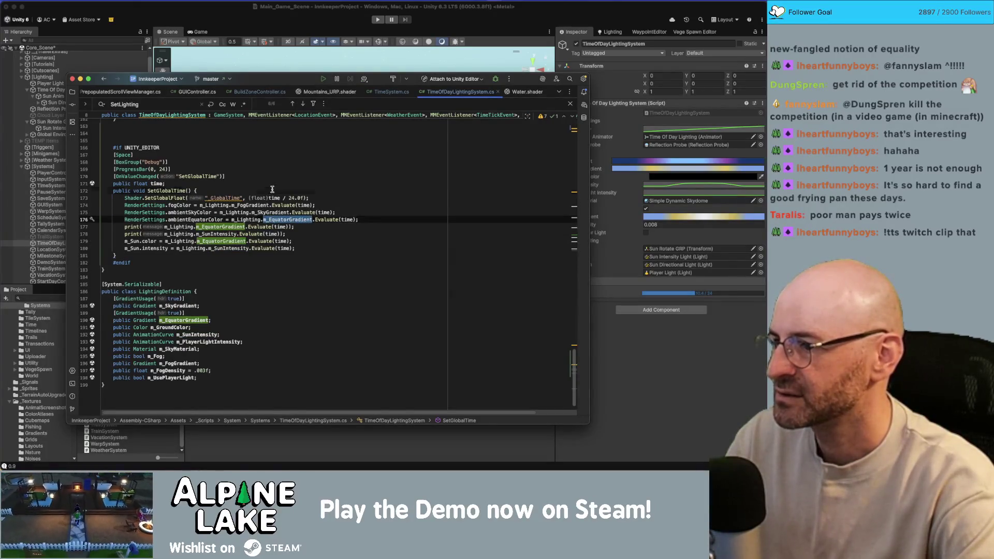
- Add 'Color equatorColor = m_Lighting.m_EquatorGradient.Evaluate(time);' at the top of SetGlobalTime
{"action": "left_click", "coordinate": [341, 189]}
{"action": "key", "text": "Return"}
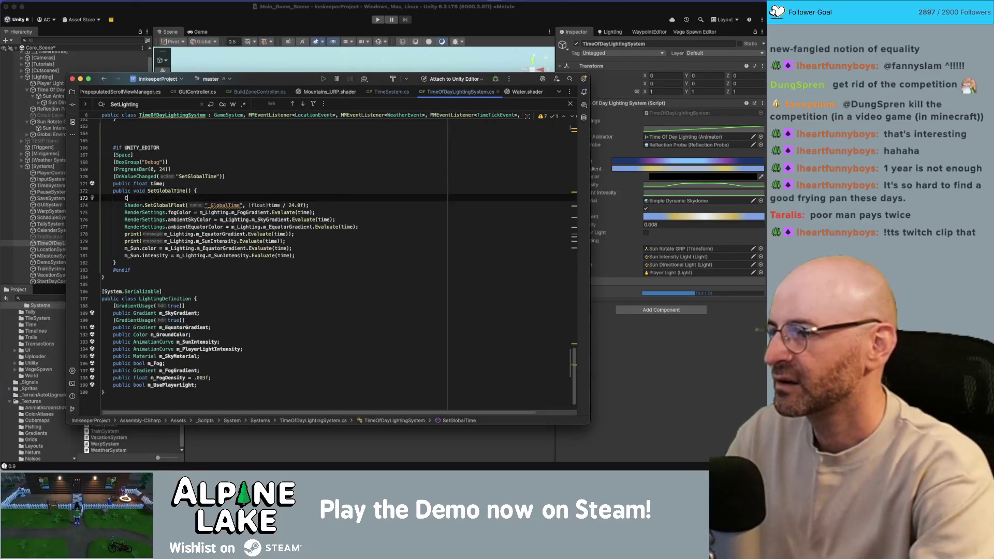
{"action": "type", "text": "Color c"}
{"action": "key", "text": "BackSpace"}
{"action": "type", "text": "equat"}
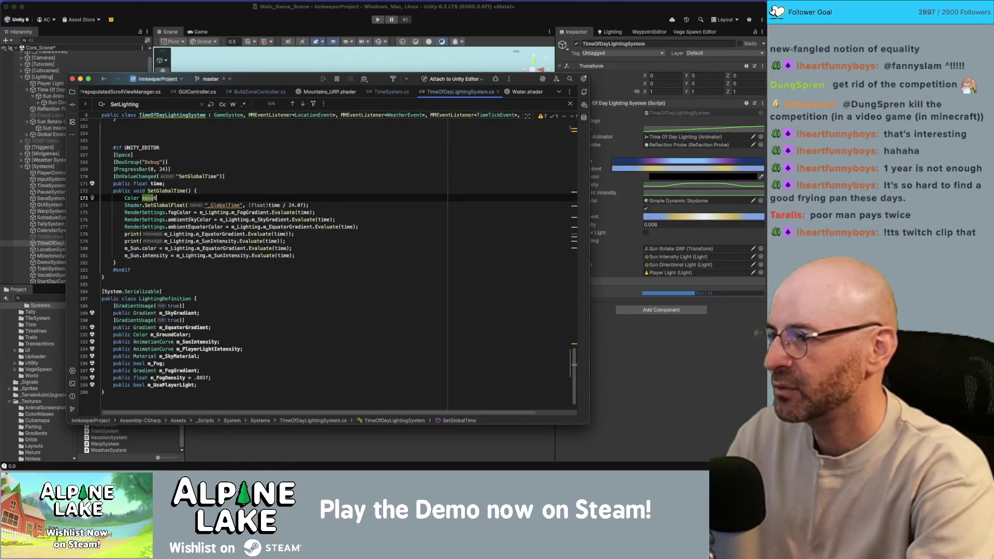
{"action": "type", "text": "orColor = m"}
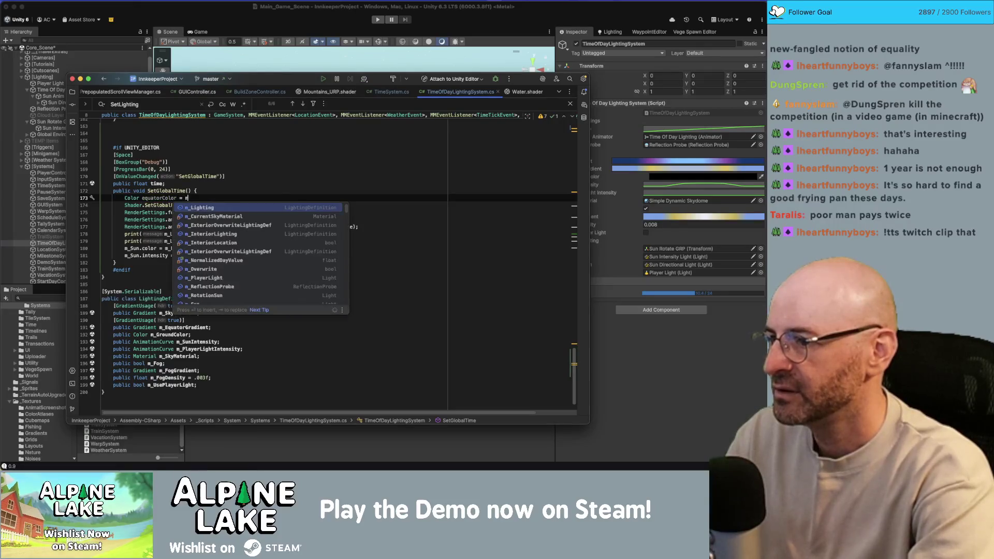
{"action": "type", "text": "_Lighting.Eva"}
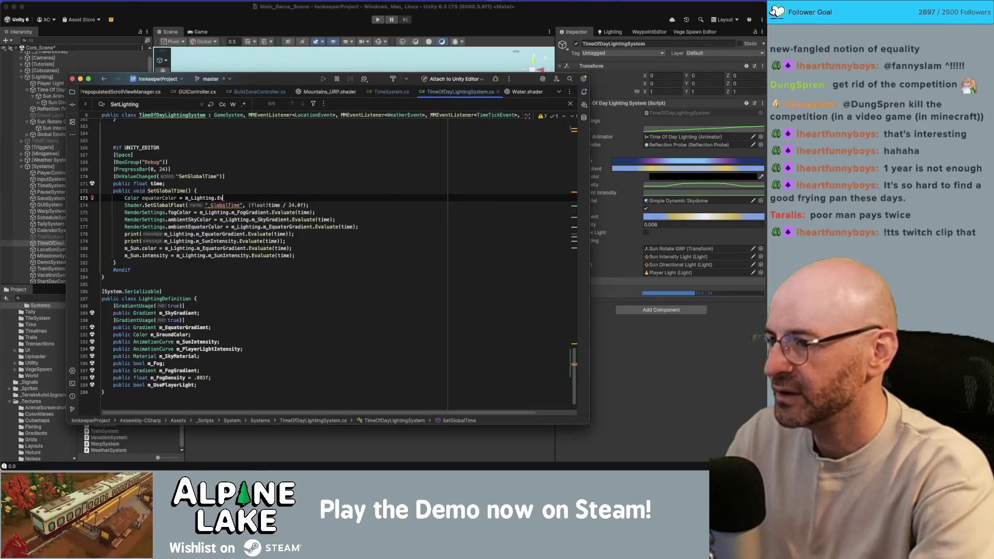
{"action": "key", "text": "BackSpace"}
{"action": "key", "text": "BackSpace"}
{"action": "type", "text": "eq"}
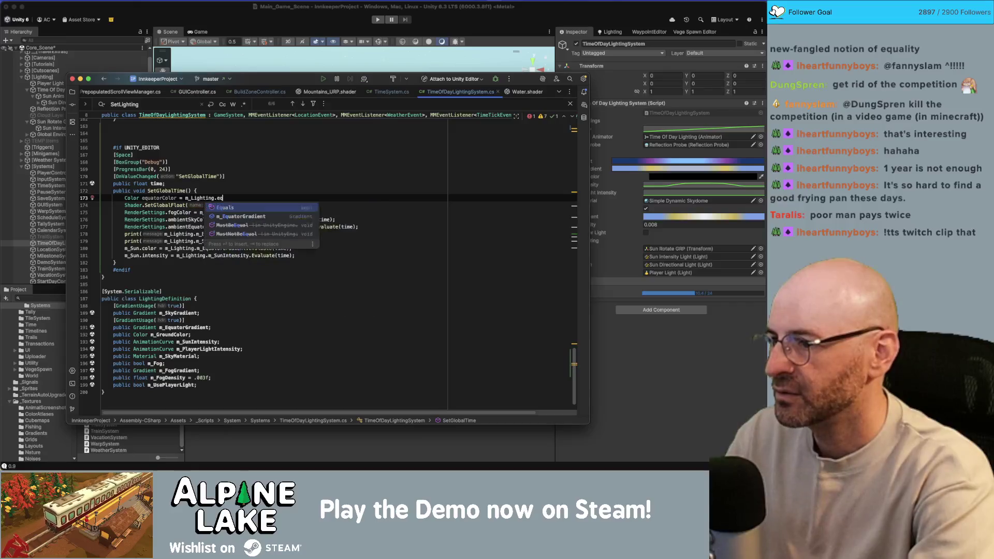
{"action": "key", "text": "Down"}
{"action": "key", "text": "Return"}
{"action": "type", "text": ".Ev"}
{"action": "key", "text": "Return"}
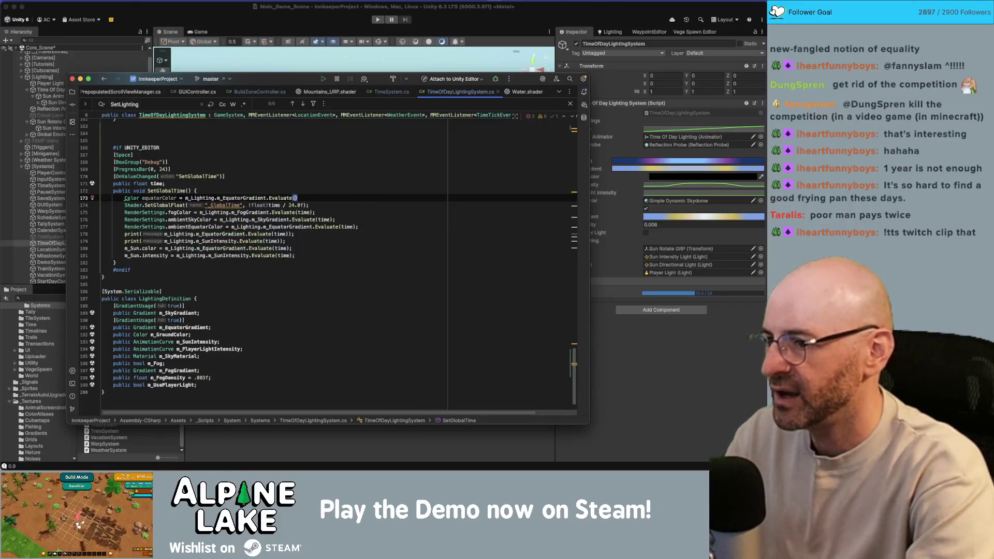
{"action": "type", "text": "time);"}
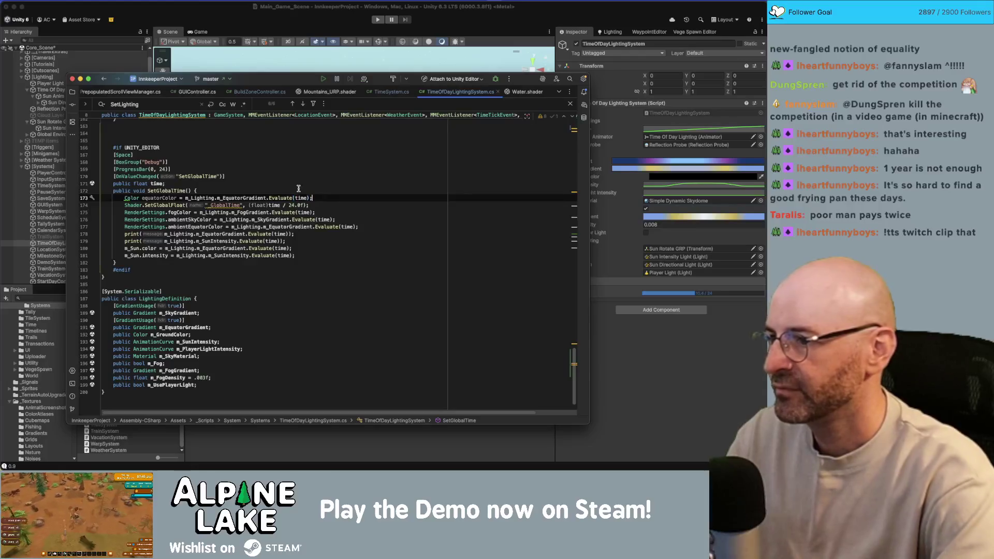
- Replace the gradient evaluations in the ambient, print and sun colour lines with equatorColor
{"action": "double_click", "coordinate": [165, 197]}
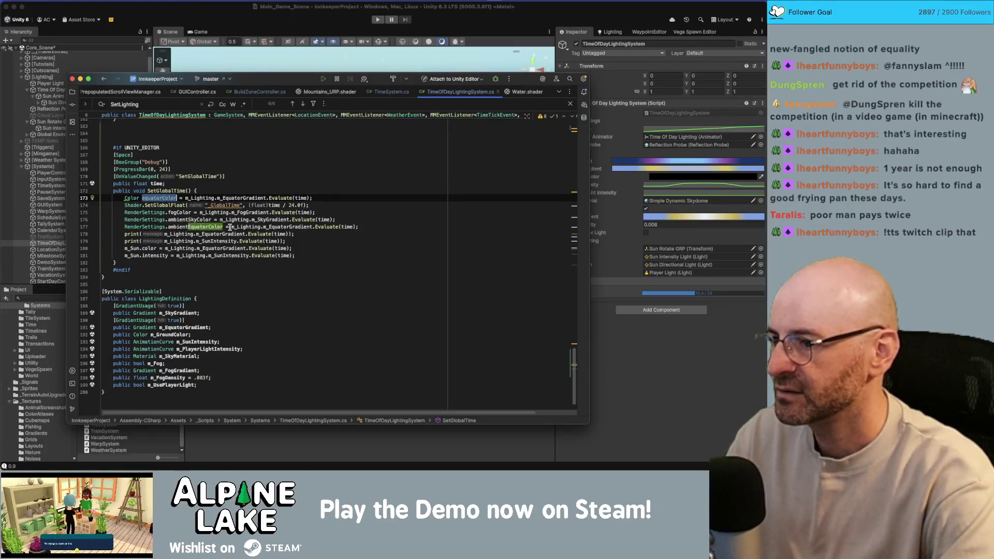
{"action": "left_click_drag", "start_coordinate": [231, 227], "coordinate": [357, 226]}
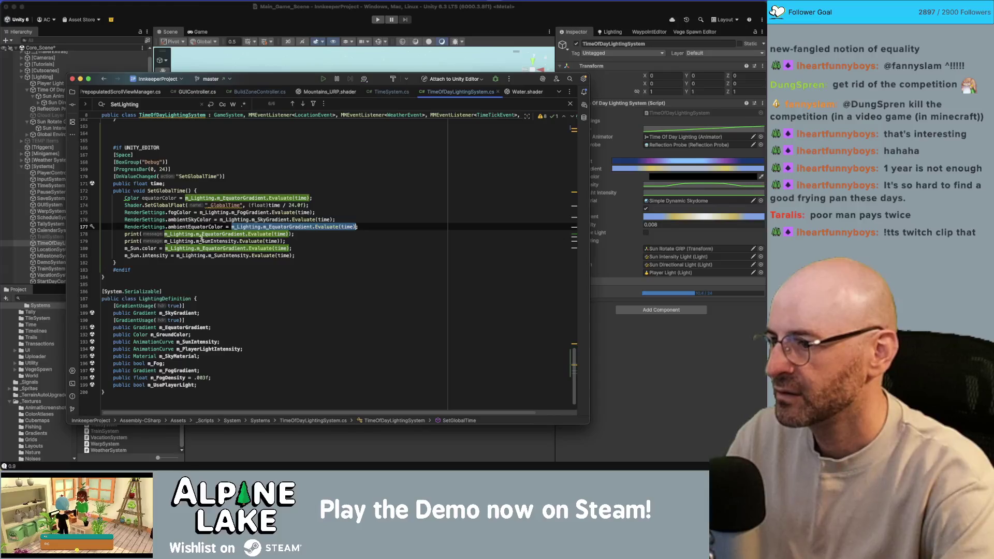
{"action": "type", "text": "equatorColor"}
{"action": "left_click_drag", "start_coordinate": [165, 234], "coordinate": [294, 231]}
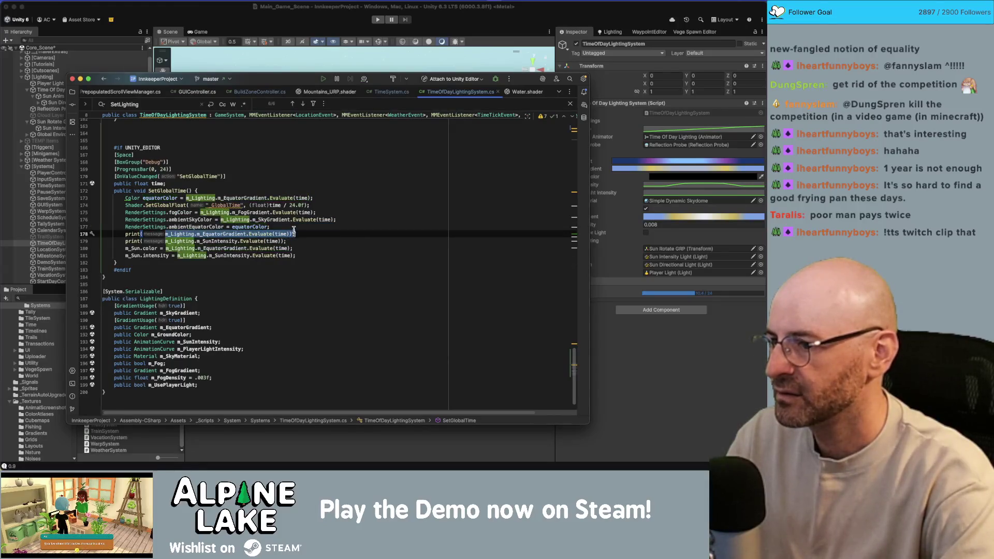
{"action": "type", "text": "equatorColor);"}
{"action": "left_click", "coordinate": [168, 248]}
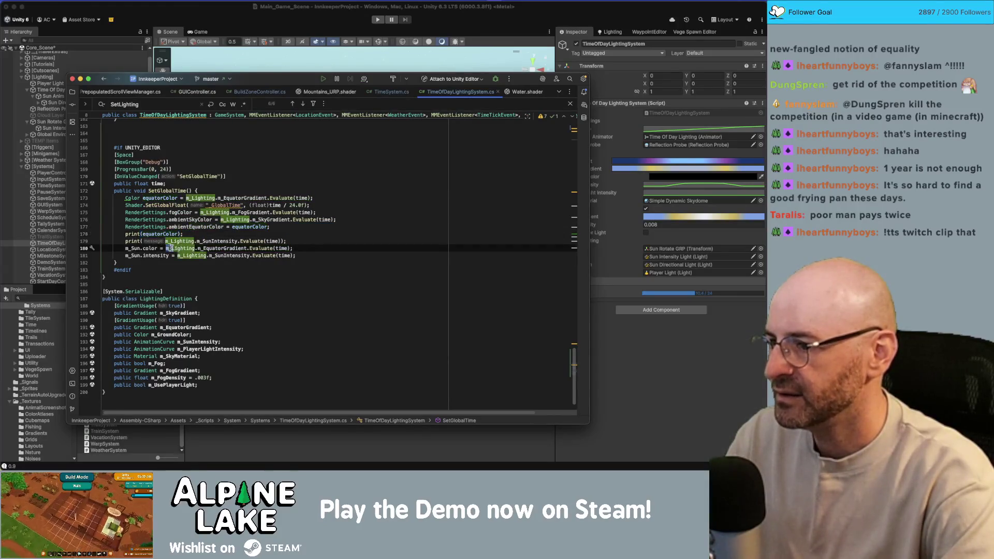
{"action": "mouse_move", "coordinate": [166, 248]}
{"action": "left_mouse_down"}
{"action": "mouse_move", "coordinate": [292, 248]}
{"action": "mouse_move", "coordinate": [167, 248]}
{"action": "left_mouse_up"}
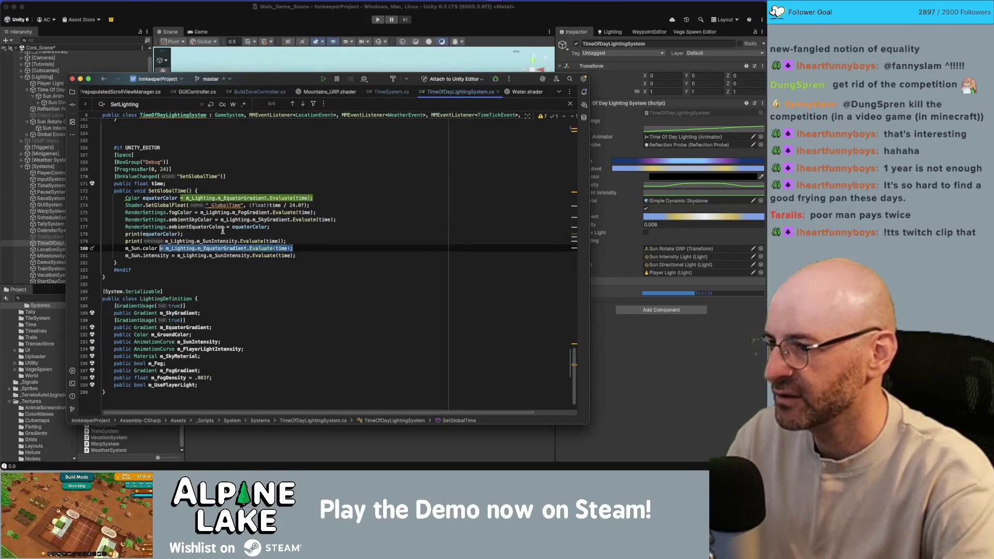
{"action": "type", "text": "equatorColor;"}
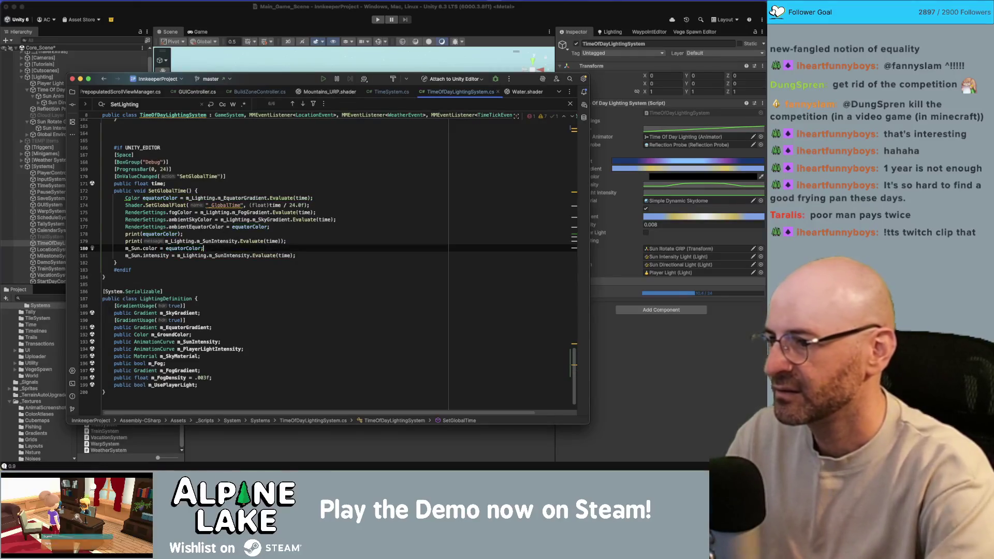
{"action": "key", "text": "Down"}
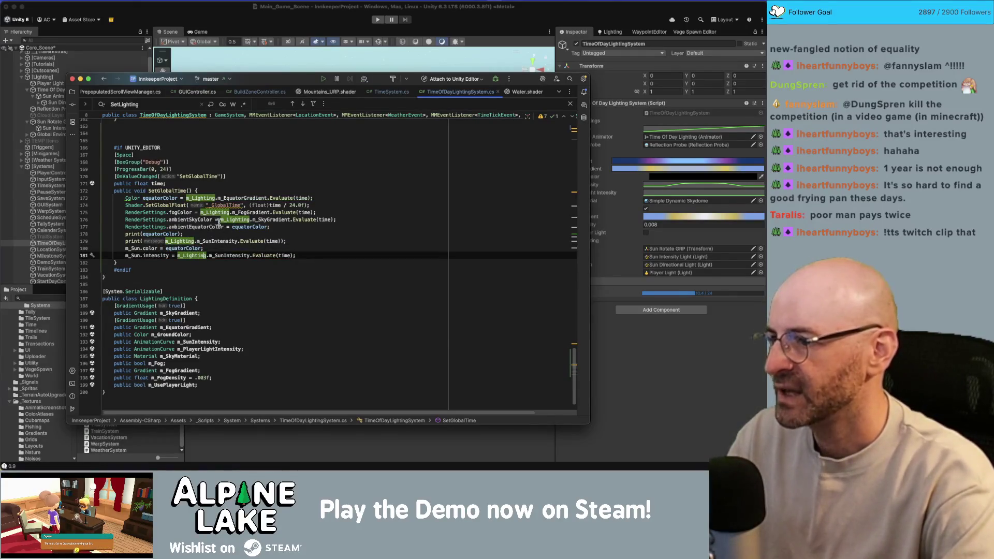
- Comment out the sun intensity print and return to Unity
{"action": "double_click", "coordinate": [221, 255]}
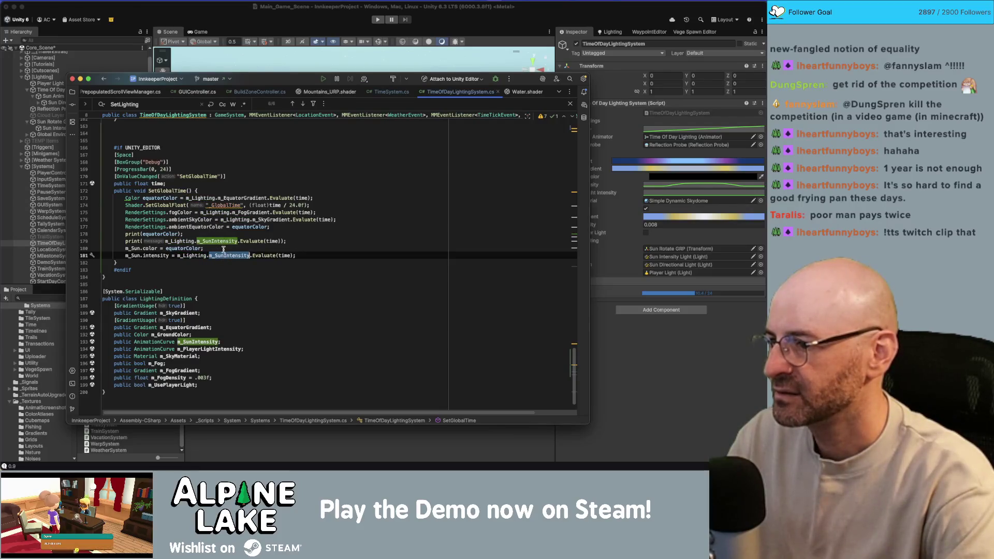
{"action": "left_click", "coordinate": [223, 242]}
{"action": "key", "text": "super+slash"}
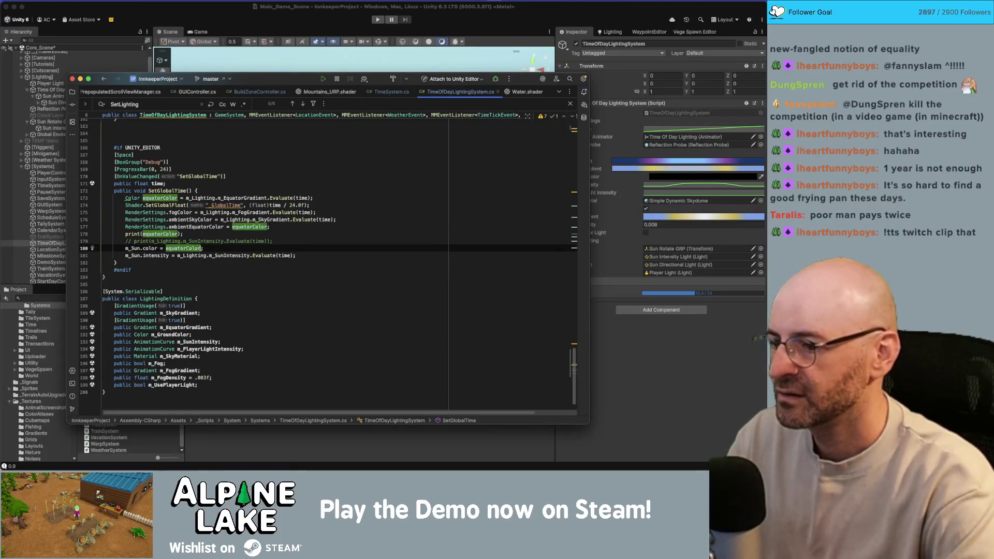
{"action": "key", "text": "super+Tab"}
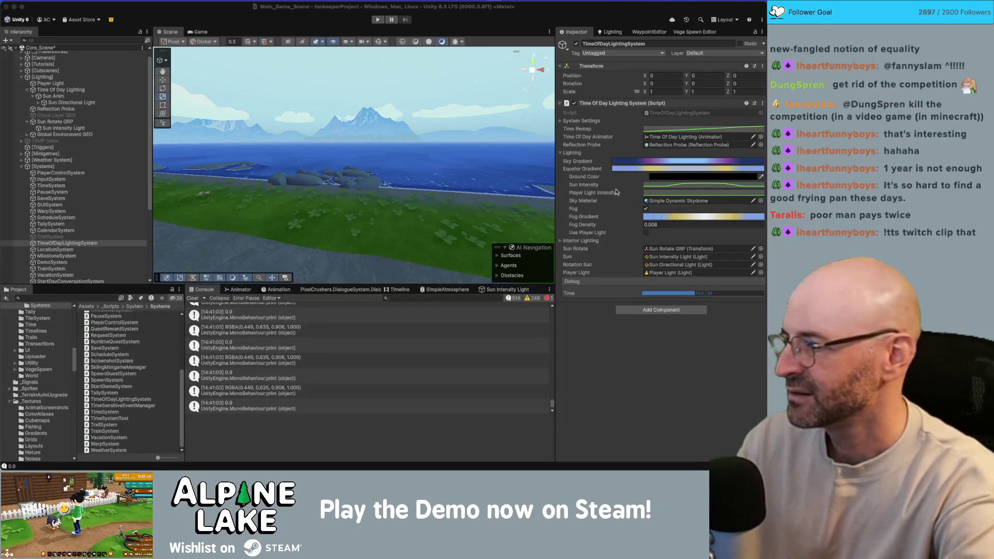
- Insert print(time); below print(equatorColor); in SetGlobalTime, then test back in Unity
{"action": "key", "text": "super+Tab"}
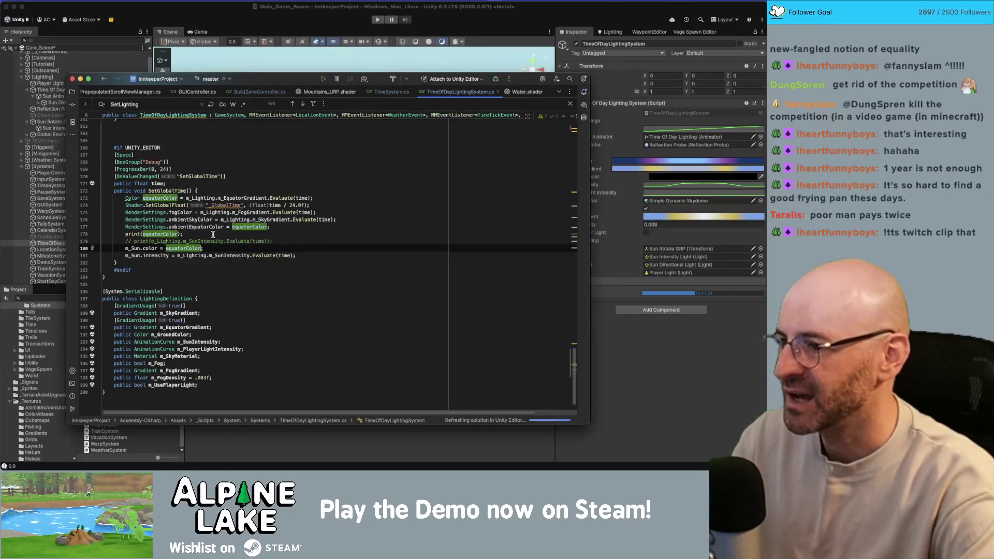
{"action": "left_click", "coordinate": [328, 219]}
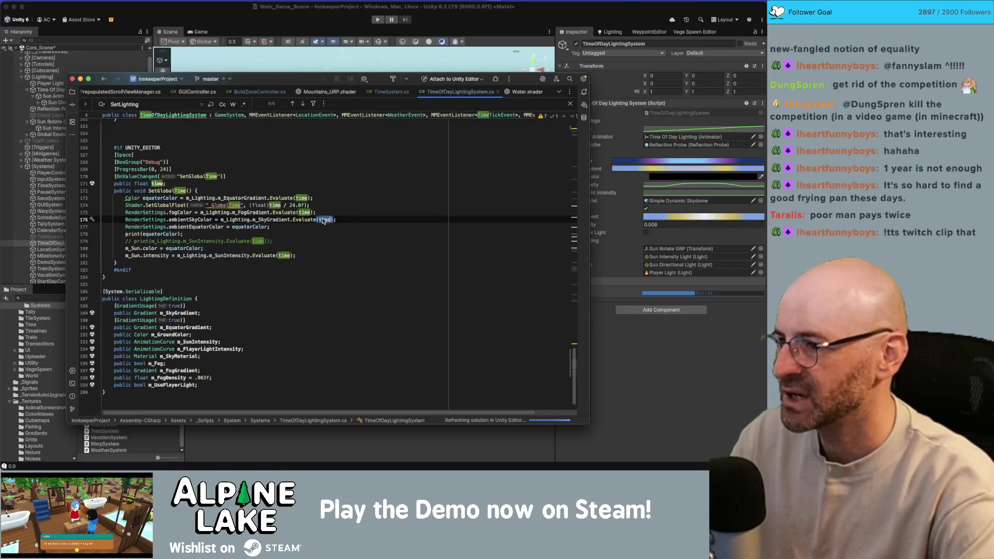
{"action": "left_click", "coordinate": [316, 187]}
{"action": "key", "text": "Down"}
{"action": "key", "text": "Down"}
{"action": "key", "text": "Down"}
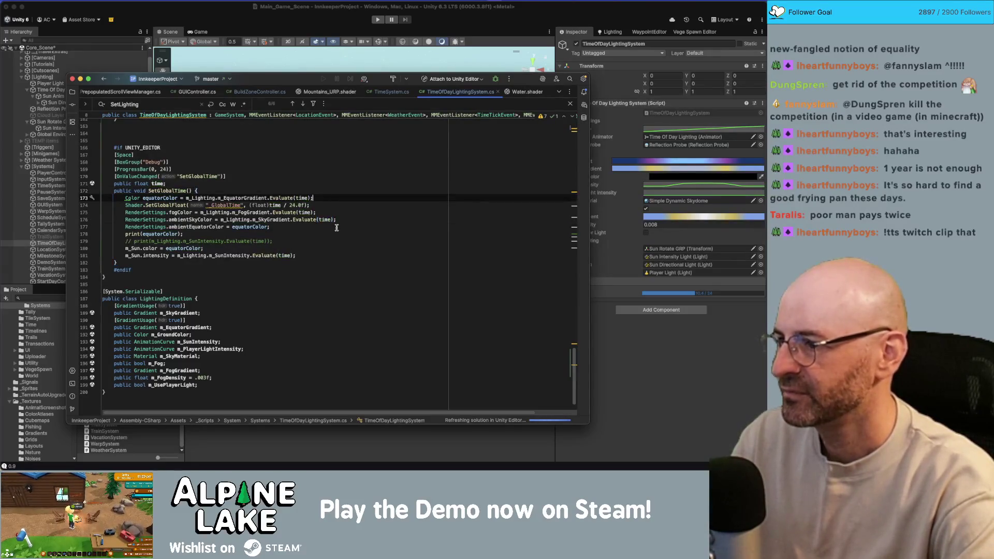
{"action": "key", "text": "Return"}
{"action": "type", "text": "pr"}
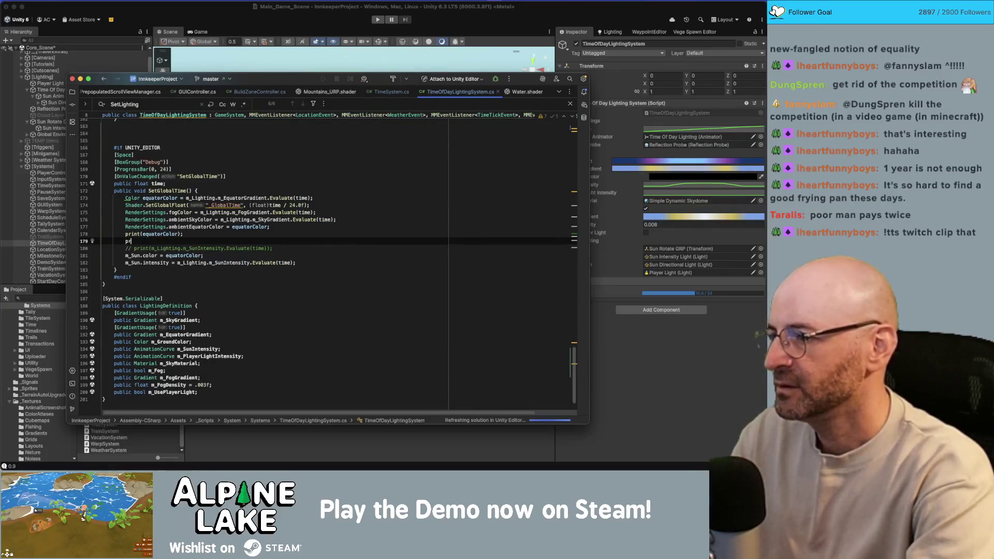
{"action": "type", "text": "int(time);"}
{"action": "key", "text": "super+Tab"}
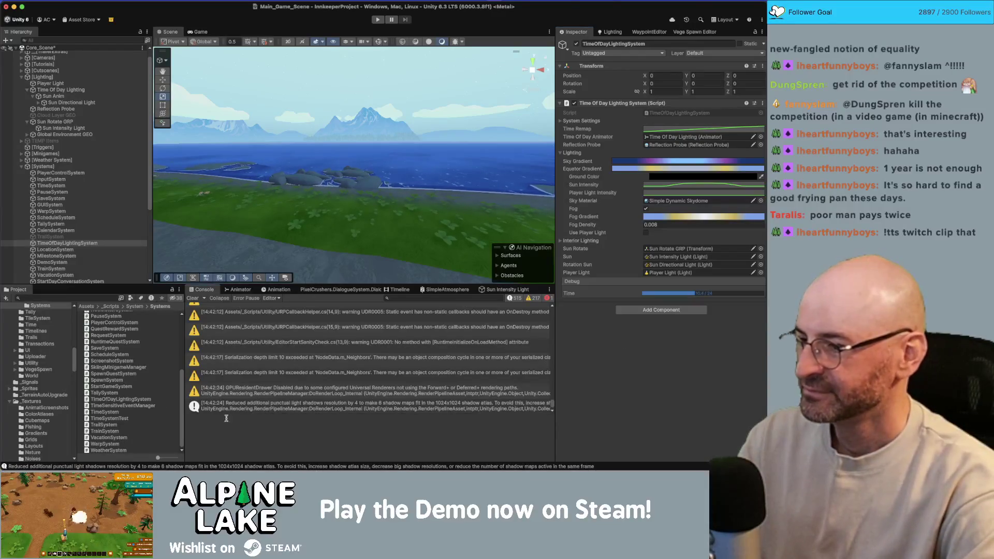
{"action": "left_click_drag", "start_coordinate": [274, 103], "coordinate": [280, 154]}
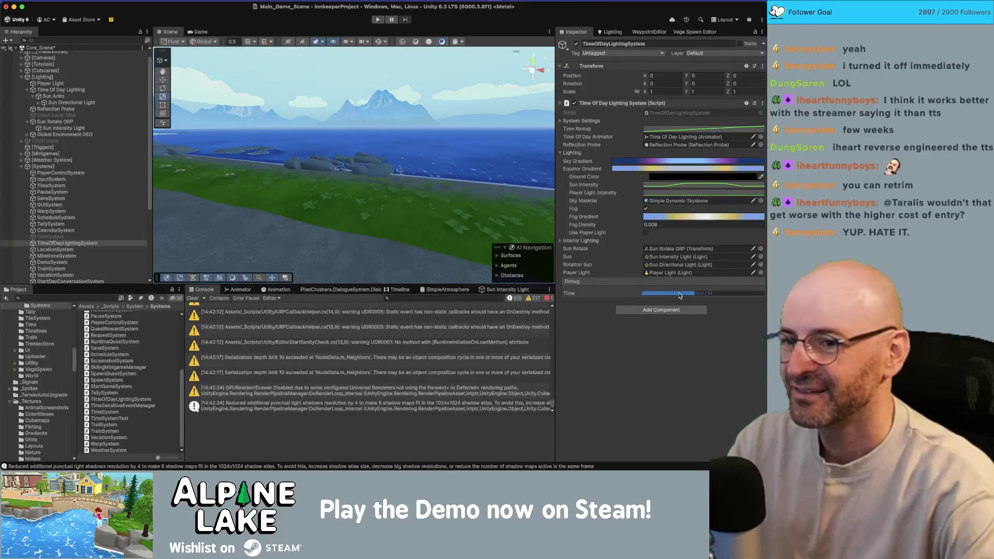
- Drag the Debug Time toward 20 to preview the purple dusk sky
{"action": "mouse_move", "coordinate": [695, 293]}
{"action": "left_mouse_down"}
{"action": "mouse_move", "coordinate": [704, 295]}
{"action": "mouse_move", "coordinate": [662, 295]}
{"action": "mouse_move", "coordinate": [704, 293]}
{"action": "mouse_move", "coordinate": [661, 293]}
{"action": "mouse_move", "coordinate": [726, 294]}
{"action": "mouse_move", "coordinate": [647, 294]}
{"action": "mouse_move", "coordinate": [765, 294]}
{"action": "mouse_move", "coordinate": [743, 293]}
{"action": "left_mouse_up"}
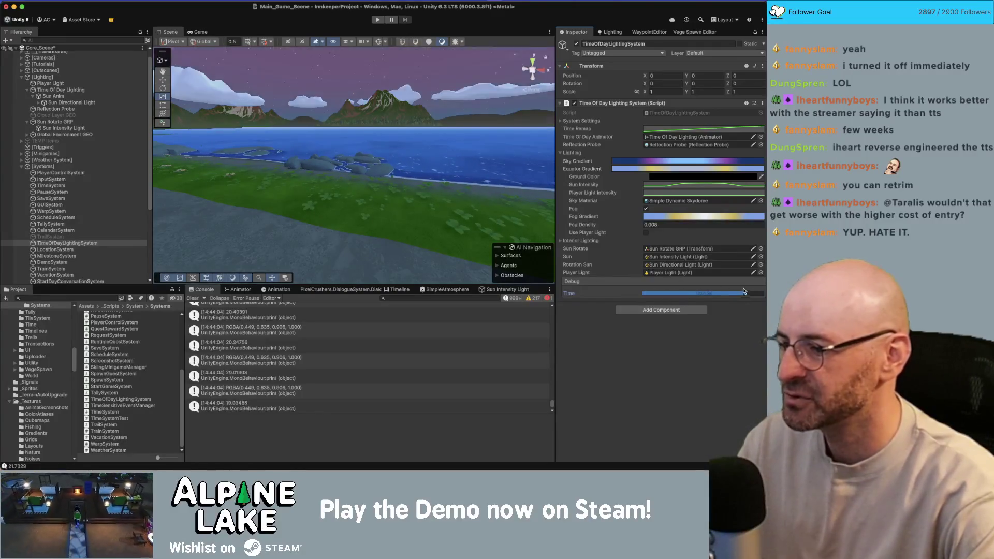
- Add a 'time / 24' conversion line in SetGlobalTime and pass time to _GlobalTime
{"action": "key", "text": "super+Tab"}
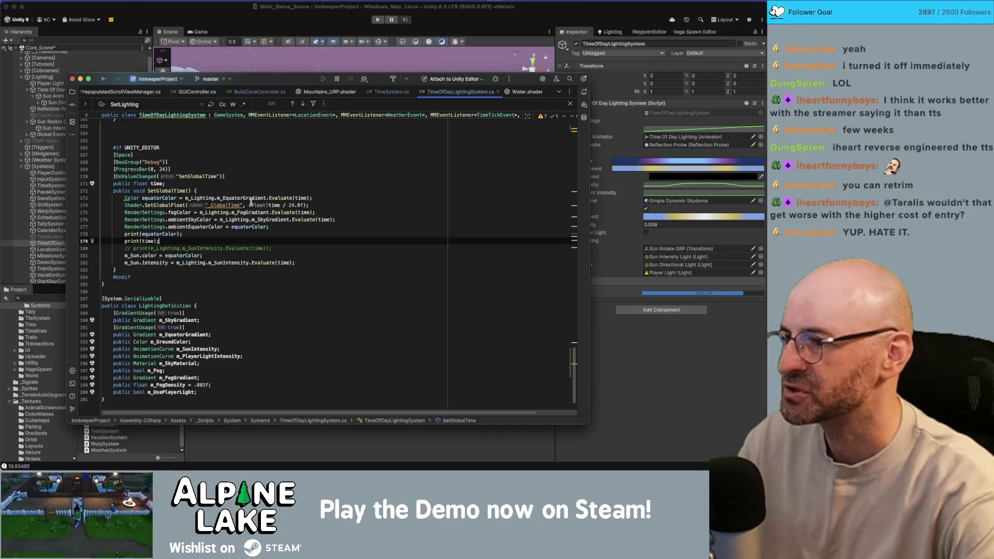
{"action": "left_click", "coordinate": [269, 205]}
{"action": "key", "text": "End"}
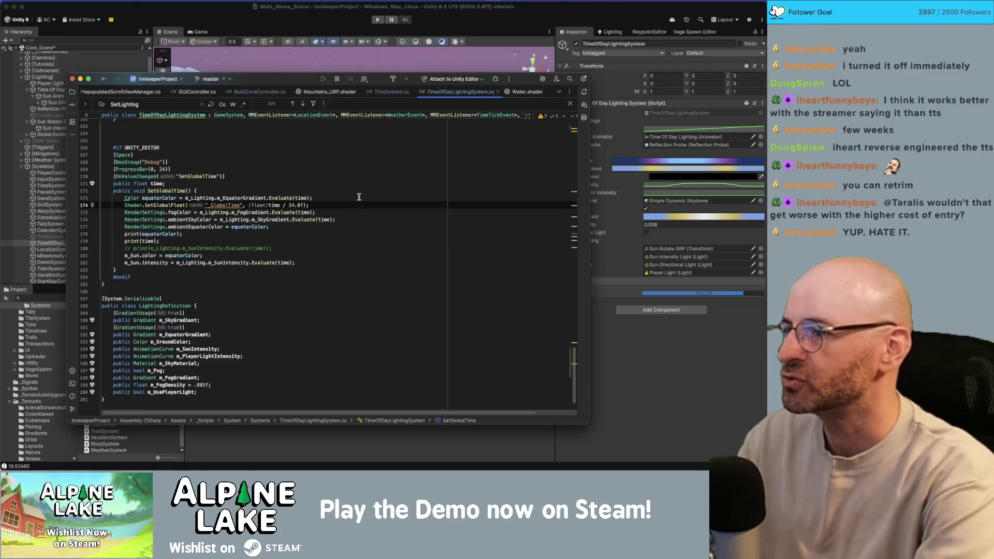
{"action": "left_click", "coordinate": [359, 197]}
{"action": "key", "text": "Return"}
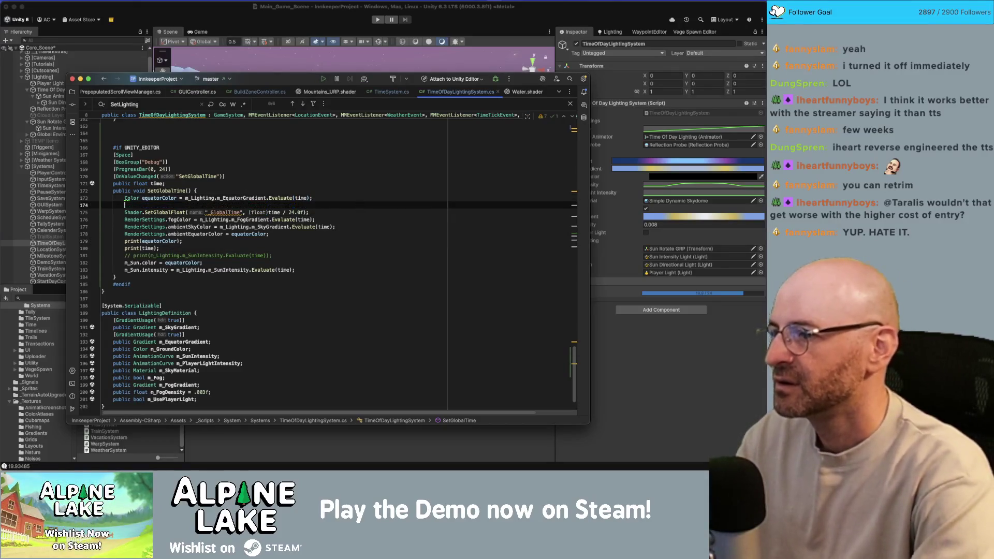
{"action": "type", "text": "time= time / 24"}
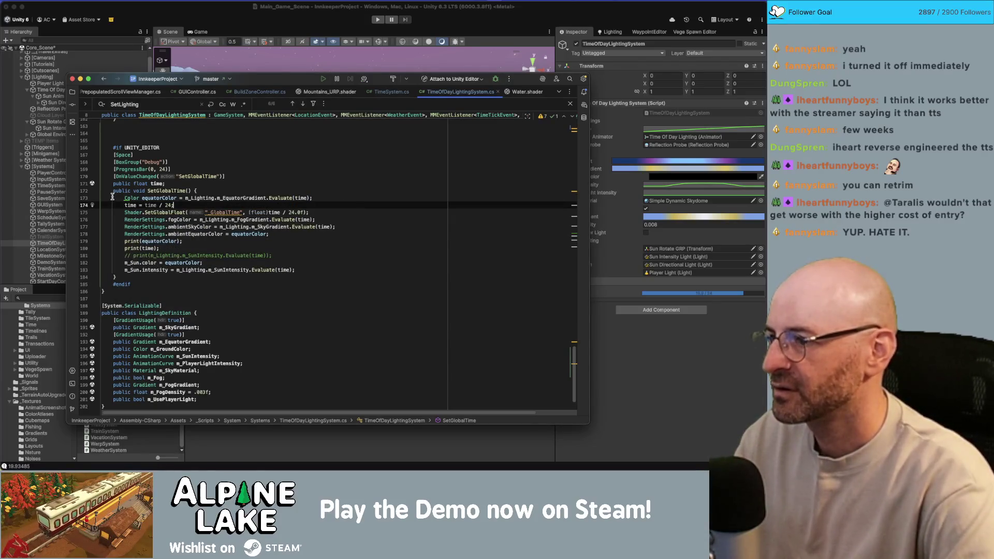
{"action": "type", "text": ";"}
{"action": "left_click", "coordinate": [252, 212]}
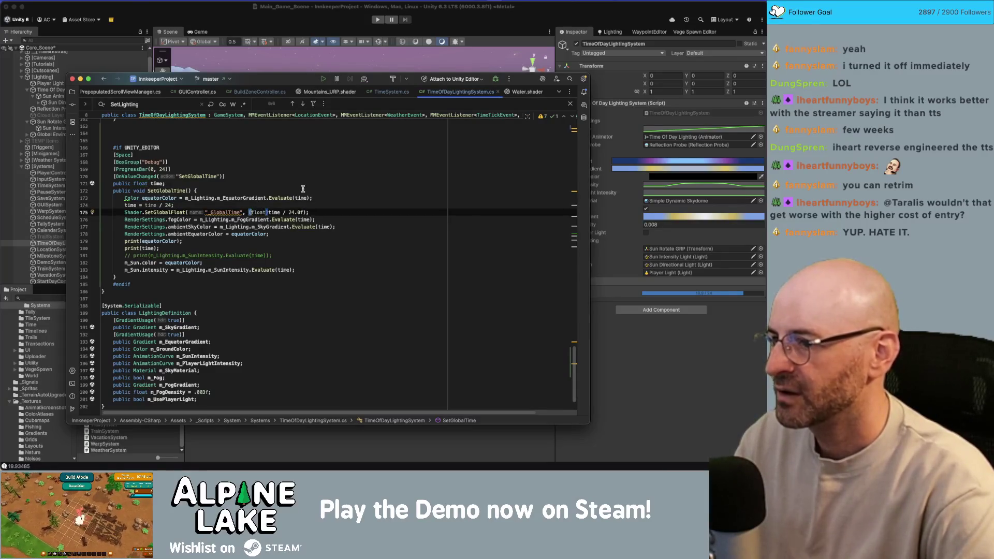
{"action": "type", "text": "0f"}
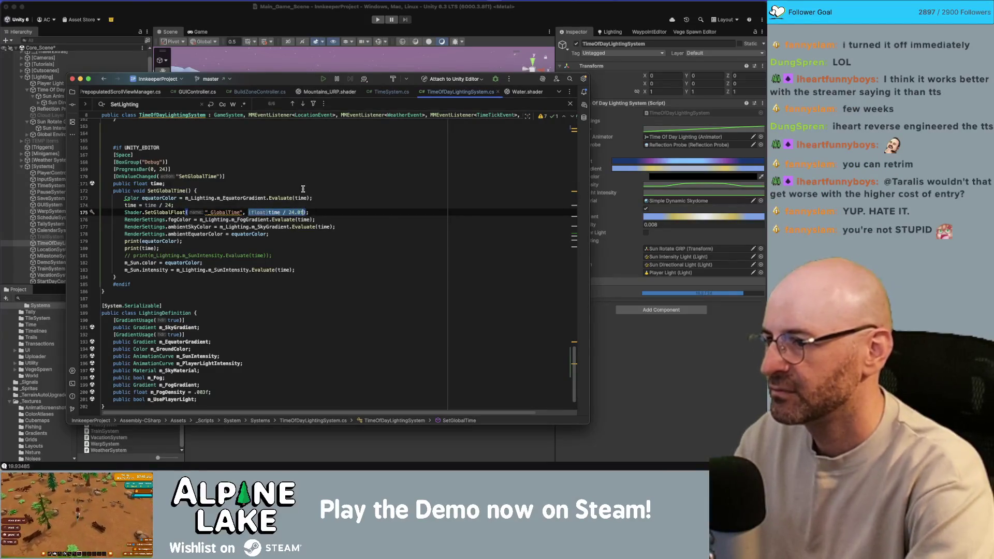
{"action": "key", "text": "ctrl+BackSpace"}
{"action": "key", "text": "ctrl+BackSpace"}
{"action": "key", "text": "ctrl+BackSpace"}
{"action": "type", "text": "time"}
{"action": "key", "text": "End"}
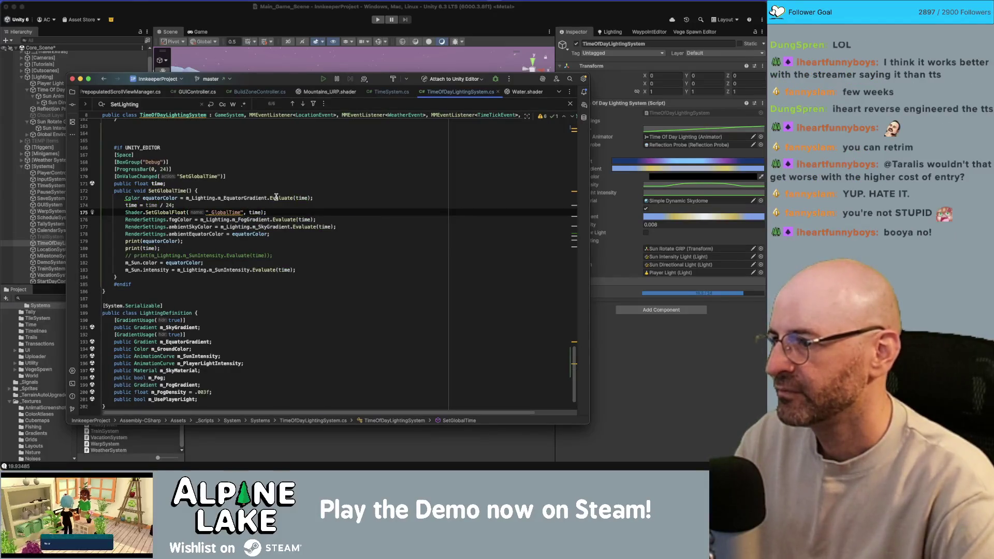
- Move the time / 24 line to the top of SetGlobalTime and test at daylight in Unity
{"action": "key", "text": "Up"}
{"action": "key", "text": "alt+shift+Up"}
{"action": "key", "text": "Down"}
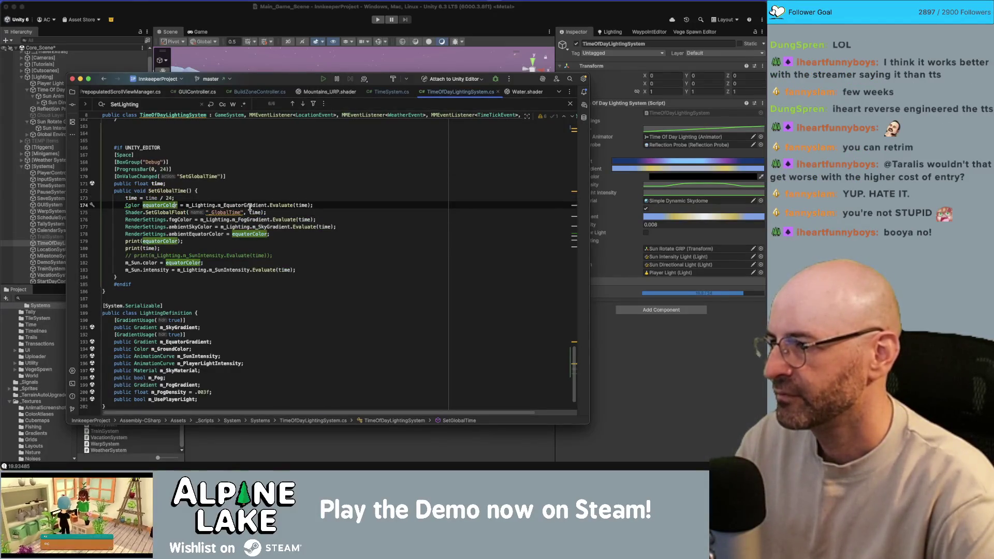
{"action": "left_click", "coordinate": [239, 21]}
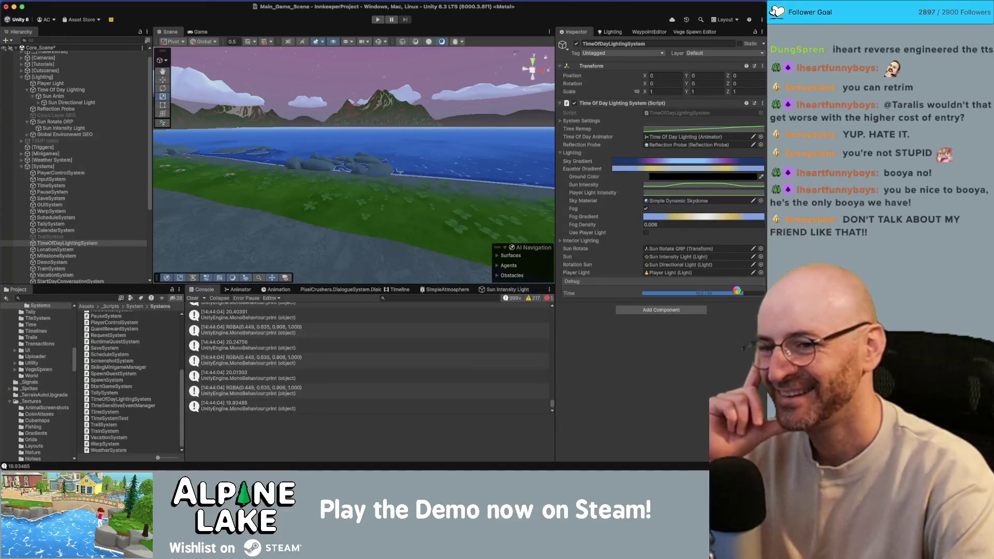
{"action": "left_click_drag", "start_coordinate": [719, 295], "coordinate": [688, 293]}
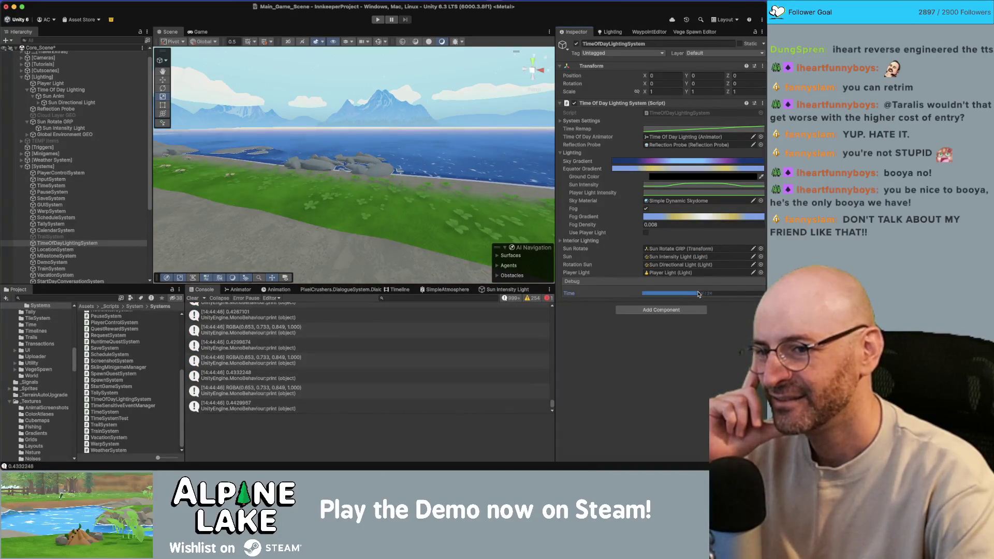
- Name the conversion result normalTime in the lighting script
{"action": "key", "text": "super+Tab"}
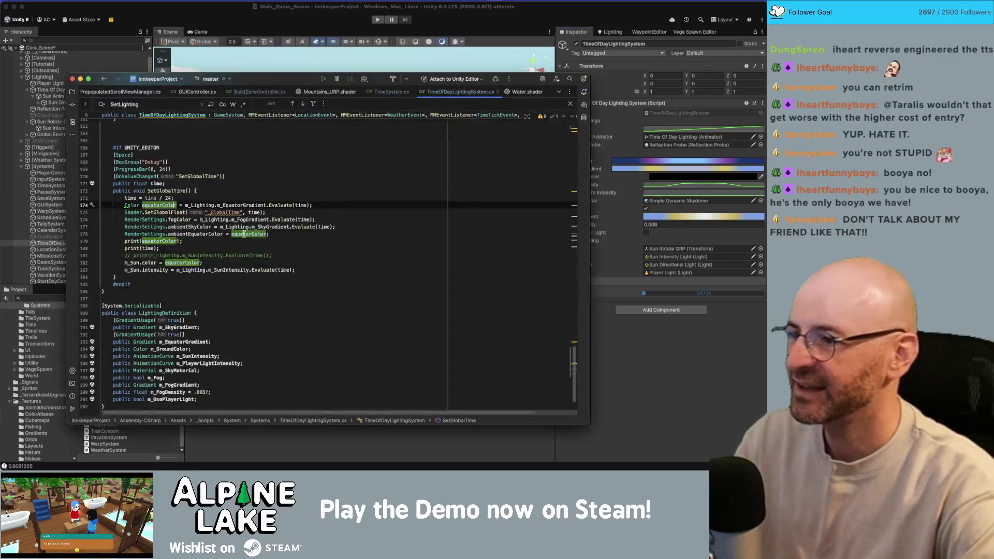
{"action": "double_click", "coordinate": [130, 197]}
{"action": "type", "text": "normalTime"}
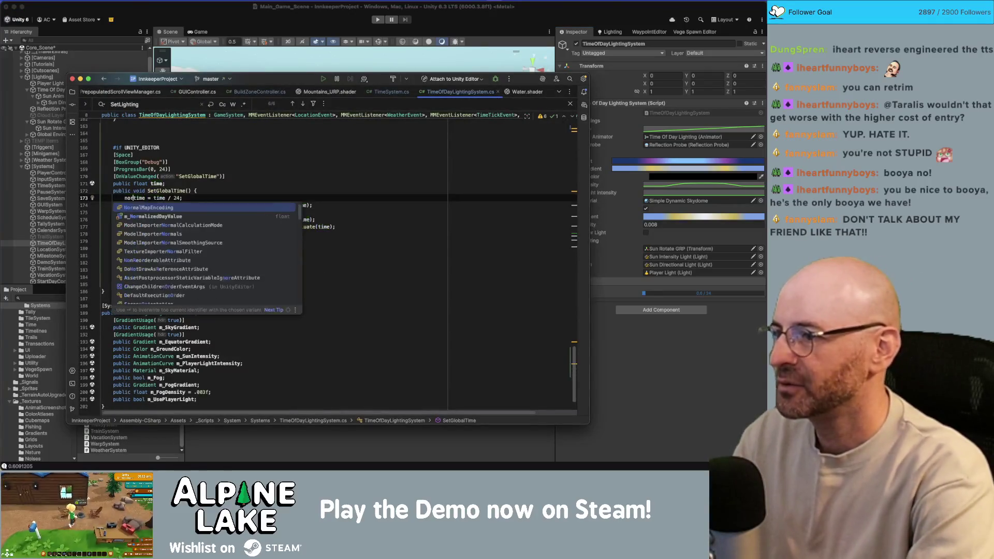
- Replace every time argument in the gradient evaluations and _GlobalTime with normalTime
{"action": "double_click", "coordinate": [145, 197]}
{"action": "key", "text": "ctrl+c"}
{"action": "double_click", "coordinate": [255, 212]}
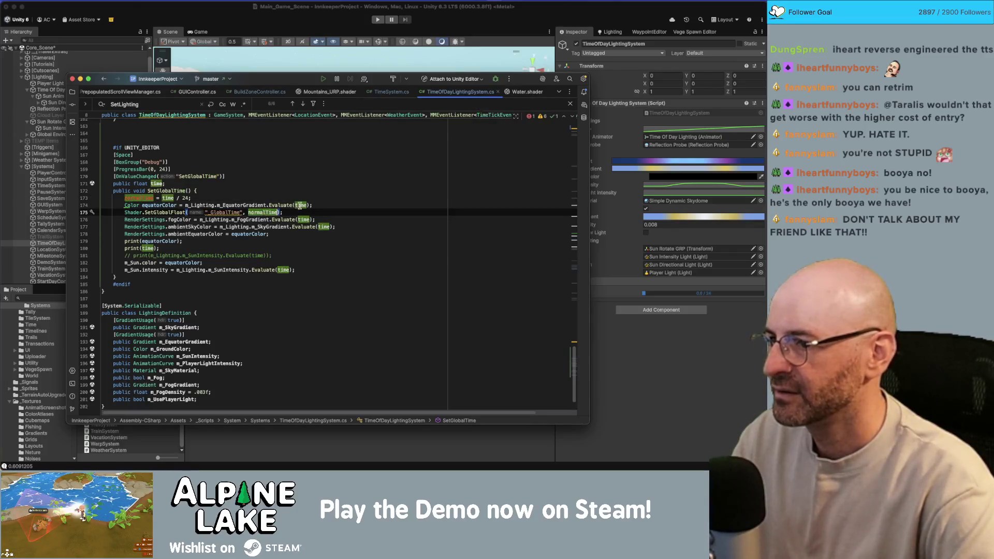
{"action": "key", "text": "ctrl+v"}
{"action": "double_click", "coordinate": [299, 205]}
{"action": "key", "text": "ctrl+v"}
{"action": "double_click", "coordinate": [303, 219]}
{"action": "key", "text": "ctrl+v"}
{"action": "double_click", "coordinate": [325, 227]}
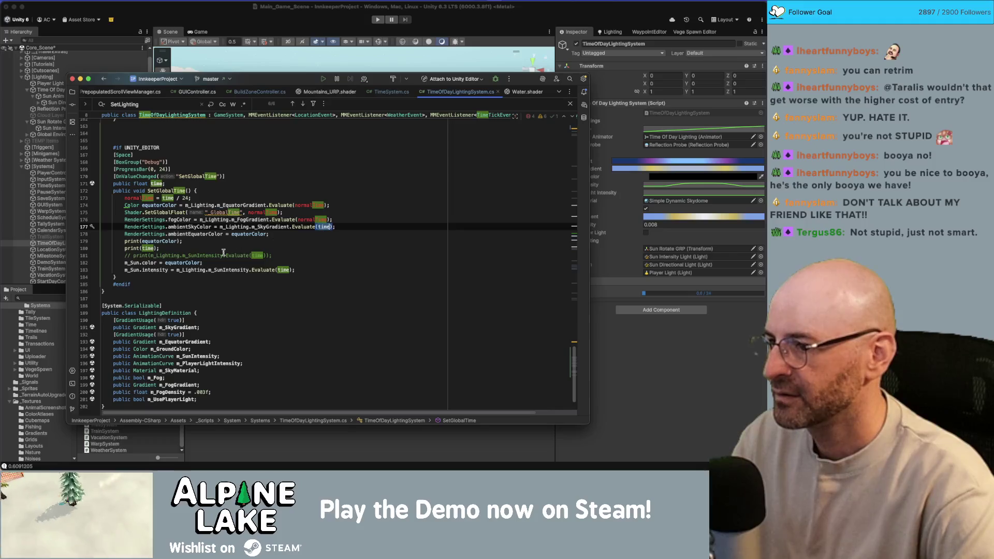
{"action": "key", "text": "ctrl+v"}
{"action": "double_click", "coordinate": [148, 248]}
{"action": "key", "text": "ctrl+v"}
{"action": "double_click", "coordinate": [279, 270]}
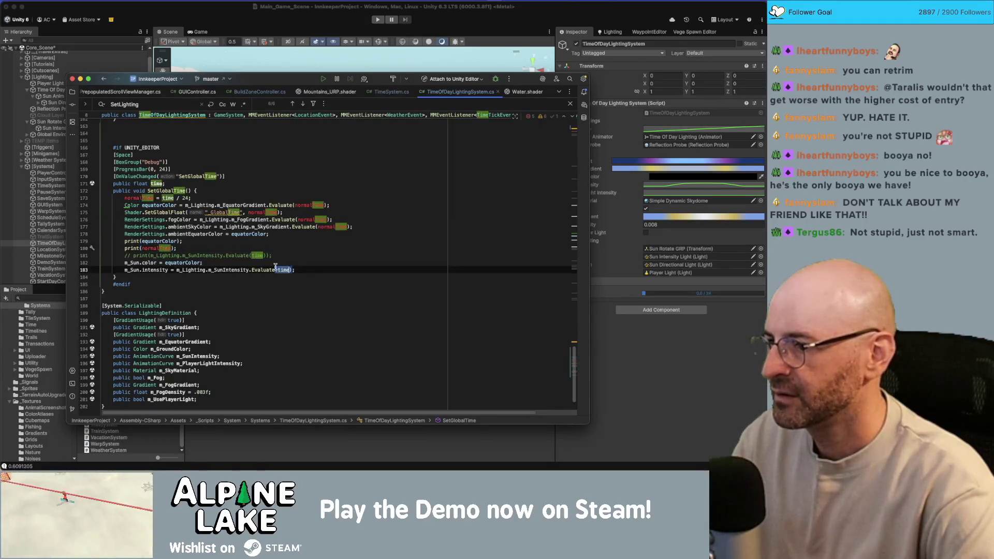
{"action": "key", "text": "ctrl+v"}
{"action": "double_click", "coordinate": [257, 255]}
{"action": "key", "text": "ctrl+v"}
{"action": "key", "text": "Up"}
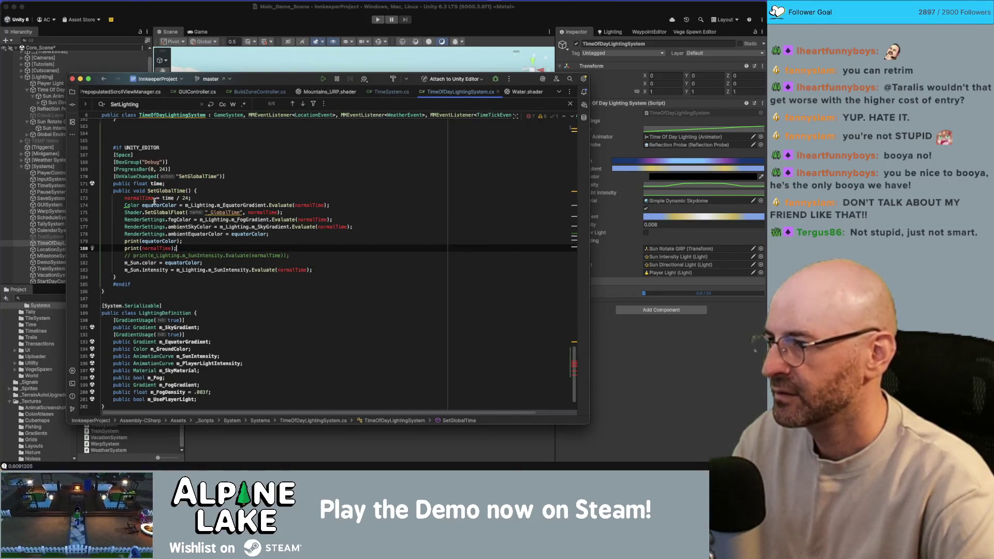
- Declare normalTime as a float and return to Unity to recompile
{"action": "left_click", "coordinate": [125, 198]}
{"action": "type", "text": "float"}
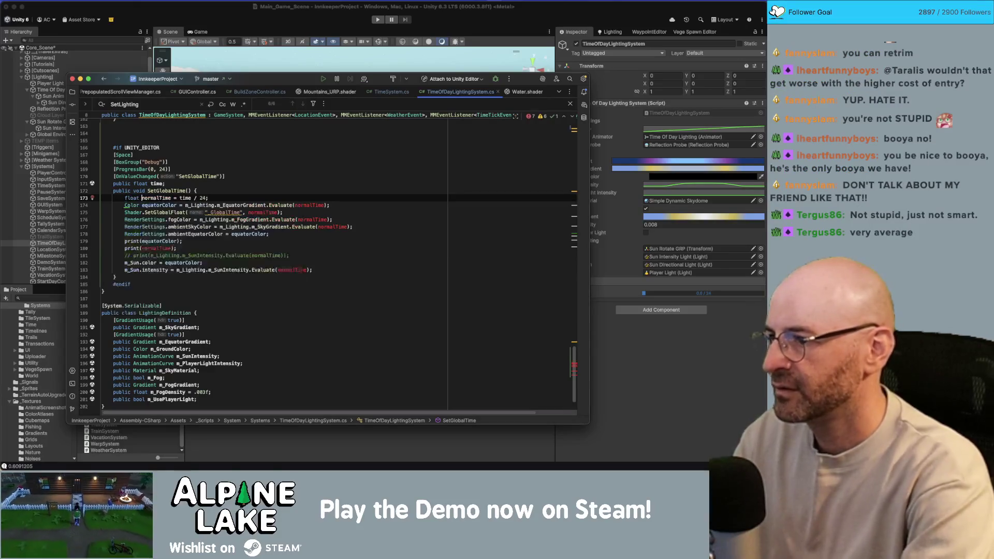
{"action": "key", "text": "super+Tab"}
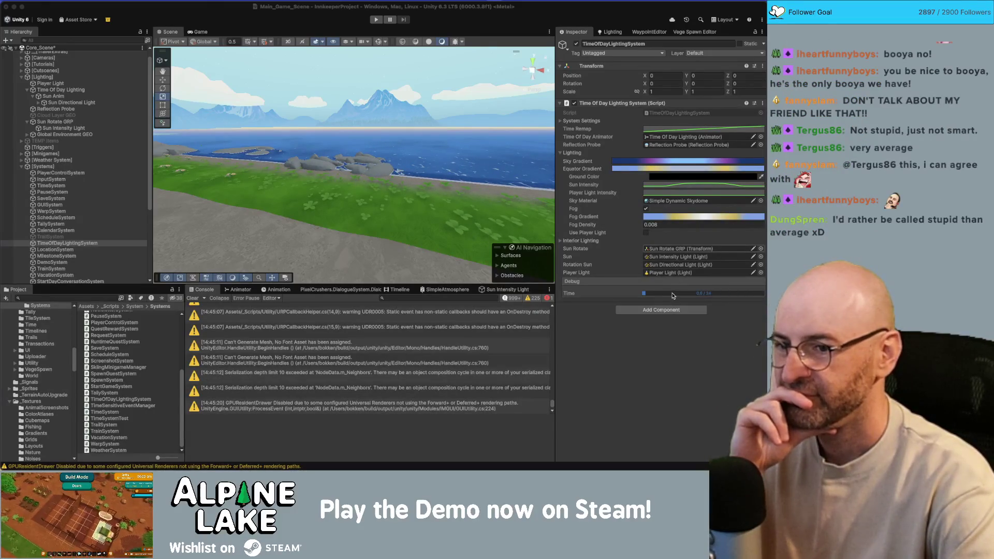
- Scrub the Debug Time to about midday and tilt the Scene view toward the ground
{"action": "mouse_move", "coordinate": [676, 295]}
{"action": "left_mouse_down"}
{"action": "mouse_move", "coordinate": [723, 291]}
{"action": "mouse_move", "coordinate": [673, 298]}
{"action": "mouse_move", "coordinate": [692, 300]}
{"action": "left_mouse_up"}
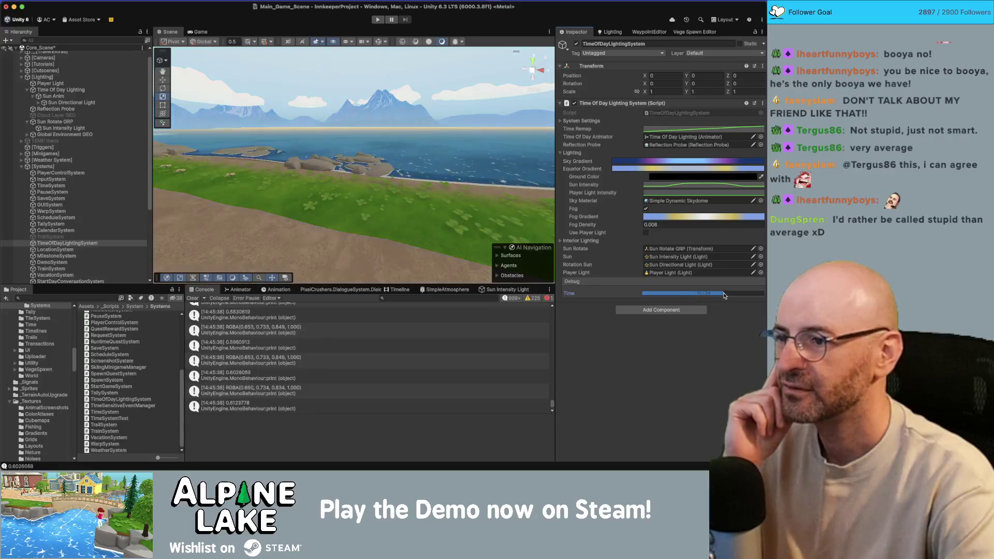
{"action": "mouse_move", "coordinate": [469, 218]}
{"action": "left_mouse_down"}
{"action": "mouse_move", "coordinate": [470, 264]}
{"action": "mouse_move", "coordinate": [470, 254]}
{"action": "mouse_move", "coordinate": [372, 253]}
{"action": "mouse_move", "coordinate": [475, 254]}
{"action": "left_mouse_up"}
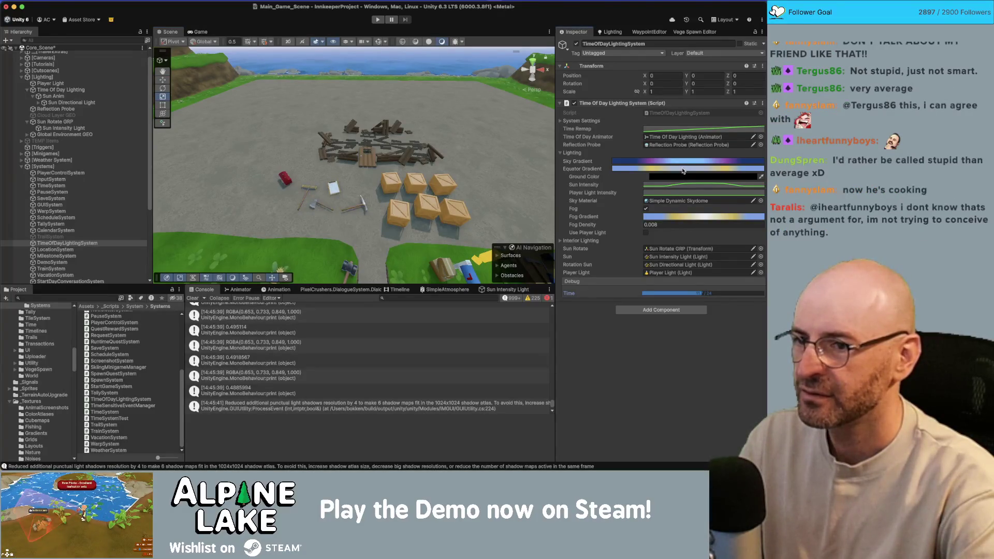
- Inspect the Sky and Fog Gradient fields, opening and closing the gradient editor
{"action": "left_click", "coordinate": [661, 309]}
{"action": "left_click", "coordinate": [730, 310]}
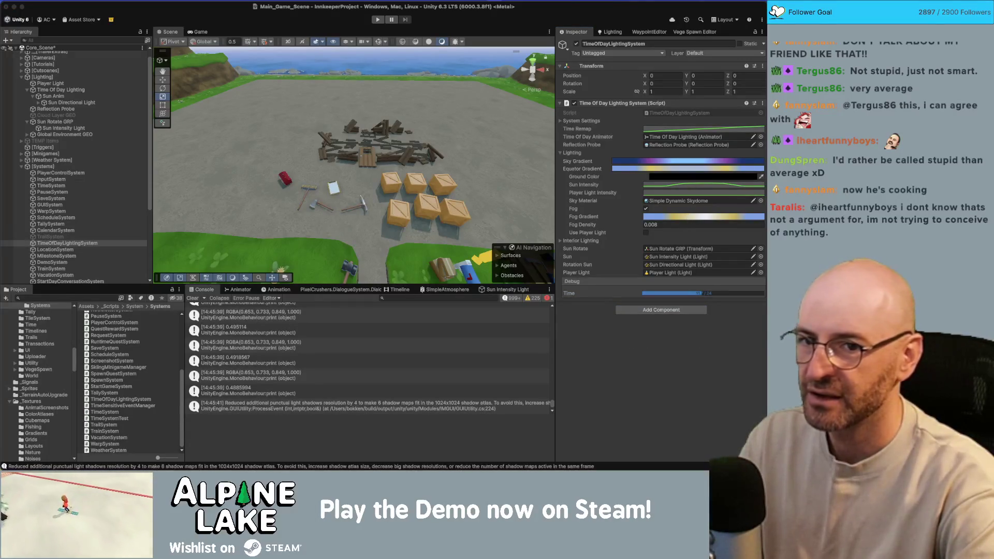
{"action": "left_click", "coordinate": [703, 217]}
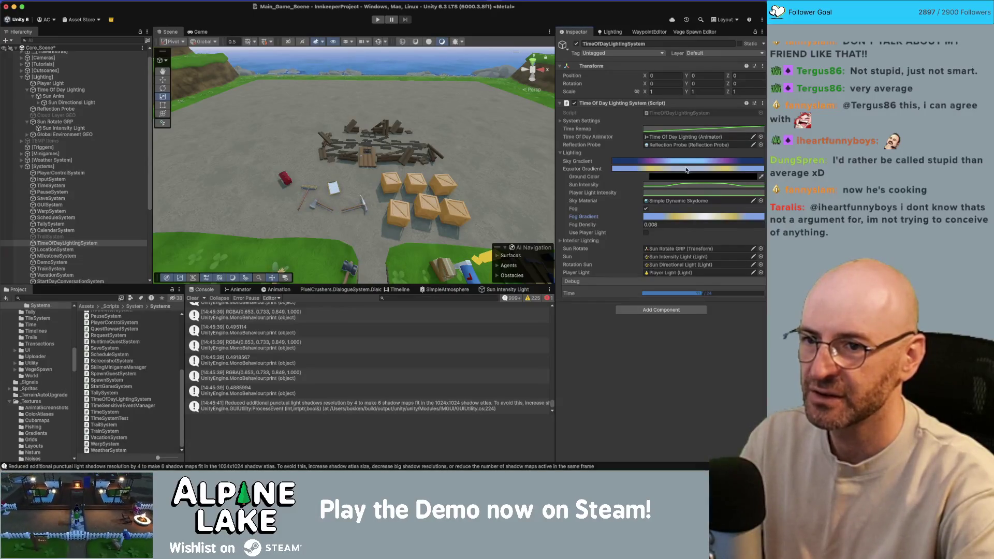
{"action": "left_click", "coordinate": [679, 217]}
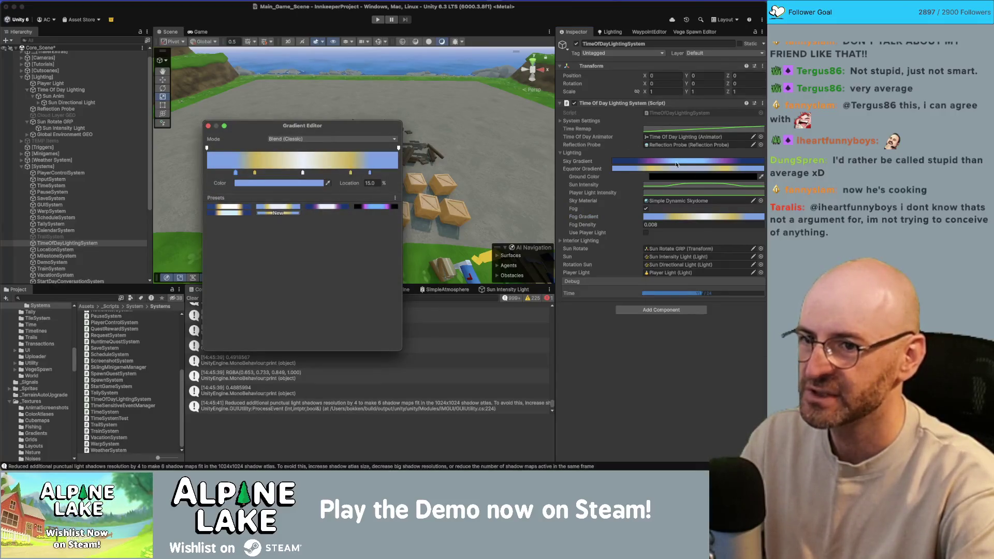
{"action": "left_click", "coordinate": [679, 163]}
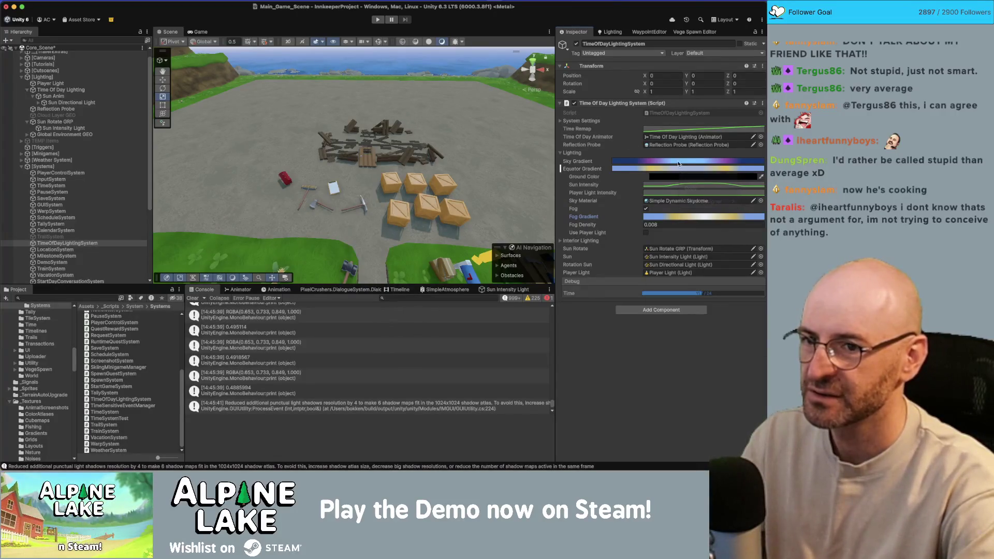
- Expand and collapse Interior Lighting, then bring the TimeOfDayLightingSystem script up in Rider
{"action": "left_click", "coordinate": [562, 241]}
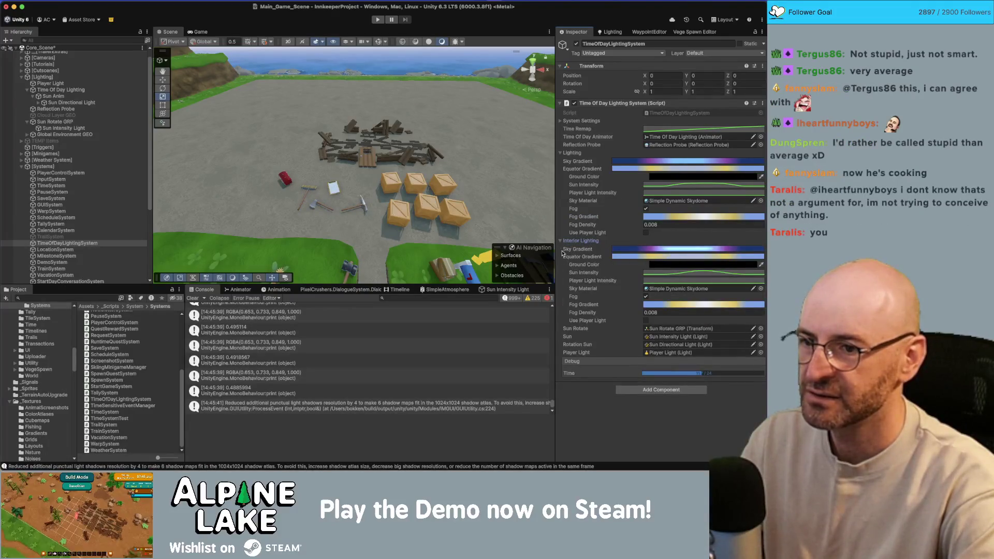
{"action": "left_click", "coordinate": [561, 242]}
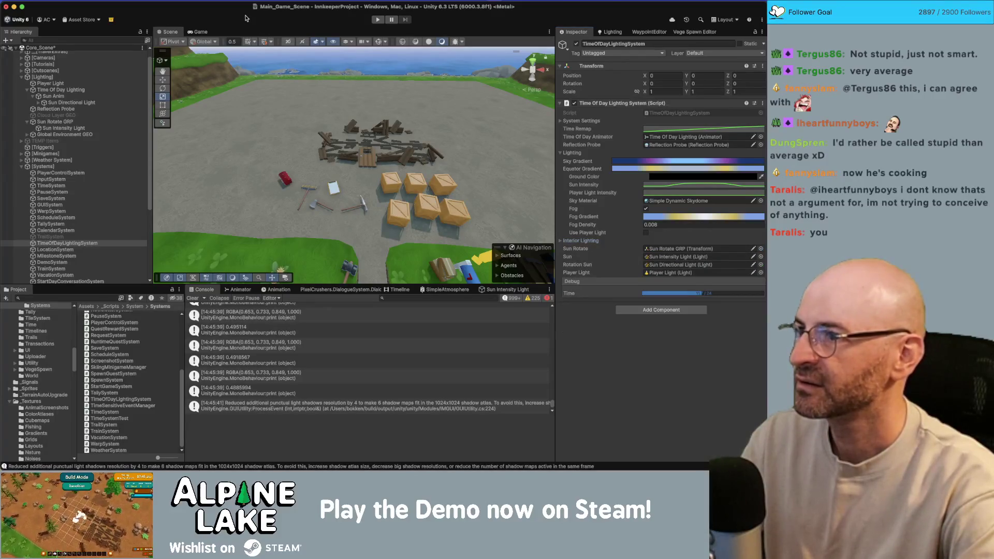
{"action": "mouse_move", "coordinate": [225, 10]}
{"action": "left_mouse_down"}
{"action": "mouse_move", "coordinate": [229, 37]}
{"action": "mouse_move", "coordinate": [222, 5]}
{"action": "left_mouse_up"}
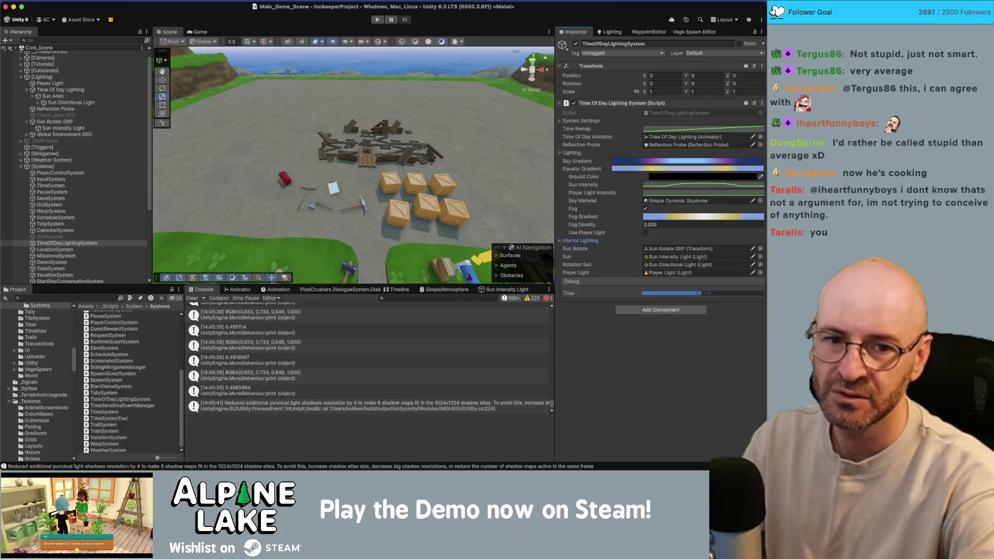
{"action": "key", "text": "super+Tab"}
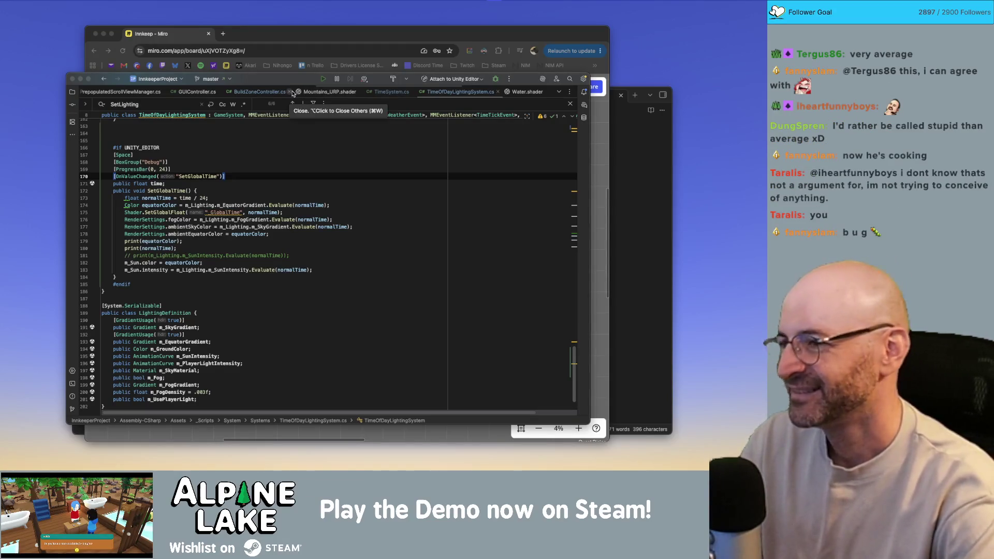
- Reposition the Rider window over the SetGlobalTime code, then bring Unity back to front
{"action": "mouse_move", "coordinate": [296, 82]}
{"action": "left_mouse_down"}
{"action": "mouse_move", "coordinate": [440, 85]}
{"action": "mouse_move", "coordinate": [269, 105]}
{"action": "left_mouse_up"}
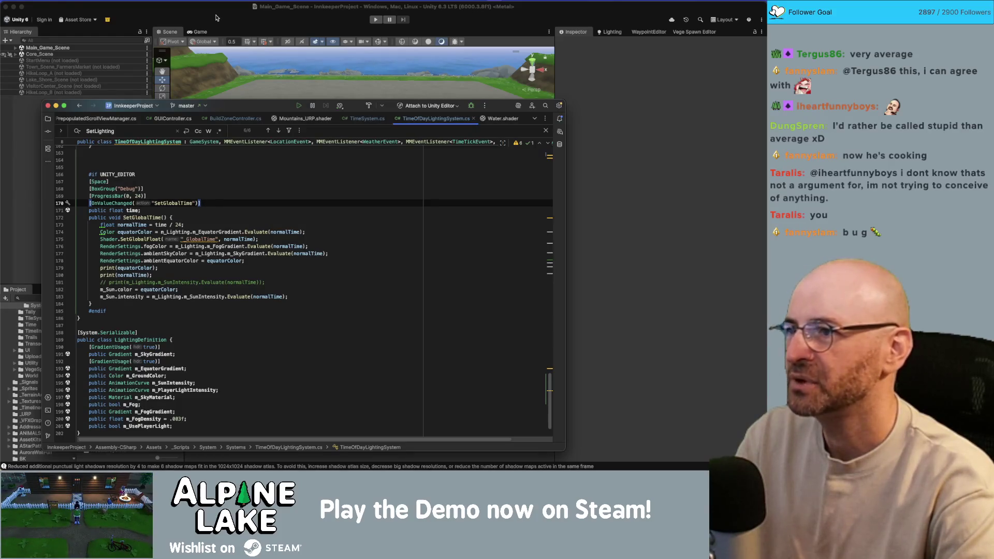
{"action": "left_click", "coordinate": [217, 15]}
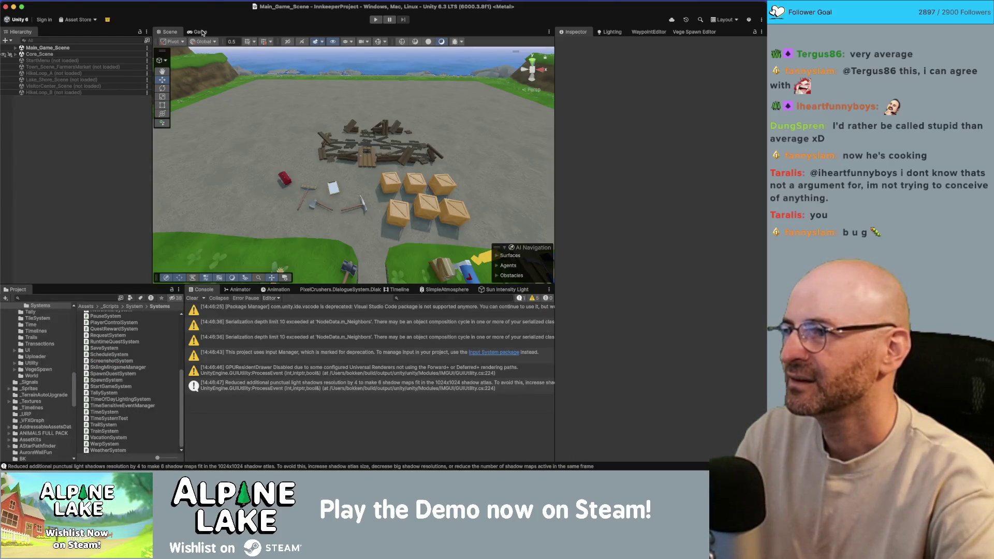
- Show the Game view at 1x scale and browse Main_Game_Scene and Core_Scene in the hierarchy
{"action": "left_click", "coordinate": [201, 32]}
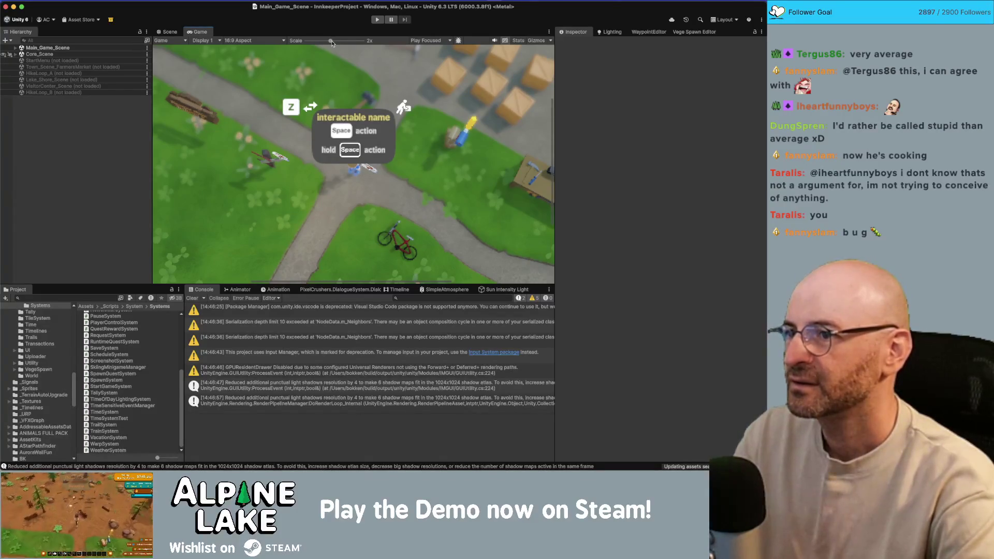
{"action": "left_click_drag", "start_coordinate": [330, 41], "coordinate": [298, 41]}
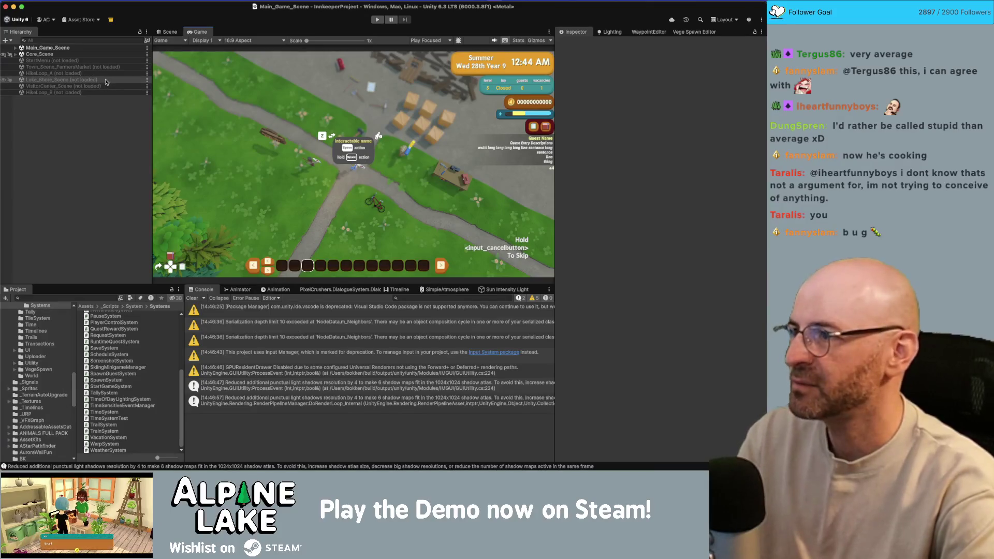
{"action": "left_click", "coordinate": [102, 55]}
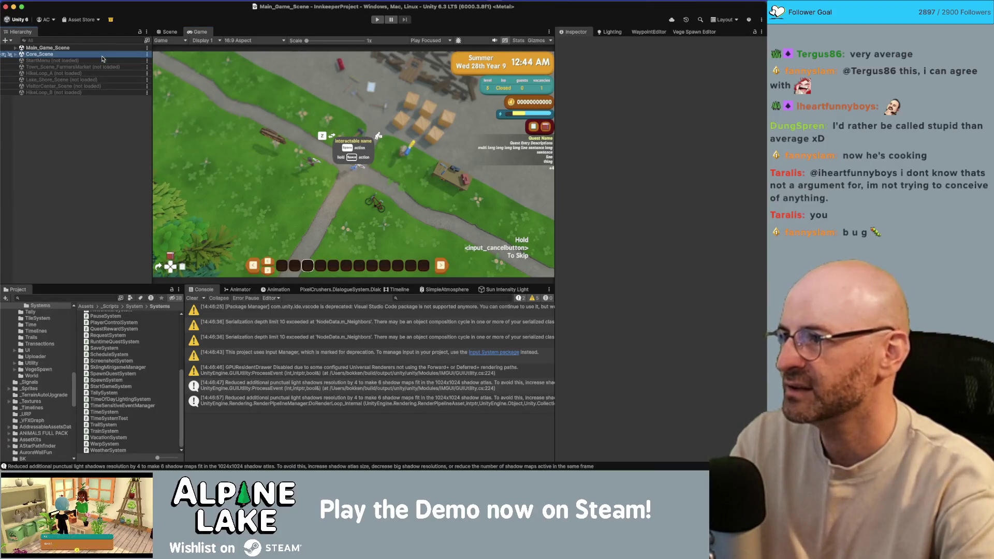
{"action": "key", "text": "Up"}
{"action": "key", "text": "Right"}
{"action": "key", "text": "Left"}
{"action": "key", "text": "Down"}
{"action": "key", "text": "Right"}
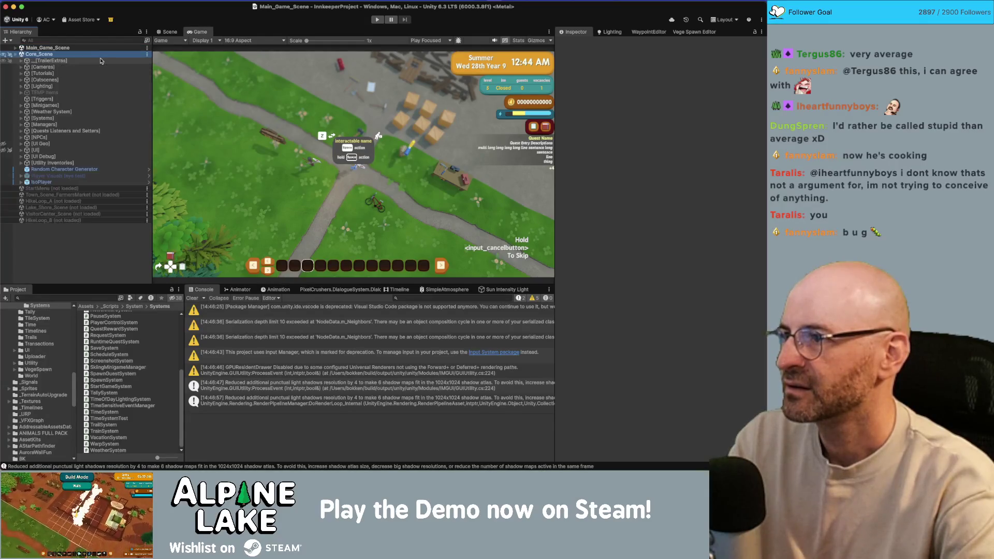
{"action": "key", "text": "Left"}
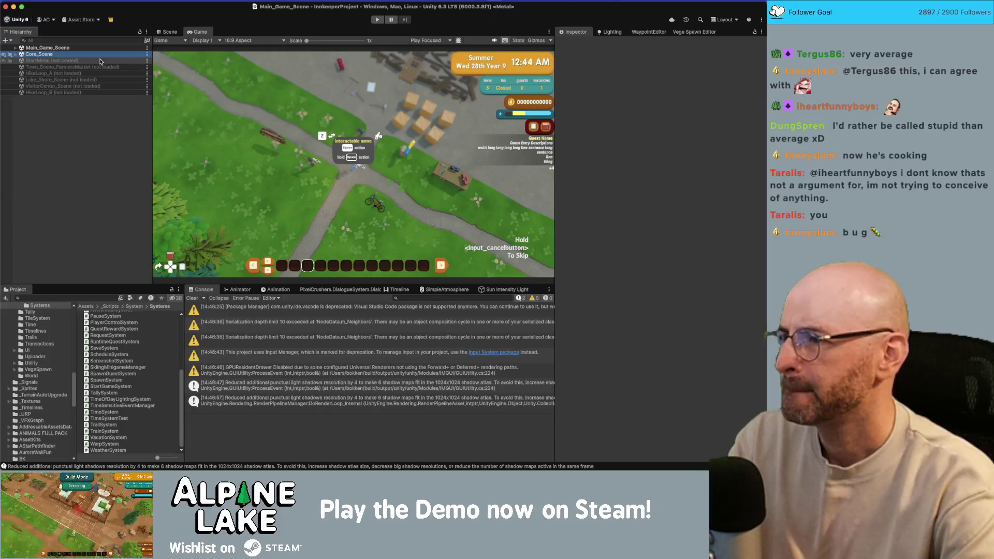
{"action": "key", "text": "Up"}
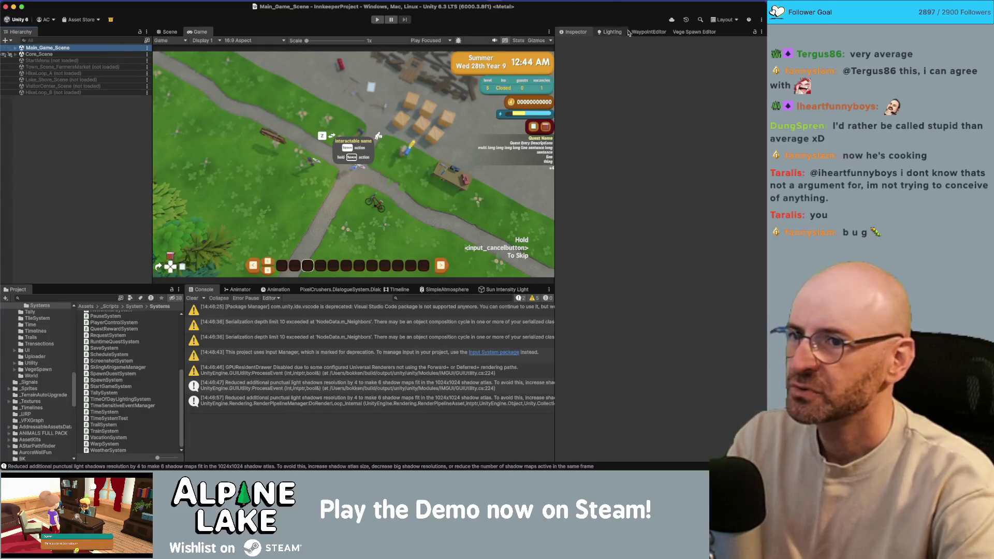
- Open Lighting > Environment and a floating Properties window for TimeOfDayLightingSystem under [Systems]
{"action": "left_click", "coordinate": [613, 33]}
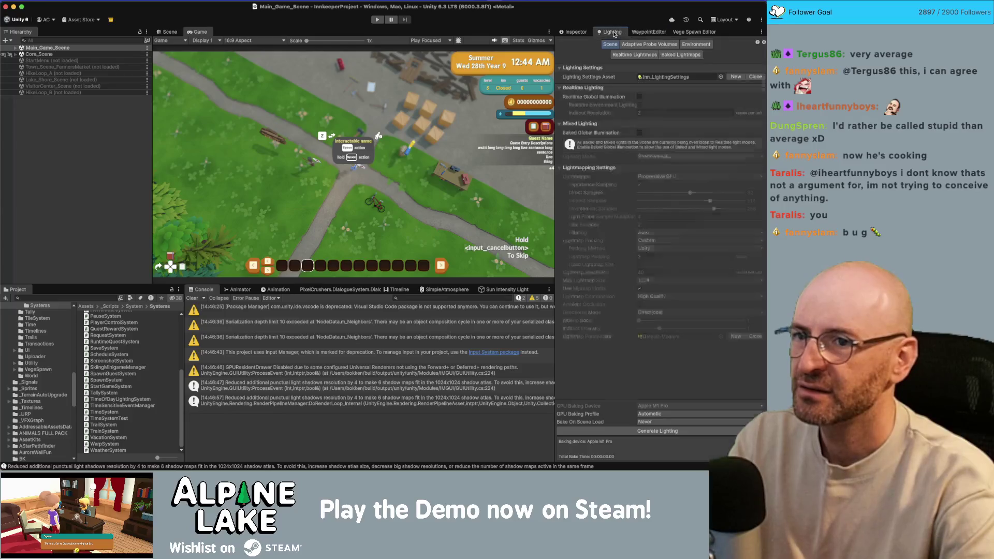
{"action": "left_click", "coordinate": [688, 46]}
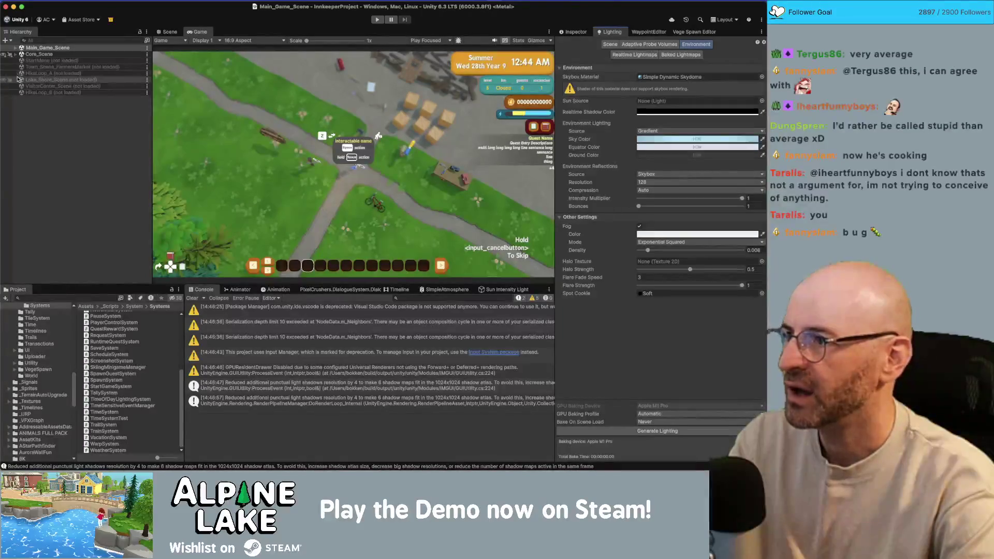
{"action": "left_click", "coordinate": [16, 54]}
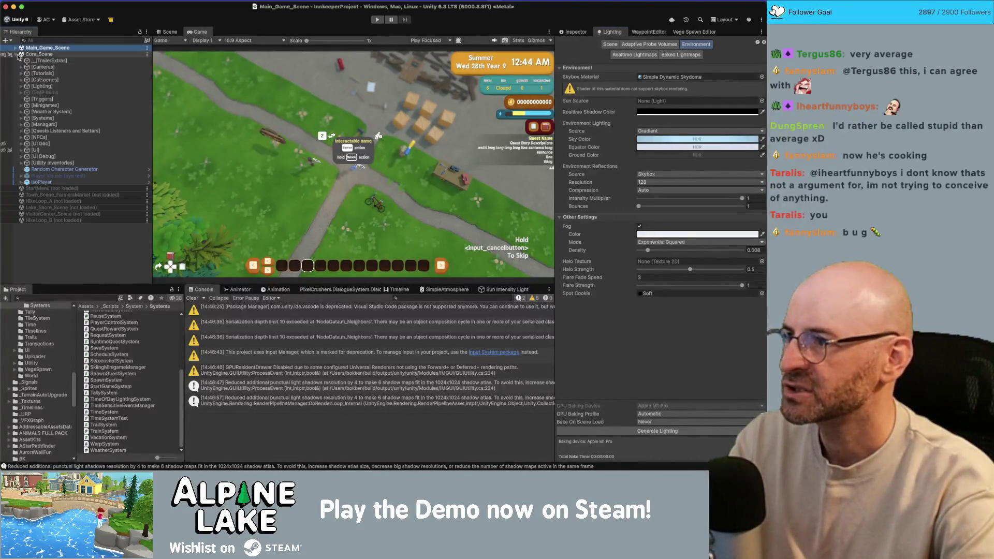
{"action": "left_click", "coordinate": [73, 118]}
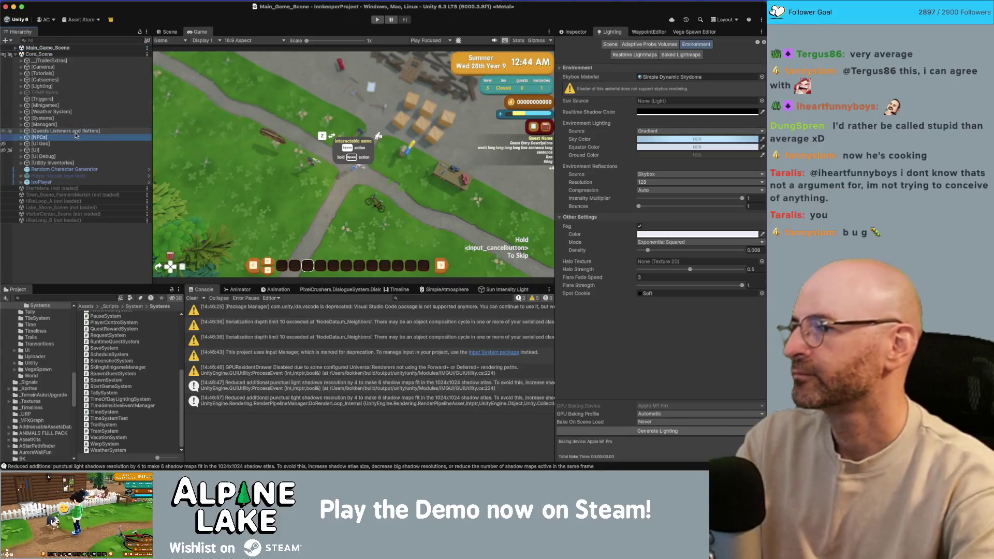
{"action": "key", "text": "Right"}
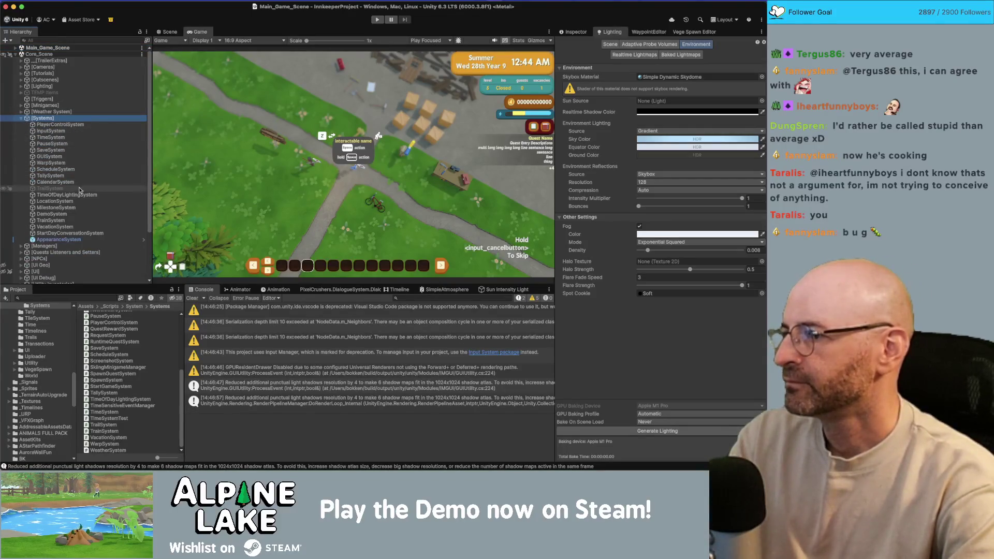
{"action": "right_click", "coordinate": [79, 195]}
{"action": "left_click", "coordinate": [98, 462]}
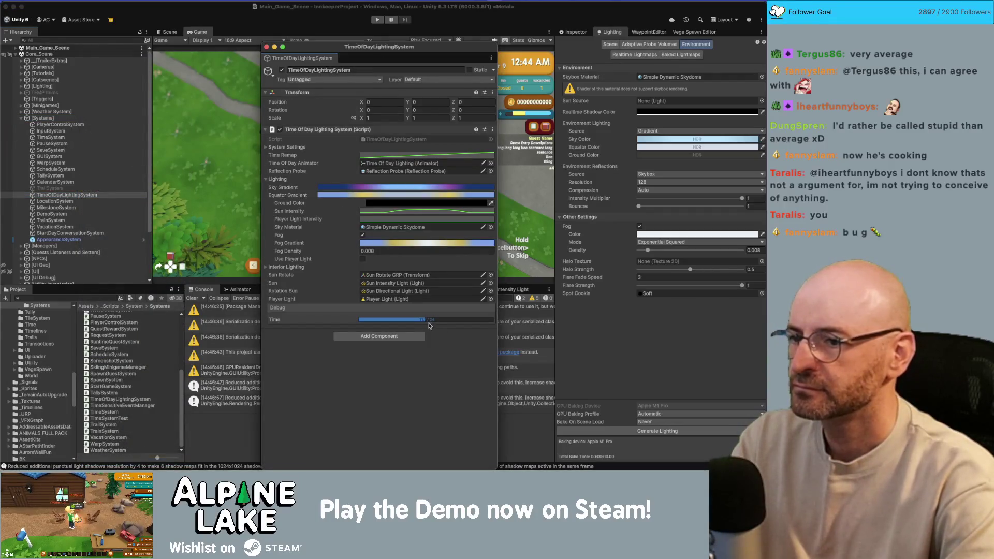
- Scrub the debug time earlier and give the Equator Gradient a preset with a wider white centre
{"action": "mouse_move", "coordinate": [418, 323]}
{"action": "left_mouse_down"}
{"action": "mouse_move", "coordinate": [397, 320]}
{"action": "mouse_move", "coordinate": [481, 321]}
{"action": "mouse_move", "coordinate": [357, 324]}
{"action": "mouse_move", "coordinate": [440, 319]}
{"action": "left_mouse_up"}
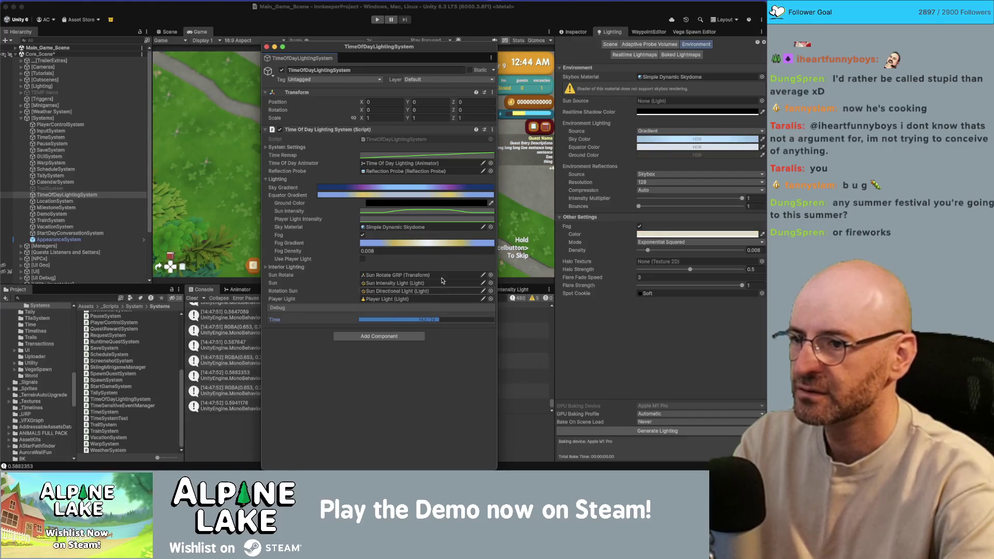
{"action": "left_click", "coordinate": [429, 195]}
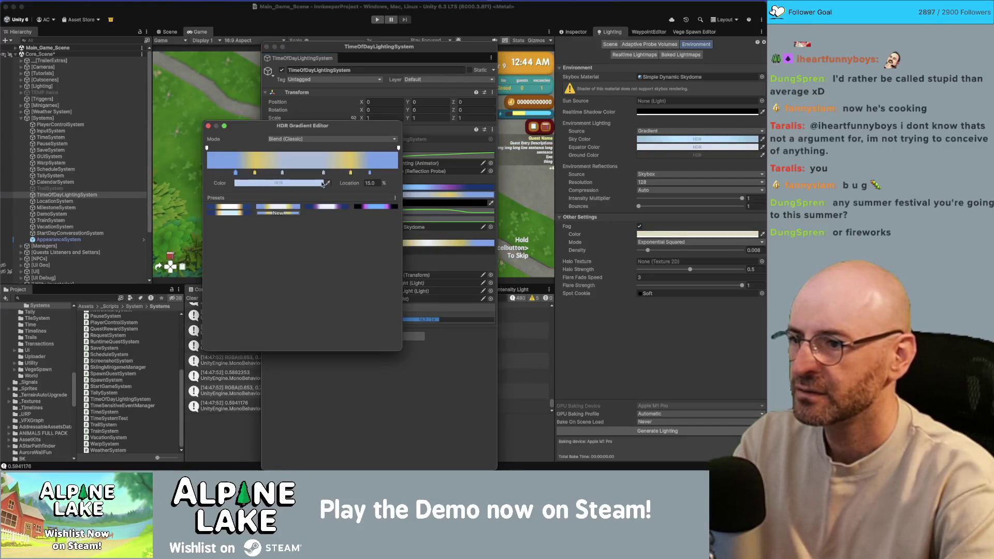
{"action": "left_click", "coordinate": [277, 207]}
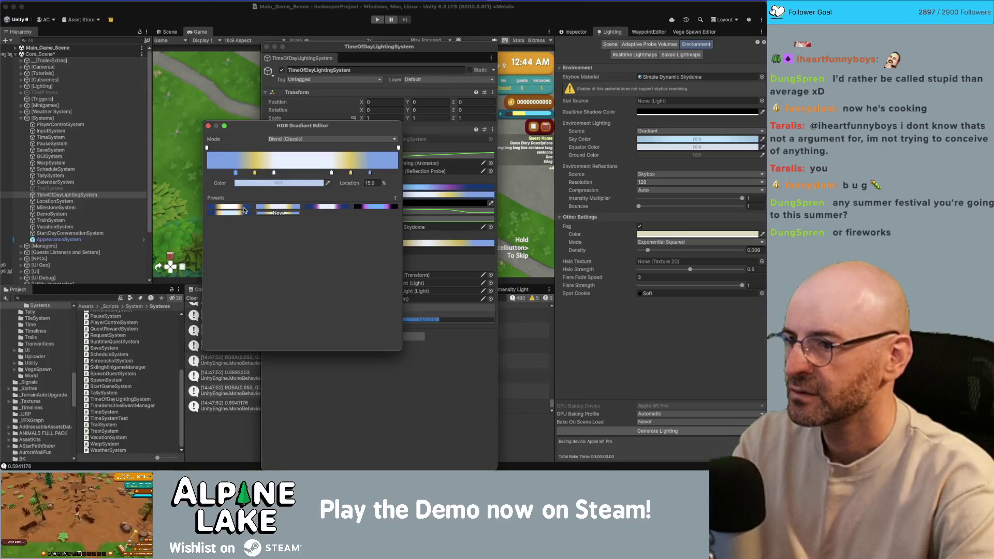
{"action": "left_click", "coordinate": [207, 127]}
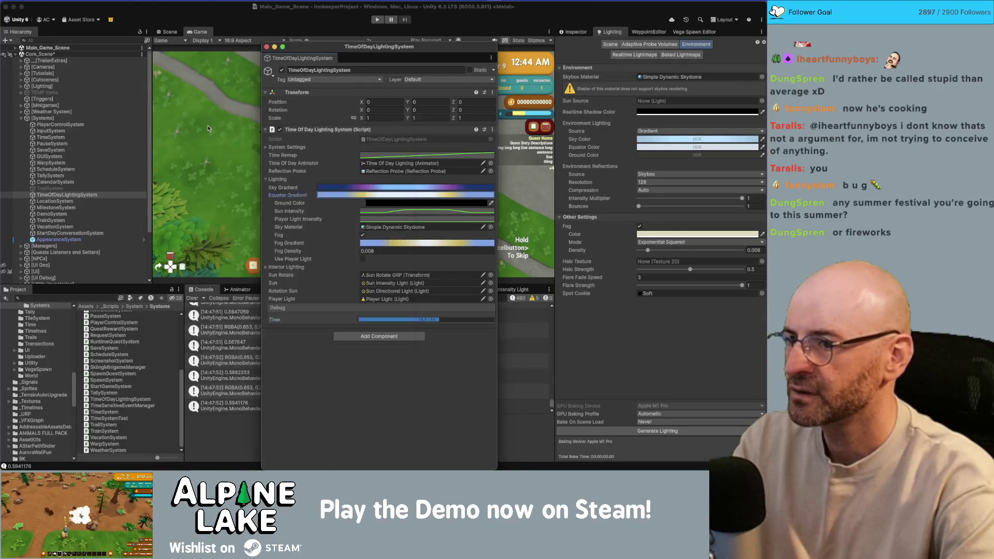
- Scrub the debug time toward night to preview the darker lighting in the running game
{"action": "left_click", "coordinate": [428, 319]}
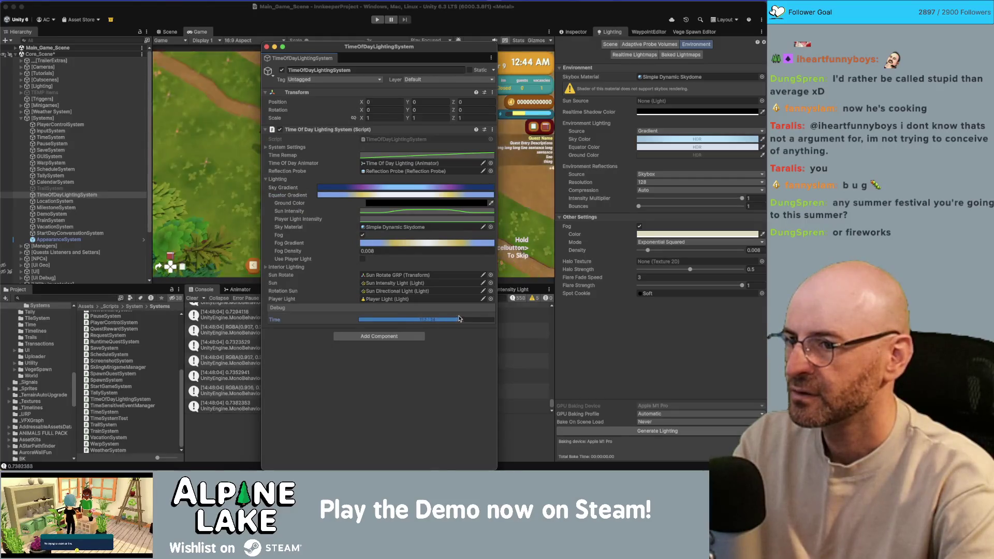
{"action": "left_click_drag", "start_coordinate": [393, 48], "coordinate": [186, 60]}
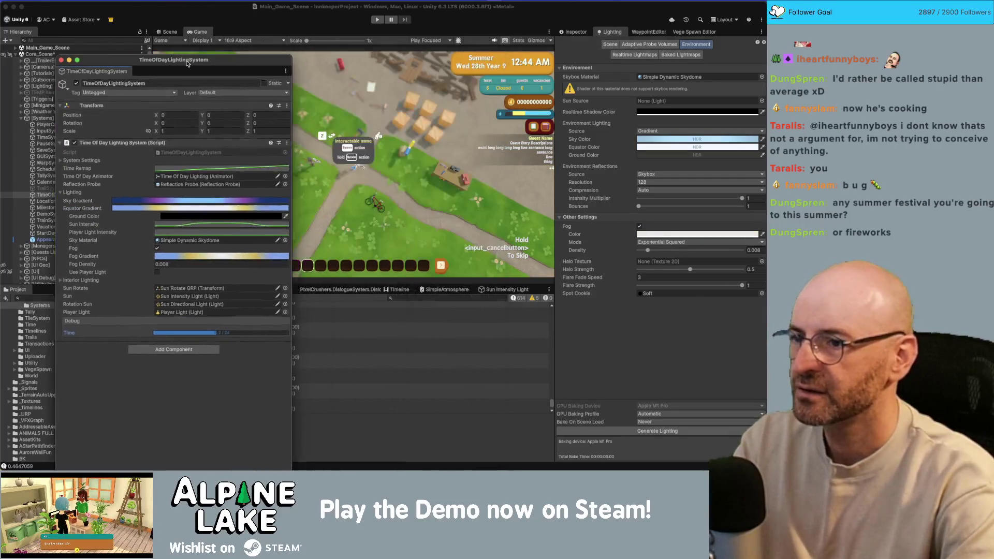
{"action": "mouse_move", "coordinate": [214, 333]}
{"action": "left_mouse_down"}
{"action": "mouse_move", "coordinate": [158, 339]}
{"action": "mouse_move", "coordinate": [287, 335]}
{"action": "mouse_move", "coordinate": [129, 348]}
{"action": "mouse_move", "coordinate": [232, 335]}
{"action": "left_mouse_up"}
{"action": "left_click_drag", "start_coordinate": [81, 66], "coordinate": [391, 50]}
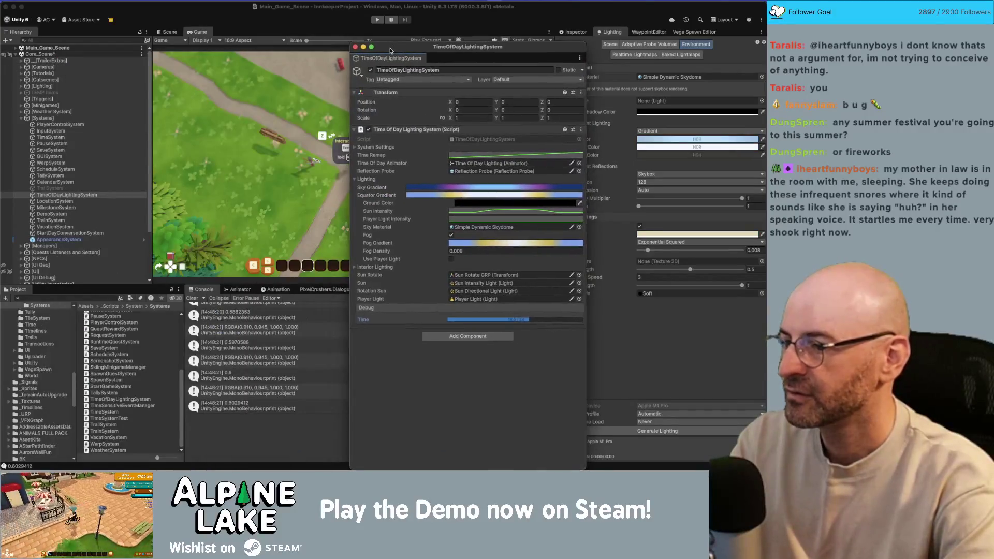
- Jump from the Console entry to SetGlobalTime and delete the commented-out print line
{"action": "double_click", "coordinate": [239, 338]}
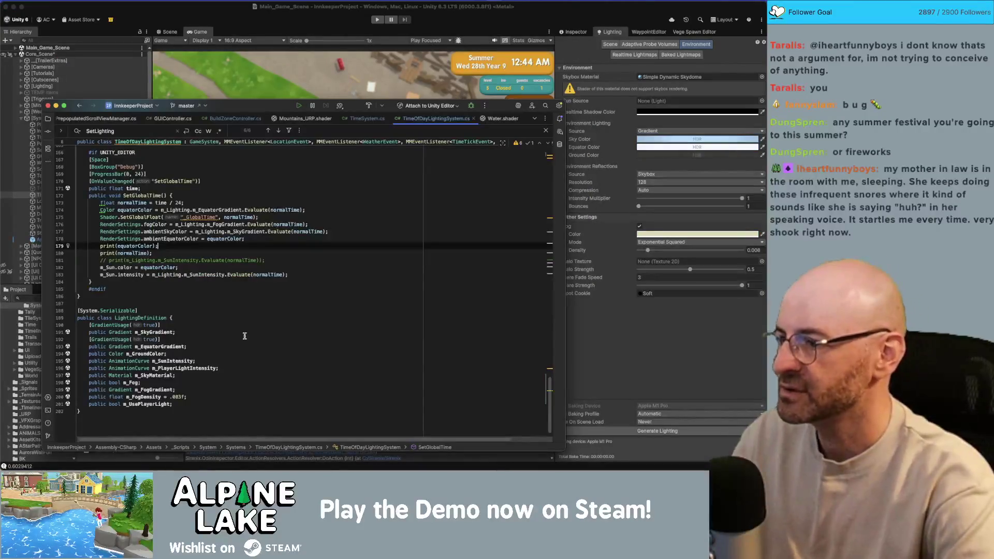
{"action": "key", "text": "BackSpace"}
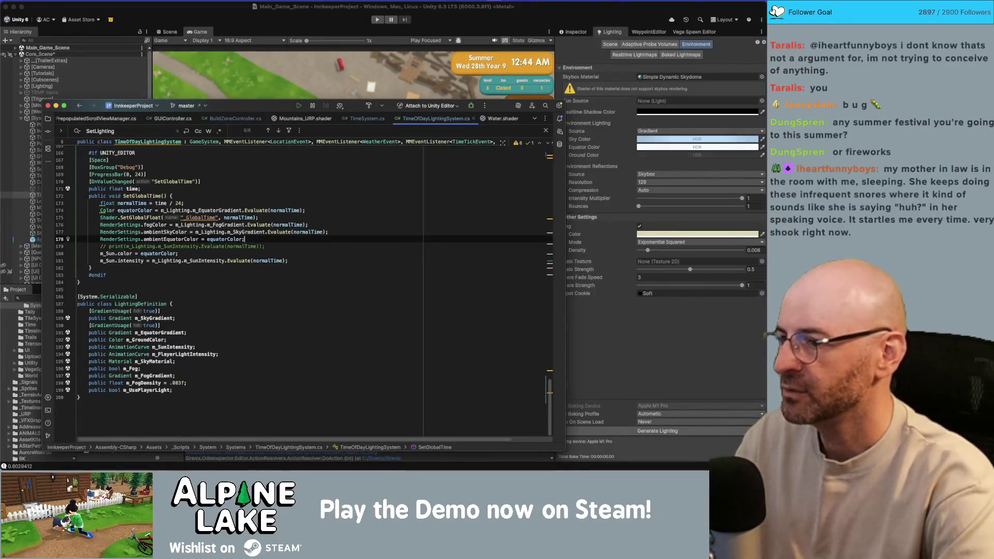
{"action": "key", "text": "super+BackSpace"}
{"action": "key", "text": "BackSpace"}
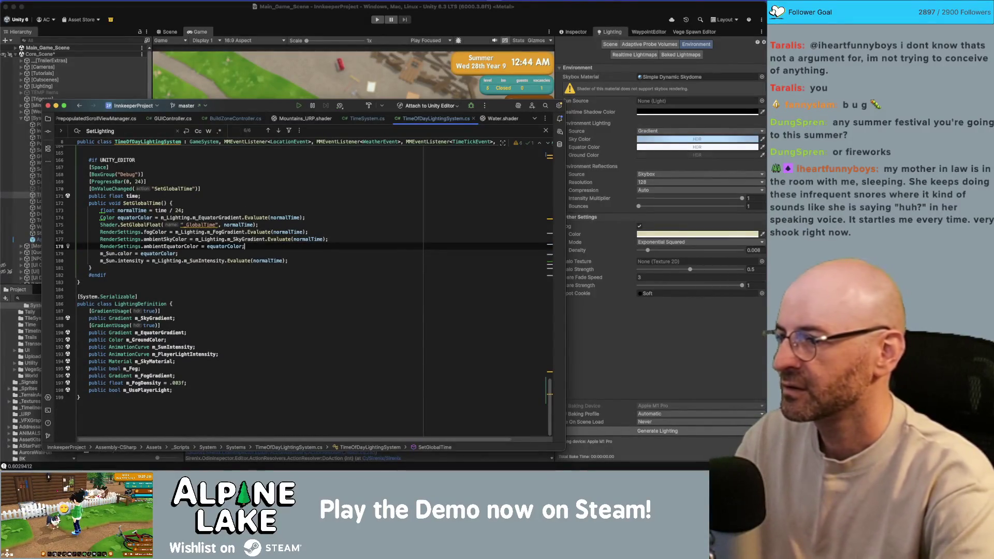
{"action": "scroll", "coordinate": [222, 309], "scroll_direction": "up", "scroll_amount": 15}
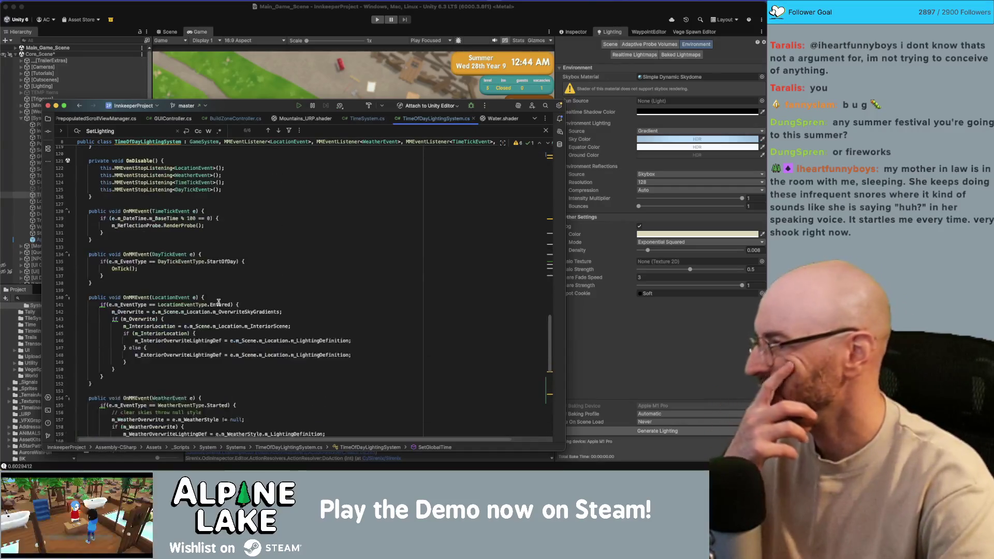
{"action": "scroll", "coordinate": [216, 300], "scroll_direction": "up", "scroll_amount": 4}
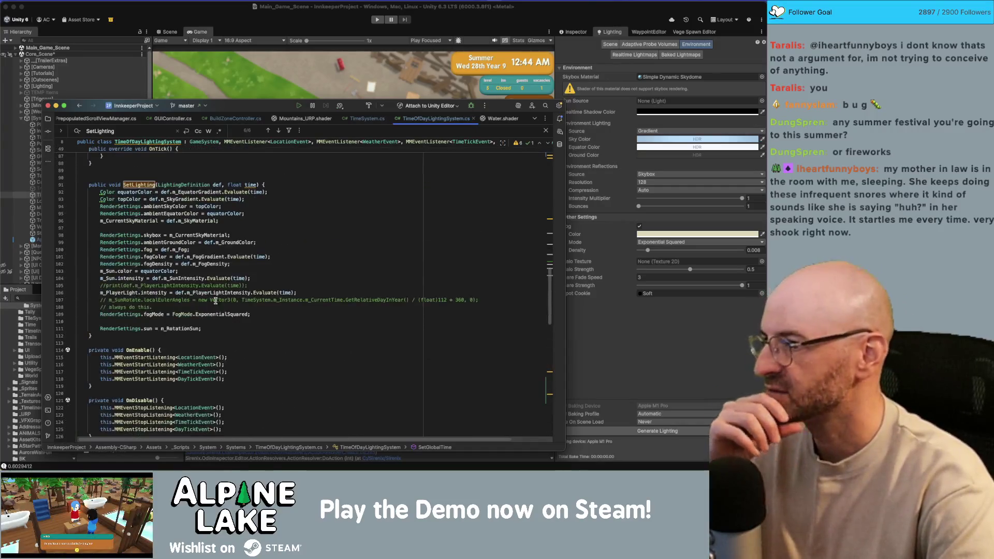
- Remove the stray blank lines after the fogMode and sky material lines in SetLighting
{"action": "left_click", "coordinate": [227, 264]}
{"action": "left_click", "coordinate": [261, 312]}
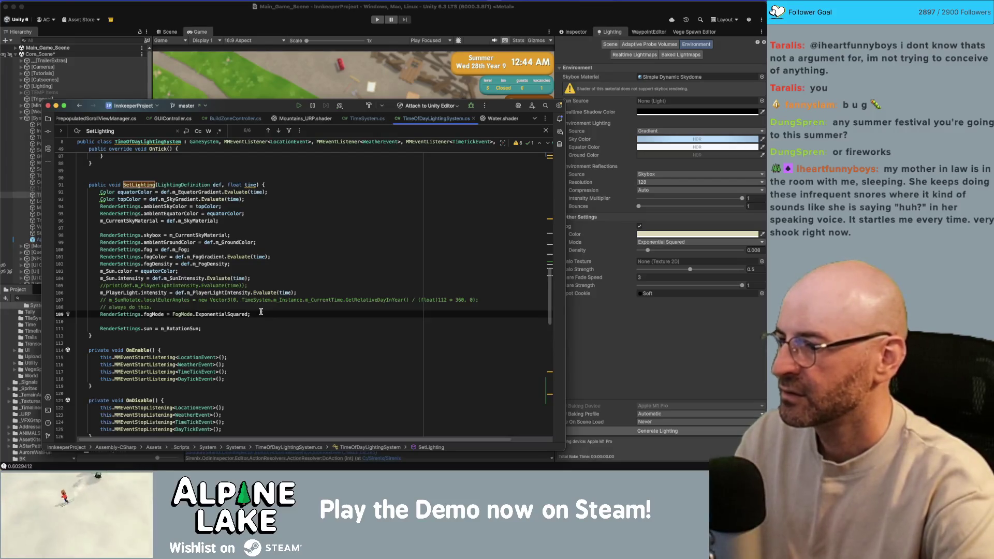
{"action": "key", "text": "Delete"}
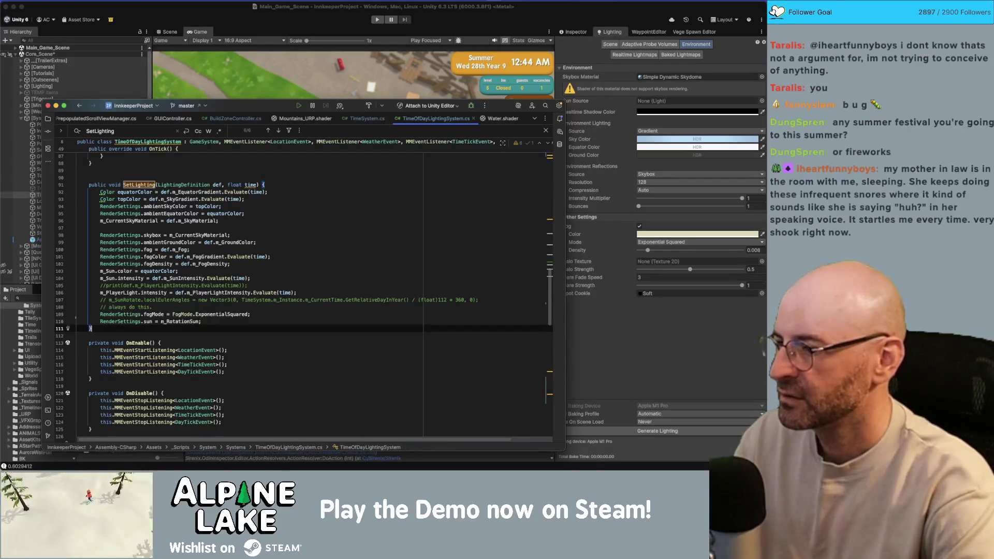
{"action": "key", "text": "Up"}
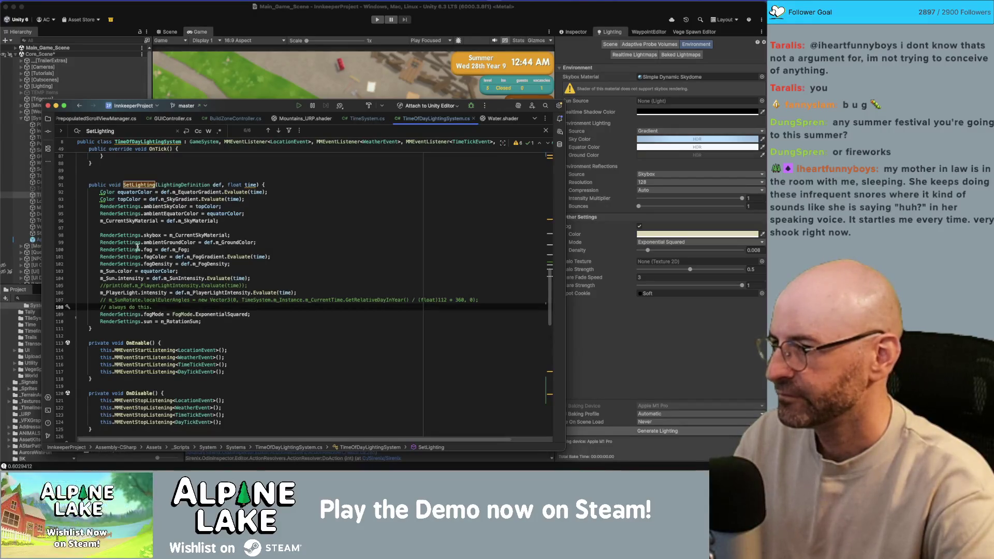
{"action": "double_click", "coordinate": [175, 241]}
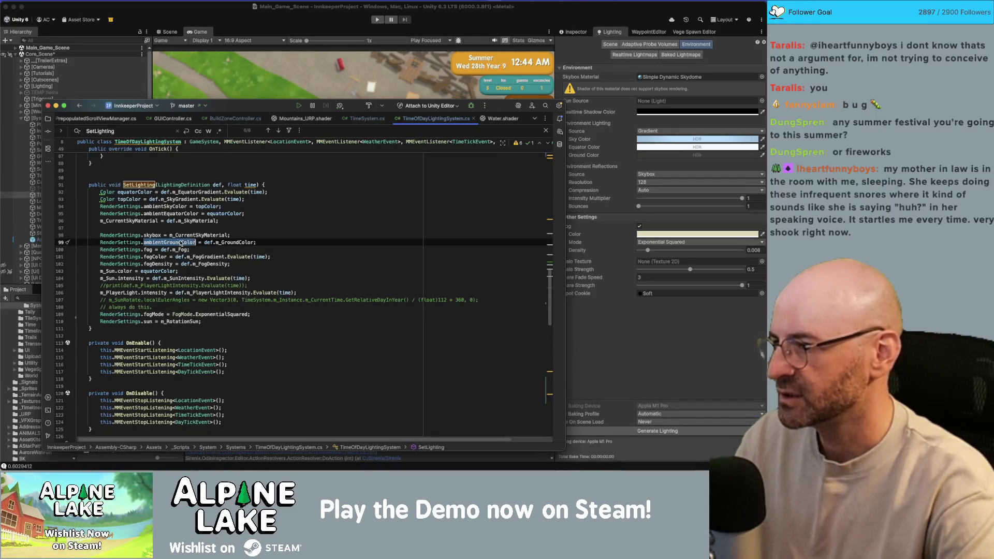
{"action": "left_click", "coordinate": [169, 228]}
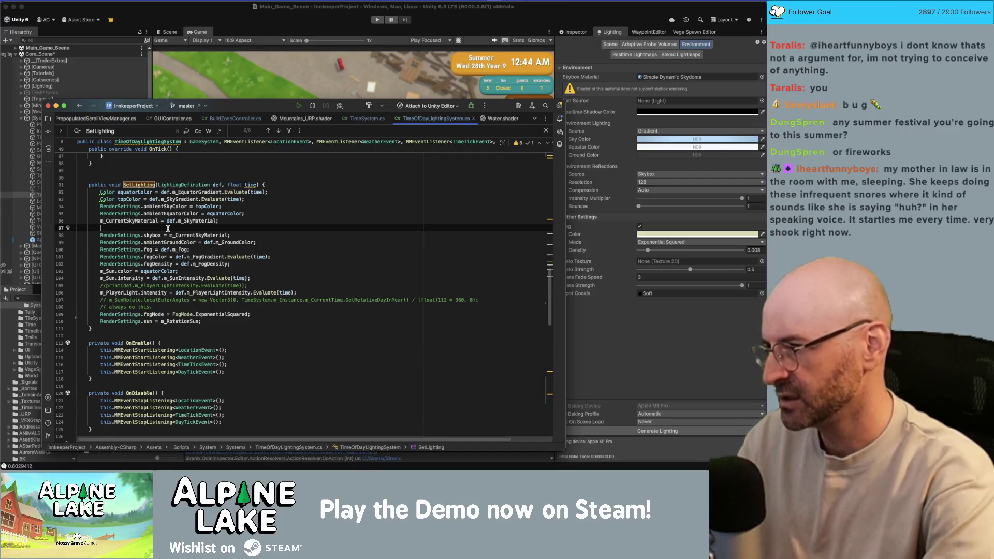
{"action": "key", "text": "BackSpace"}
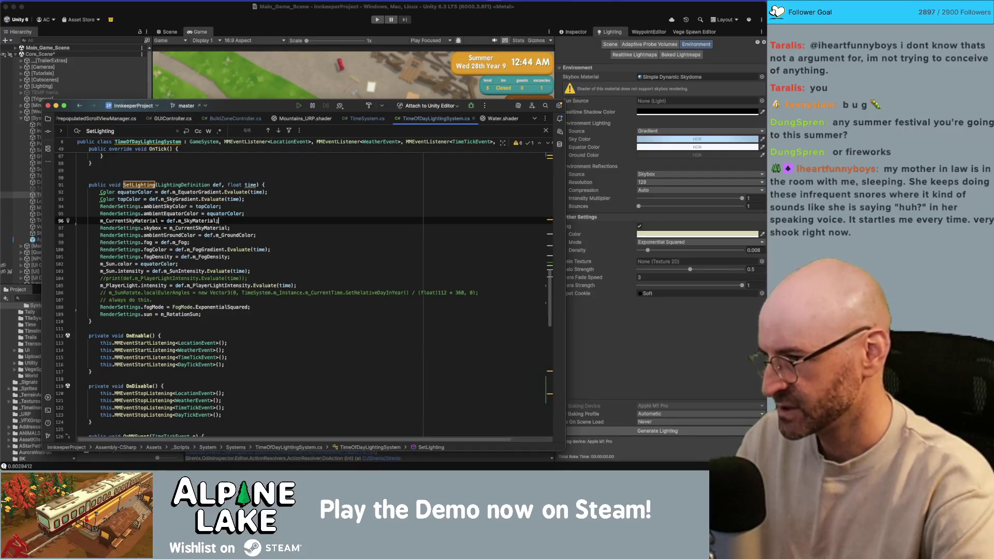
{"action": "key", "text": "Up"}
{"action": "key", "text": "Down"}
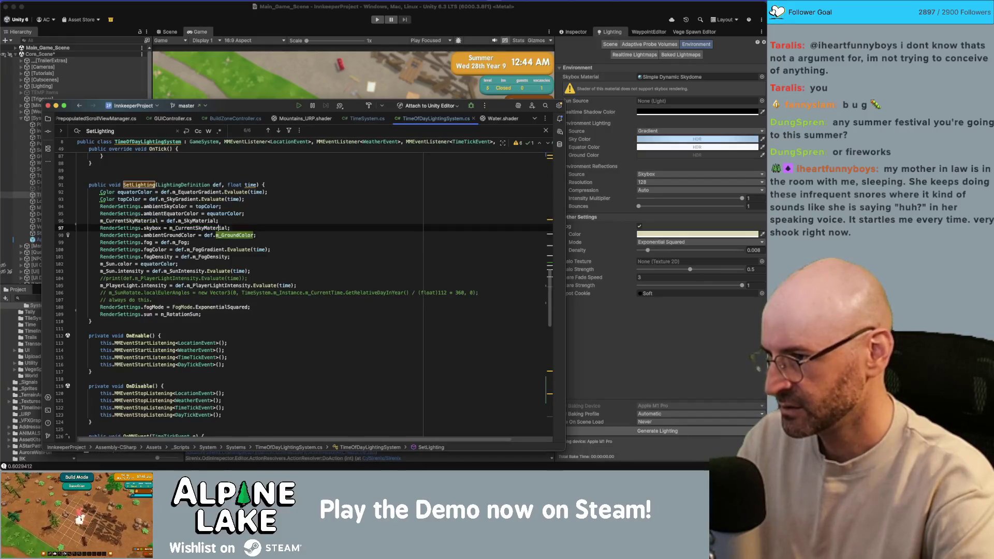
{"action": "key", "text": "Down"}
{"action": "key", "text": "Down"}
{"action": "key", "text": "Down"}
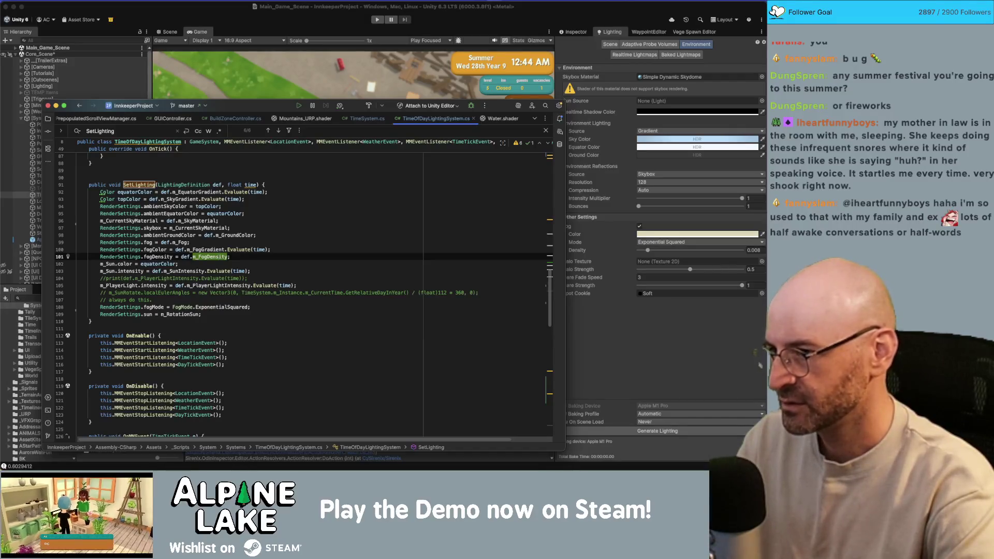
{"action": "scroll", "coordinate": [186, 337], "scroll_direction": "down", "scroll_amount": 15}
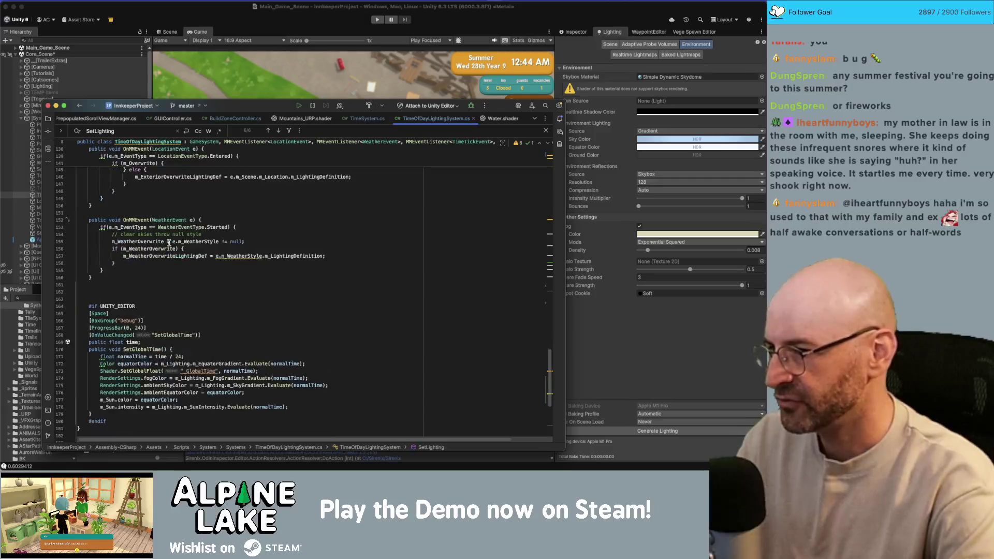
{"action": "double_click", "coordinate": [165, 392]}
{"action": "left_click", "coordinate": [136, 362]}
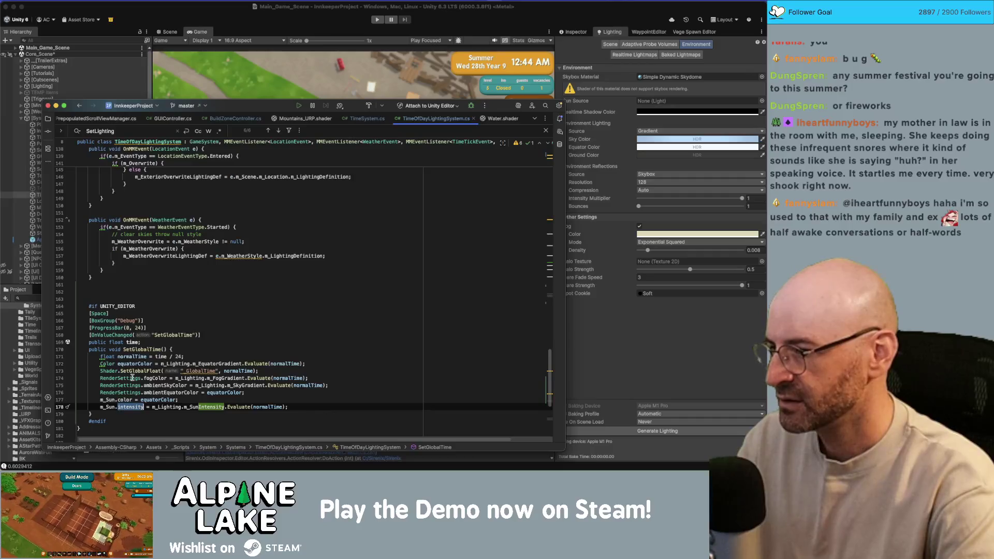
{"action": "scroll", "coordinate": [194, 356], "scroll_direction": "up", "scroll_amount": 14}
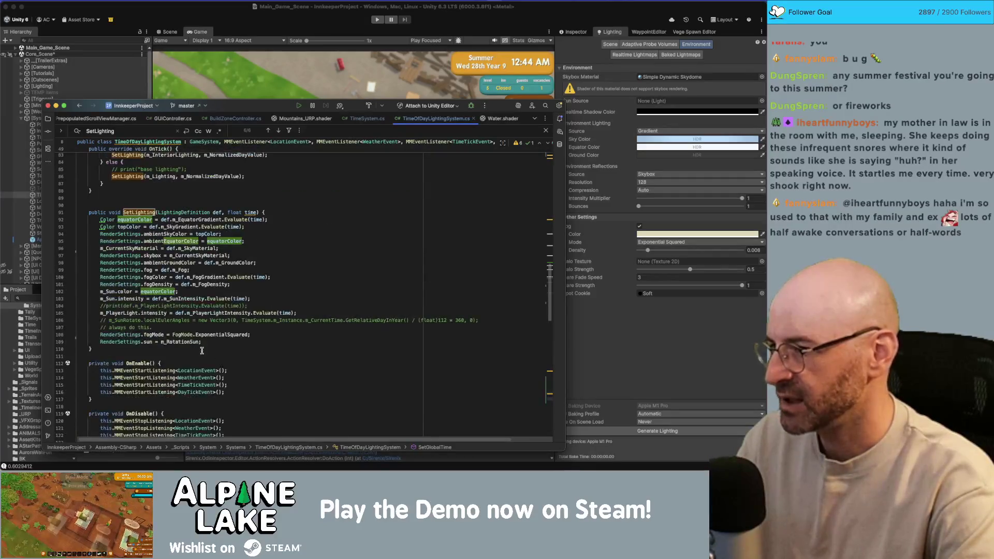
{"action": "scroll", "coordinate": [161, 317], "scroll_direction": "down", "scroll_amount": 8}
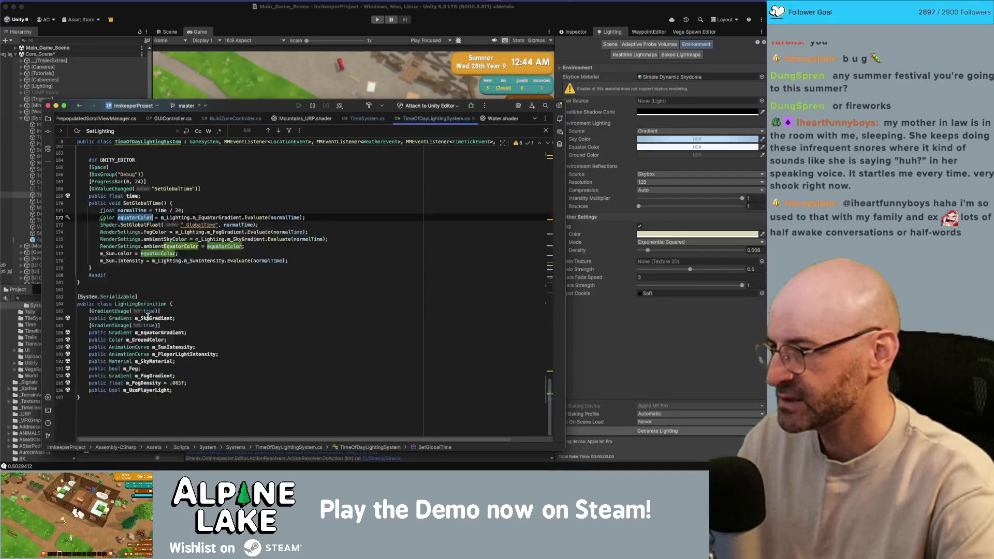
{"action": "scroll", "coordinate": [148, 317], "scroll_direction": "down", "scroll_amount": 12}
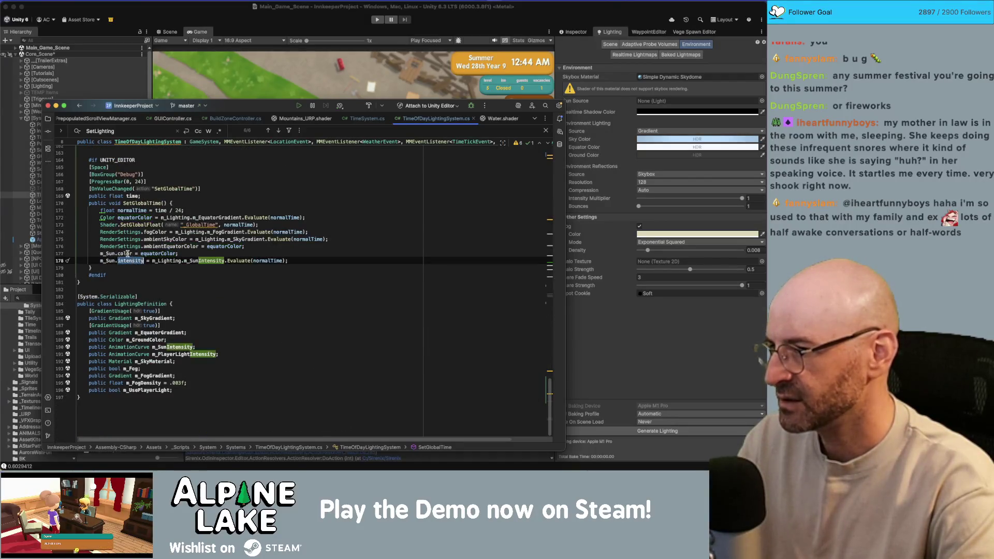
{"action": "double_click", "coordinate": [125, 253]}
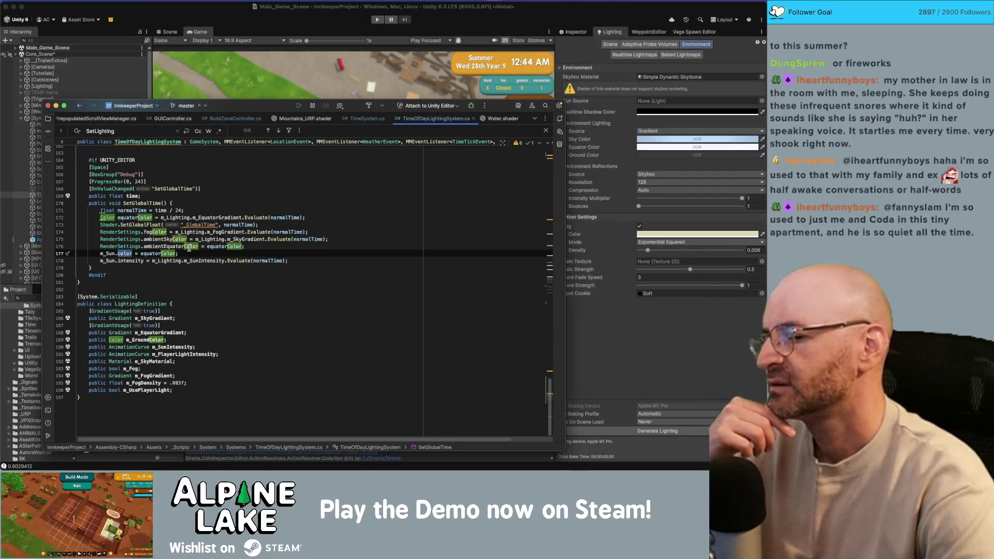
- Review the sun colour, fog colour and normalTime lines in SetGlobalTime, then save and return to Unity
{"action": "mouse_move", "coordinate": [190, 248]}
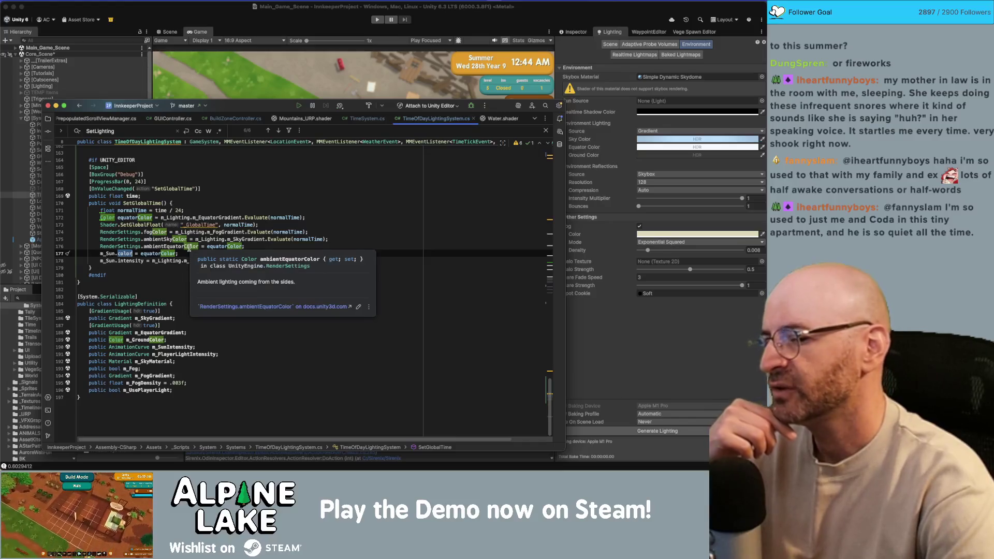
{"action": "left_click", "coordinate": [302, 249]}
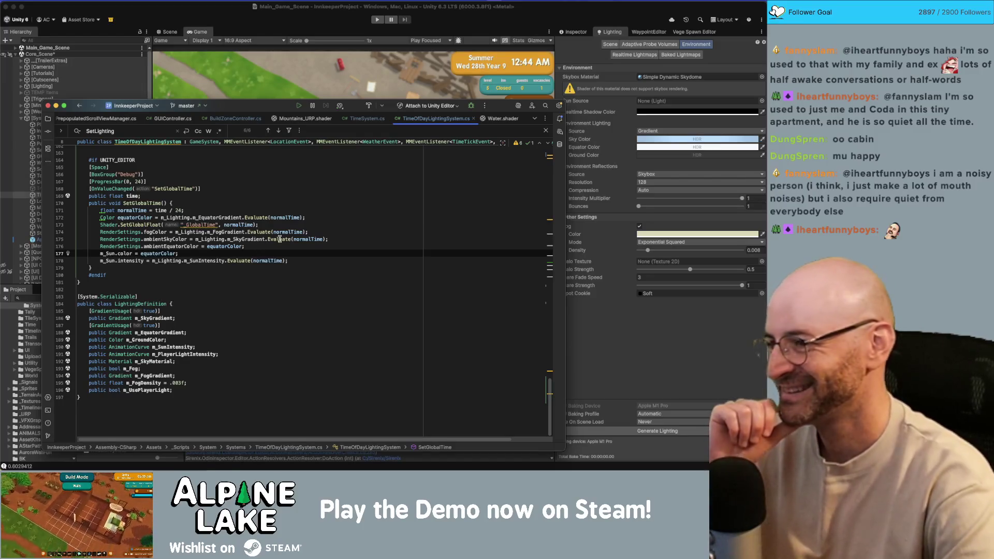
{"action": "left_click", "coordinate": [317, 233]}
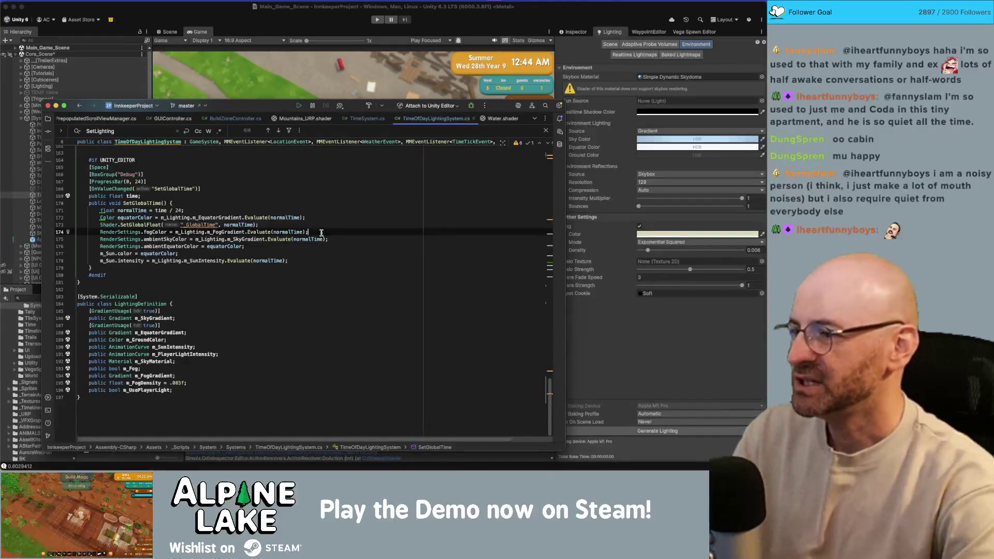
{"action": "double_click", "coordinate": [140, 212]}
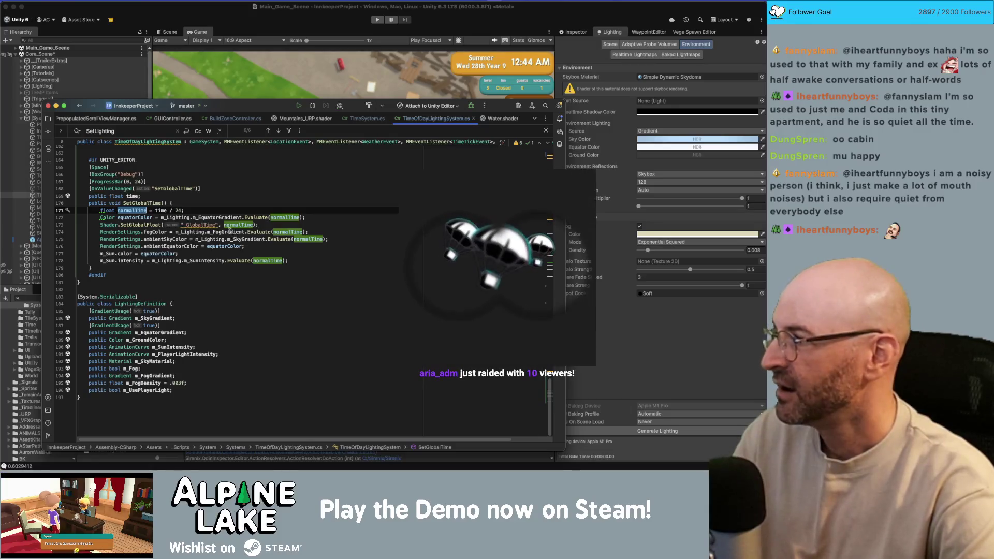
{"action": "key", "text": "super+Tab"}
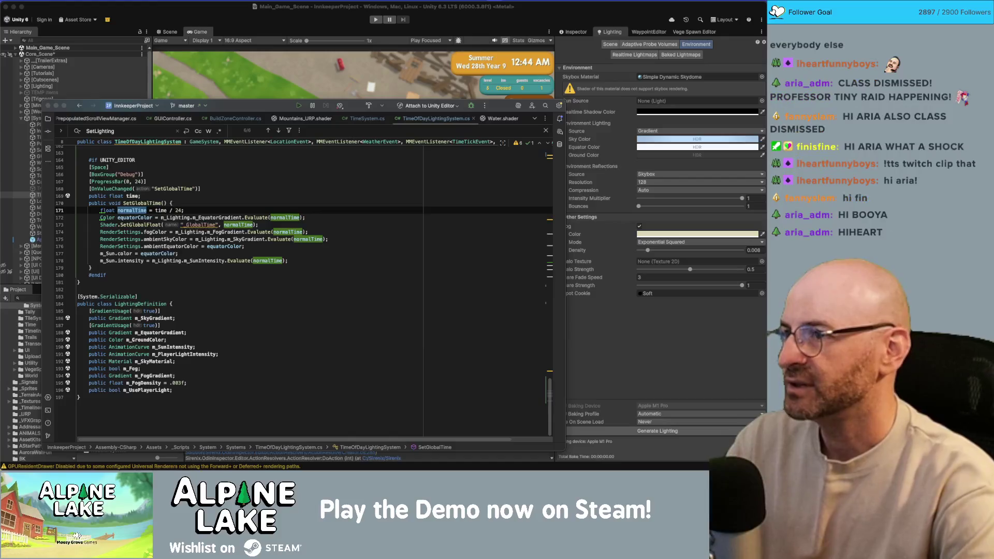
{"action": "left_click", "coordinate": [116, 34]}
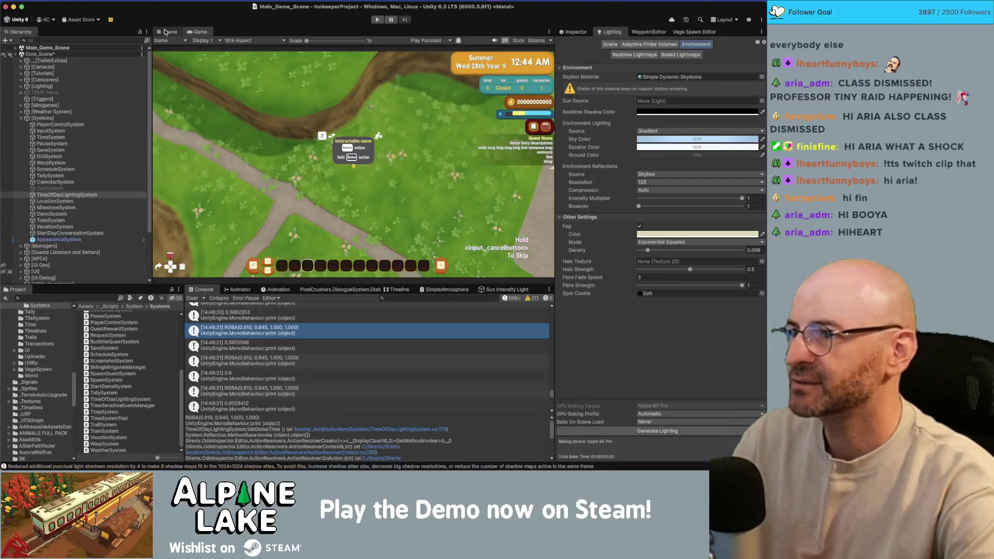
- In the Scene view, scrub the TimeOfDayLightingSystem debug time to dusk and tilt up toward the sky
{"action": "left_click", "coordinate": [165, 33]}
{"action": "left_click_drag", "start_coordinate": [306, 153], "coordinate": [300, 56]}
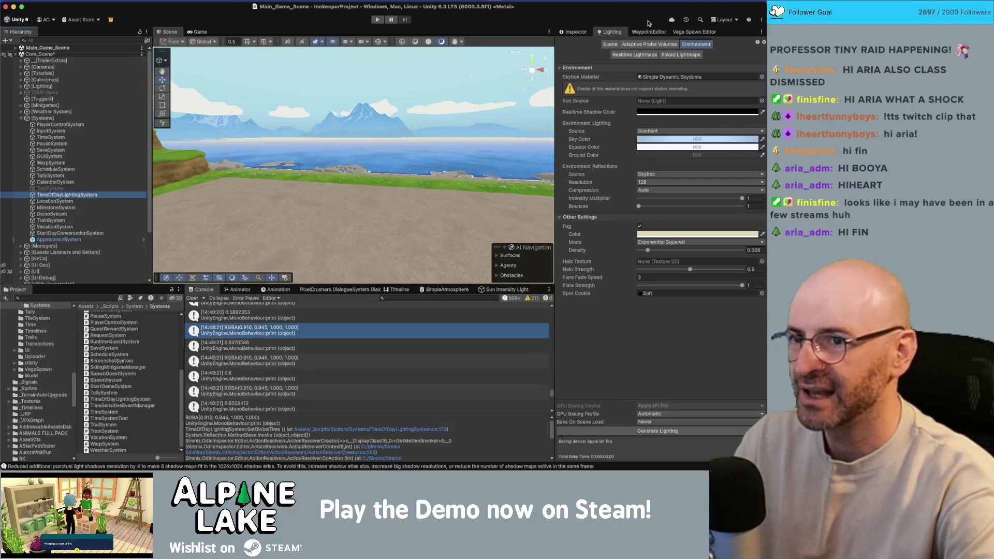
{"action": "left_click", "coordinate": [574, 33]}
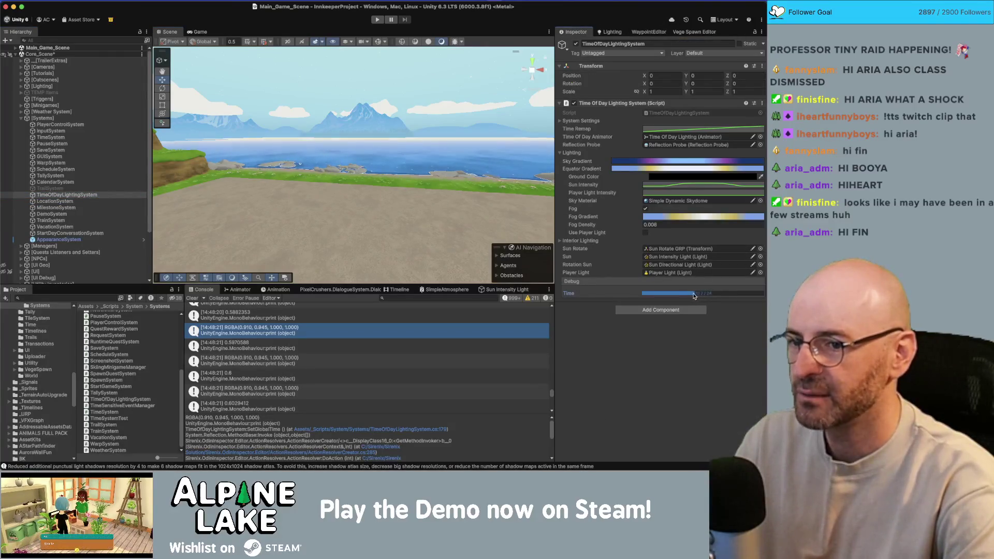
{"action": "mouse_move", "coordinate": [701, 294]}
{"action": "left_mouse_down"}
{"action": "mouse_move", "coordinate": [668, 295]}
{"action": "mouse_move", "coordinate": [744, 295]}
{"action": "mouse_move", "coordinate": [653, 295]}
{"action": "mouse_move", "coordinate": [748, 295]}
{"action": "left_mouse_up"}
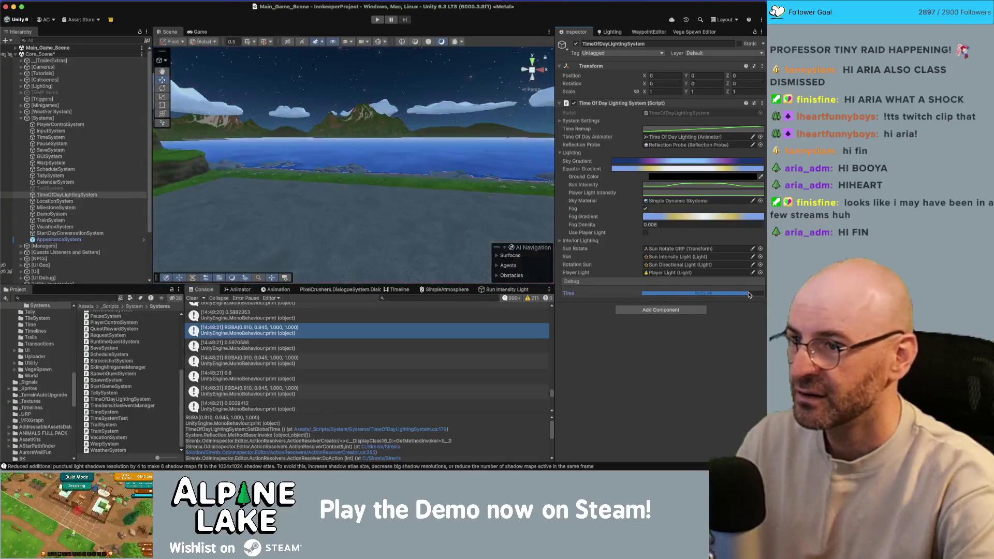
{"action": "mouse_move", "coordinate": [448, 185]}
{"action": "left_mouse_down"}
{"action": "mouse_move", "coordinate": [456, 115]}
{"action": "mouse_move", "coordinate": [435, 190]}
{"action": "left_mouse_up"}
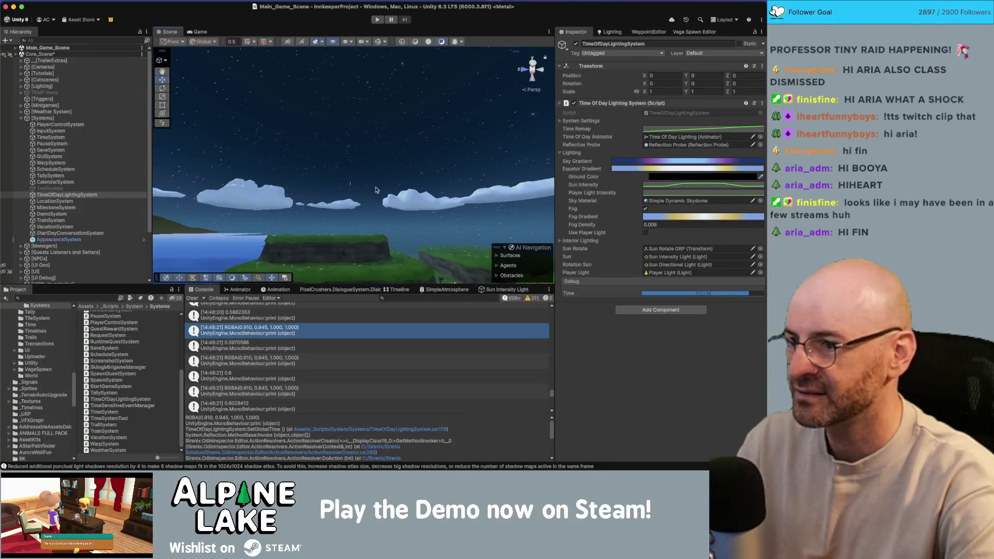
{"action": "scroll", "coordinate": [377, 187], "scroll_direction": "down", "scroll_amount": 3}
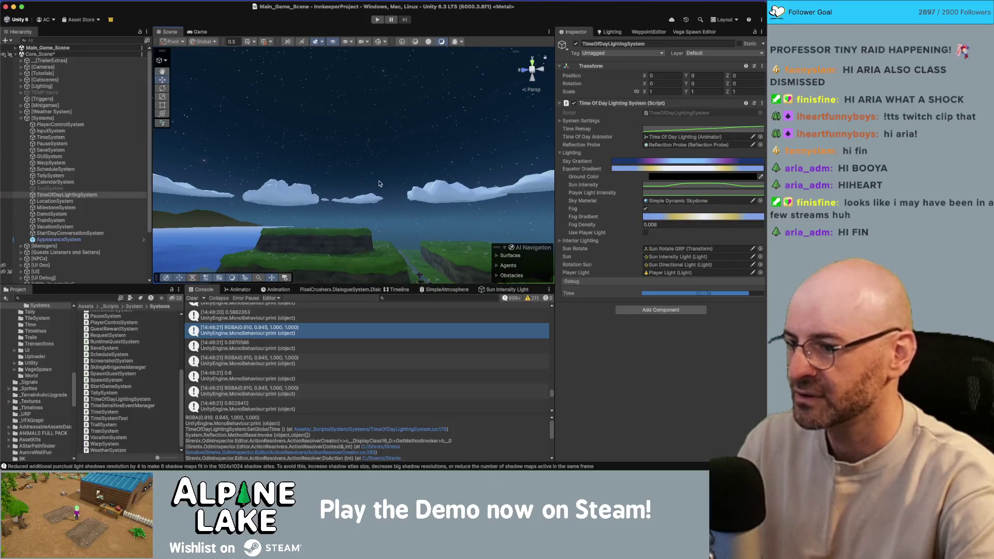
- Advance the time through sunset to night and turn the view toward the lake and mountains
{"action": "left_click", "coordinate": [196, 299]}
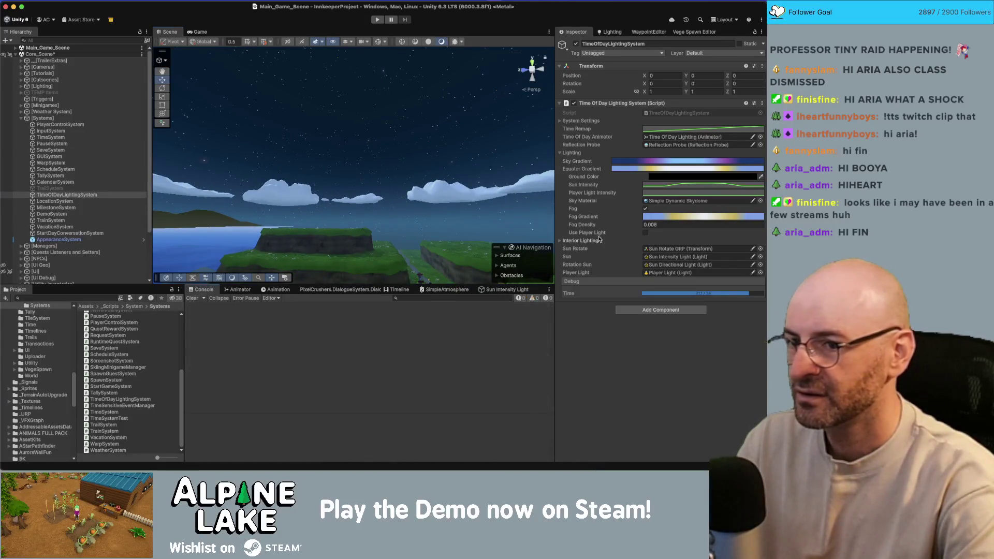
{"action": "left_click", "coordinate": [713, 293]}
{"action": "left_click_drag", "start_coordinate": [713, 293], "coordinate": [751, 288]}
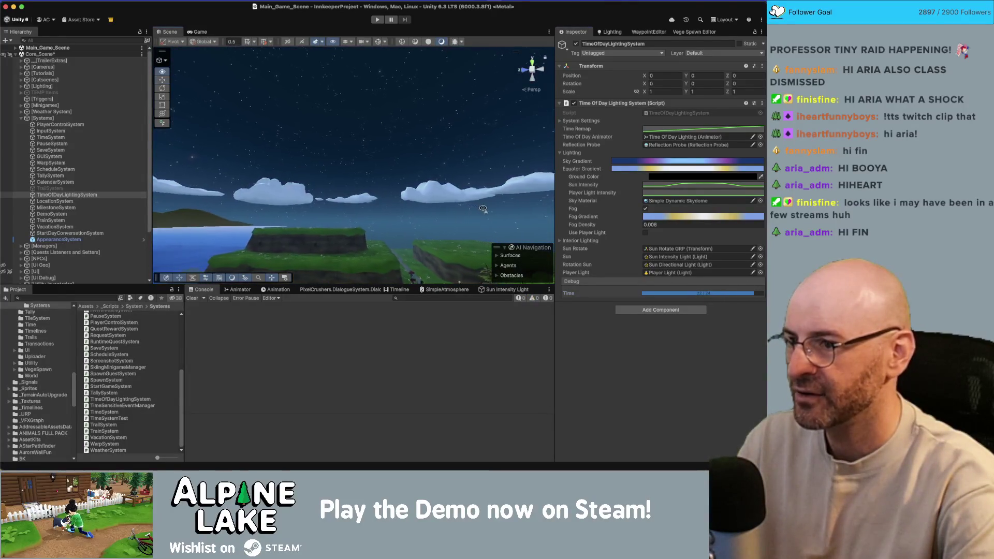
{"action": "mouse_move", "coordinate": [474, 221]}
{"action": "left_mouse_down"}
{"action": "mouse_move", "coordinate": [365, 236]}
{"action": "mouse_move", "coordinate": [359, 232]}
{"action": "mouse_move", "coordinate": [395, 227]}
{"action": "mouse_move", "coordinate": [339, 205]}
{"action": "left_mouse_up"}
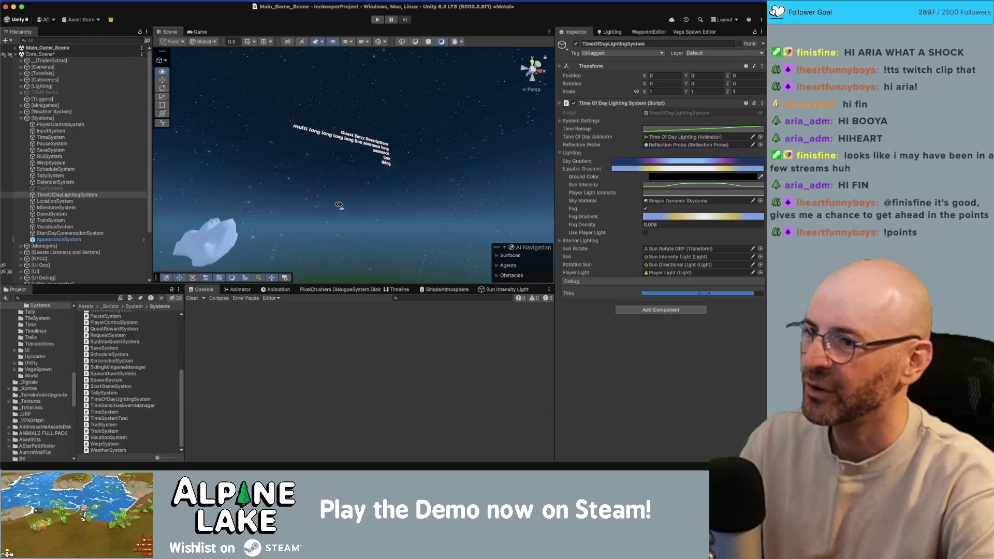
{"action": "mouse_move", "coordinate": [339, 205]}
{"action": "left_mouse_down"}
{"action": "mouse_move", "coordinate": [117, 246]}
{"action": "mouse_move", "coordinate": [300, 226]}
{"action": "mouse_move", "coordinate": [147, 254]}
{"action": "mouse_move", "coordinate": [133, 255]}
{"action": "mouse_move", "coordinate": [480, 218]}
{"action": "mouse_move", "coordinate": [416, 274]}
{"action": "mouse_move", "coordinate": [324, 264]}
{"action": "left_mouse_up"}
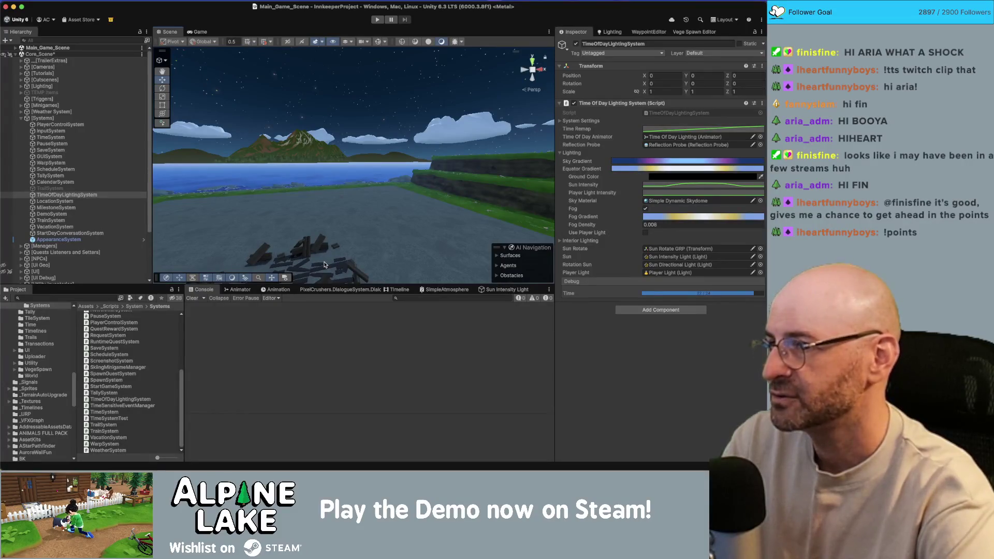
- Orbit and fly the Scene view toward the stacked crates at night, then back away
{"action": "left_click_drag", "start_coordinate": [324, 264], "coordinate": [348, 183]}
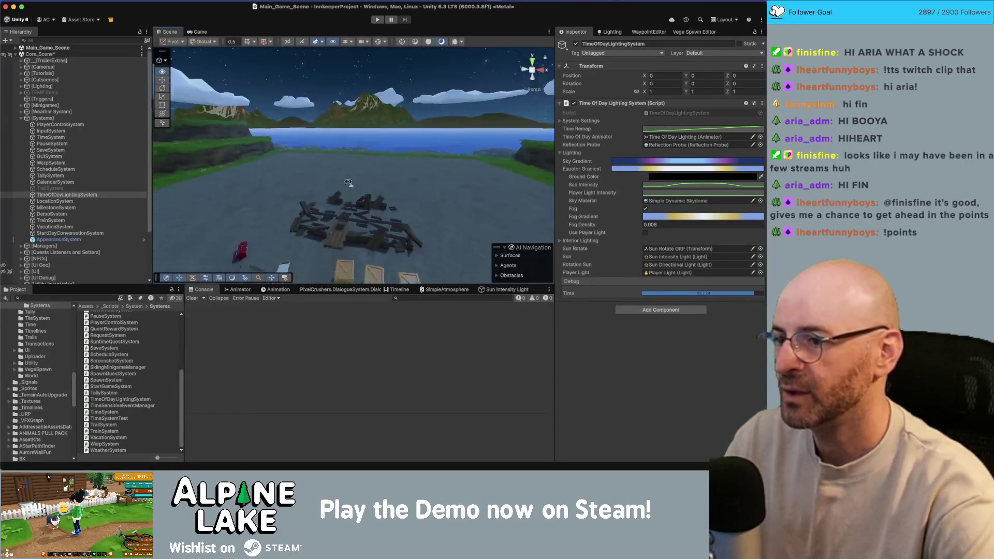
{"action": "key", "text": "w"}
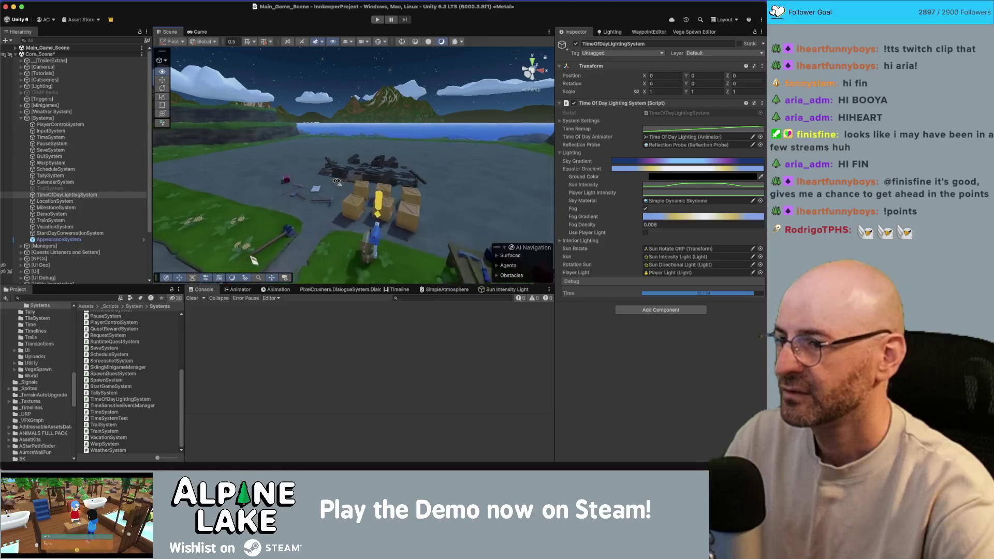
{"action": "key", "text": "s"}
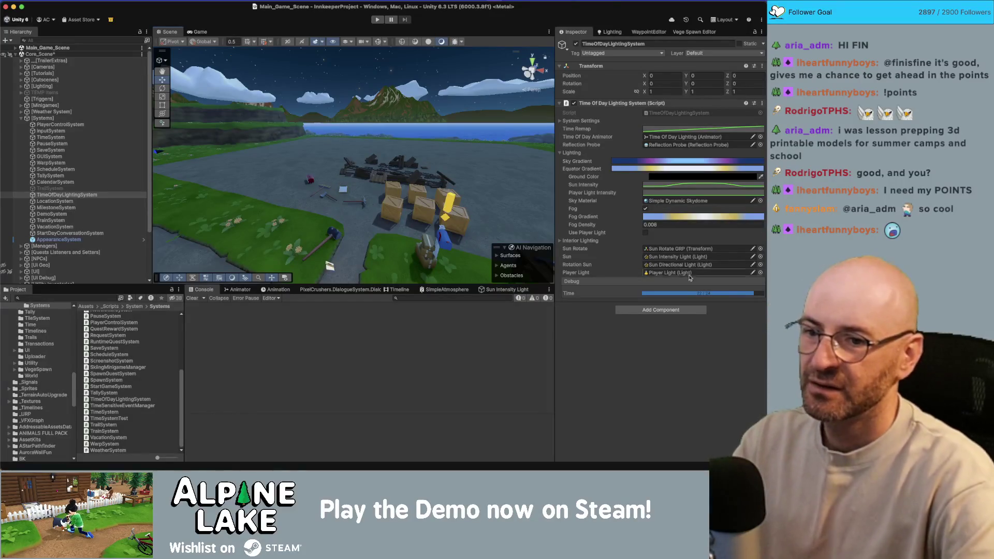
- Set the Time slider back to daytime and enter Play mode
{"action": "left_click_drag", "start_coordinate": [723, 296], "coordinate": [711, 296]}
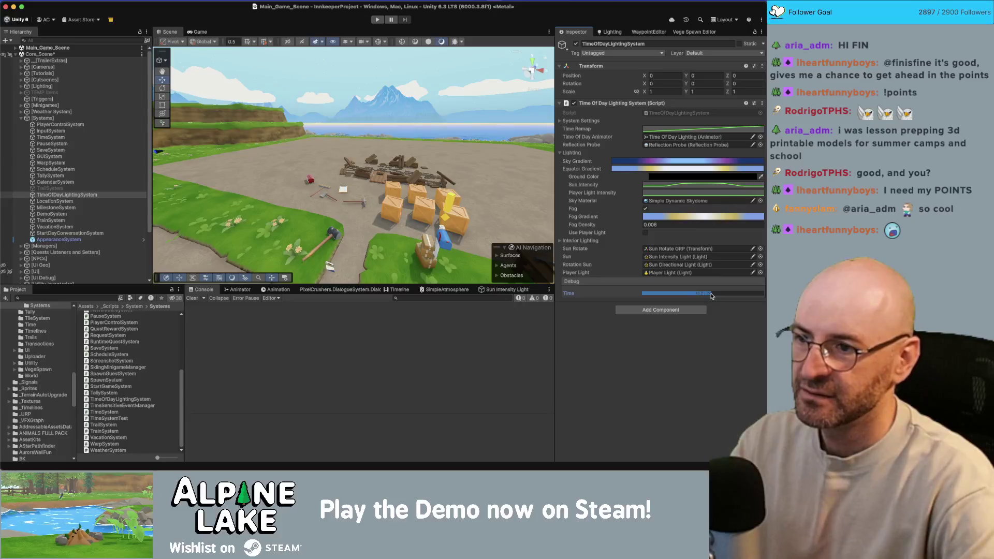
{"action": "left_click", "coordinate": [377, 19]}
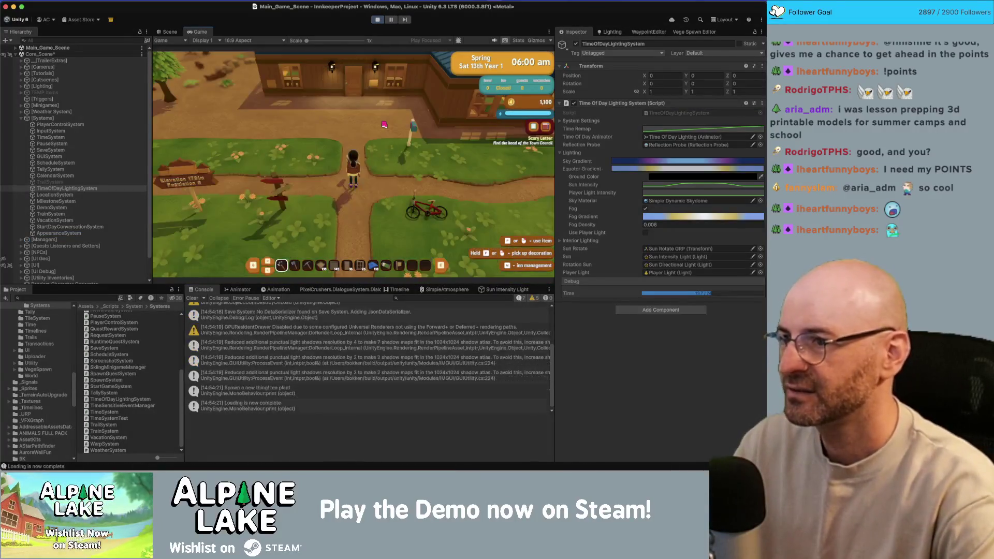
- Walk the character through the village, in and out of the blue-roofed house, and onto the shoreline rocks
{"action": "key", "text": "a"}
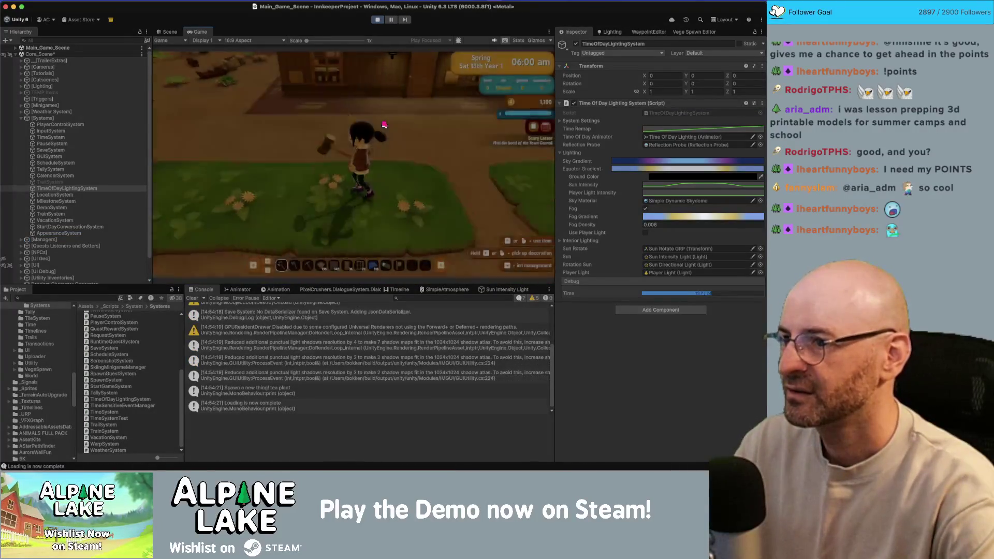
{"action": "key", "text": "w"}
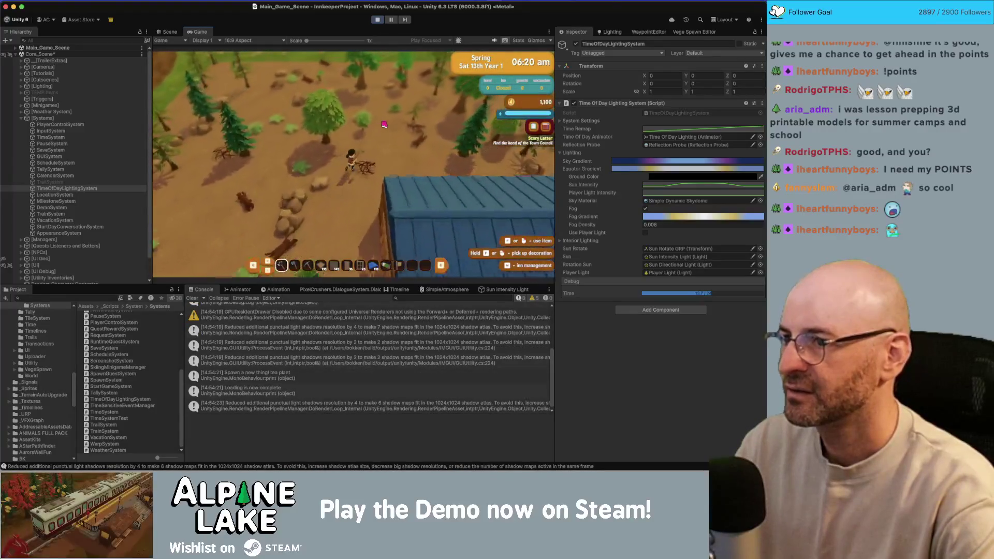
{"action": "key", "text": "s"}
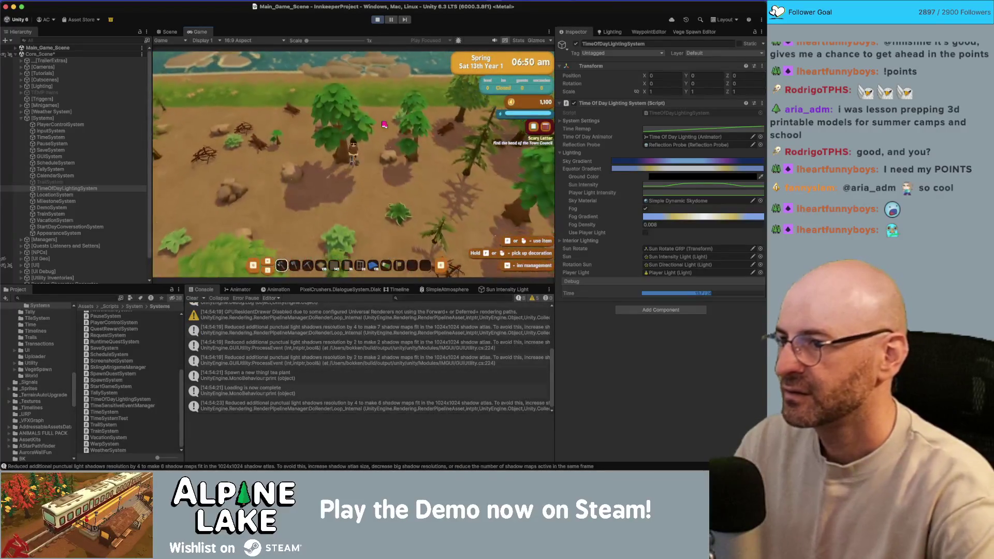
{"action": "key", "text": "s"}
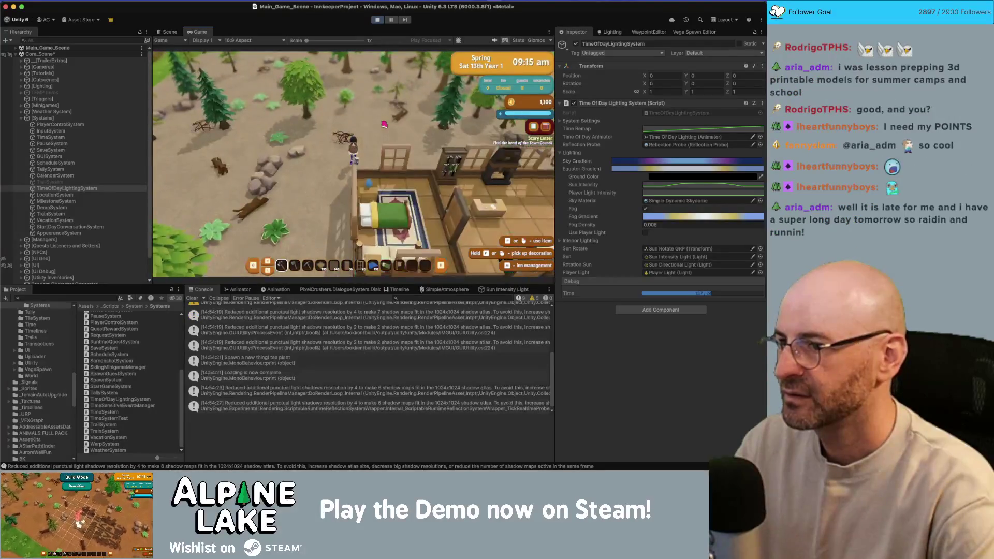
{"action": "key", "text": "s"}
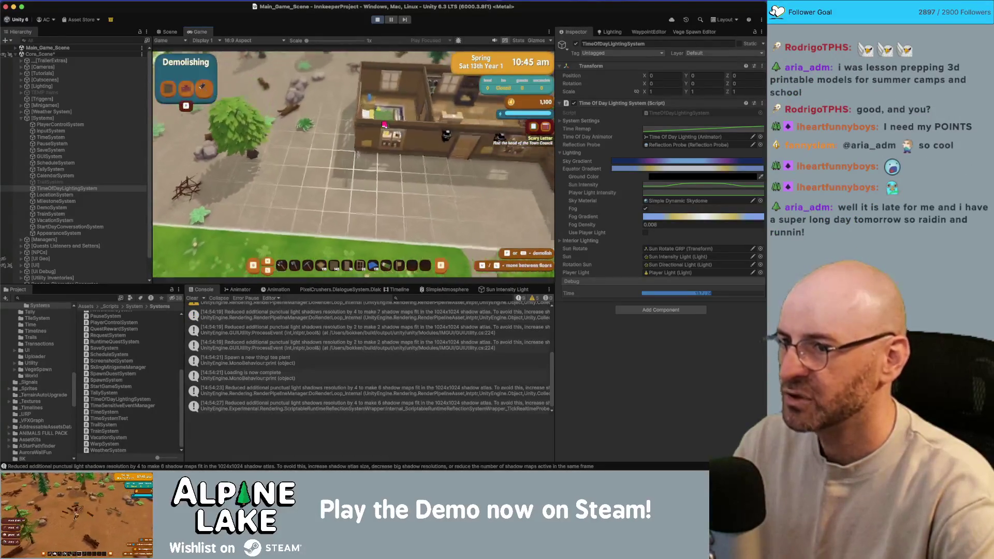
{"action": "key", "text": "s"}
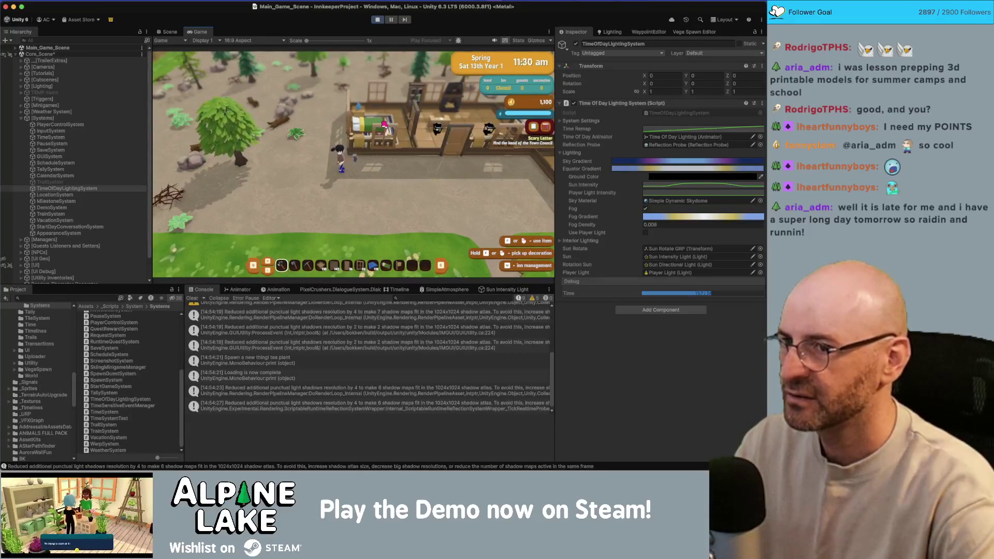
{"action": "key", "text": "w"}
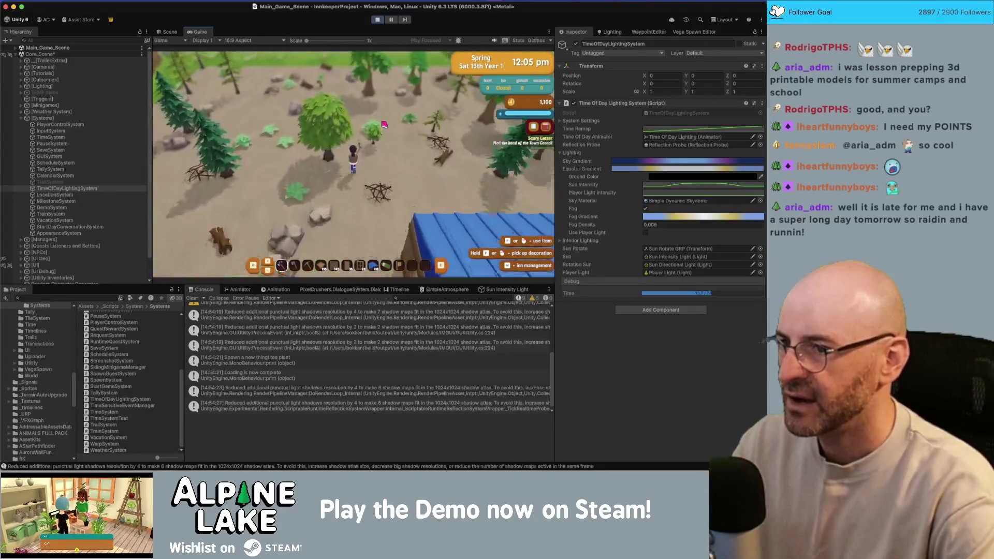
{"action": "key", "text": "w"}
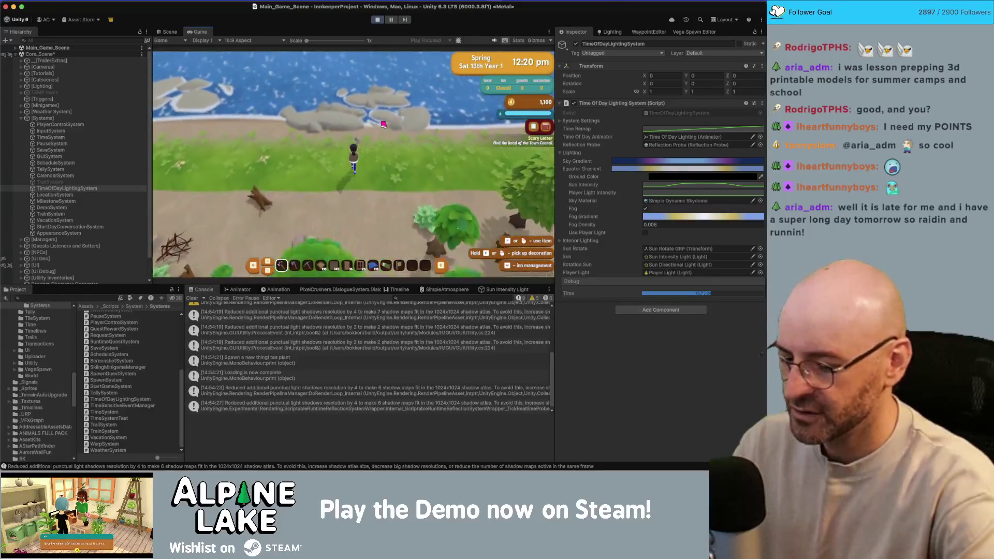
{"action": "key", "text": "w"}
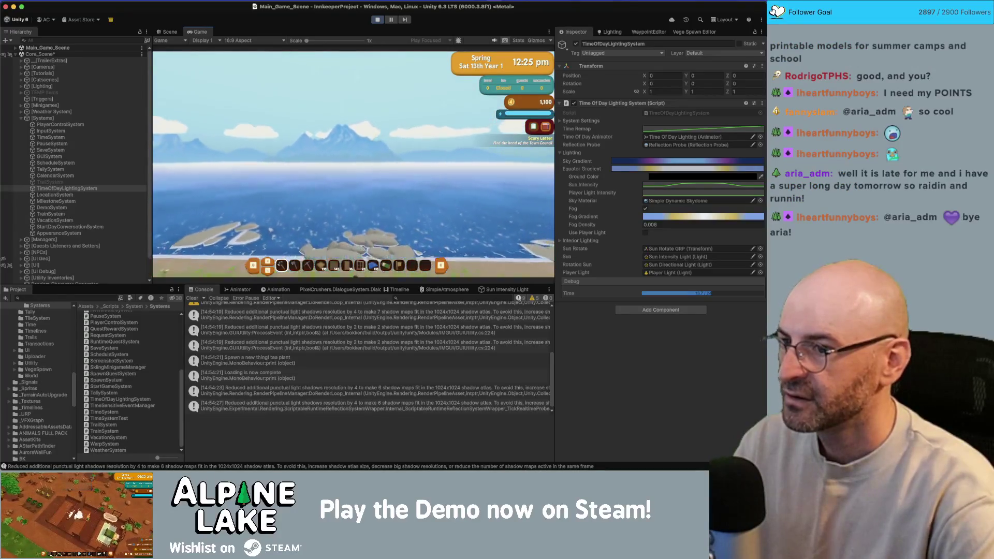
{"action": "key", "text": "s"}
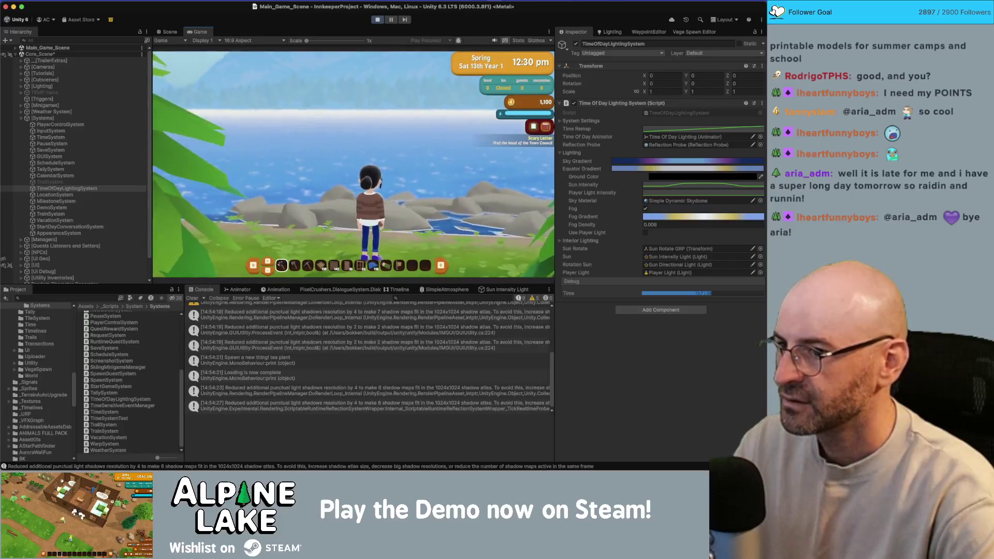
{"action": "key", "text": "w"}
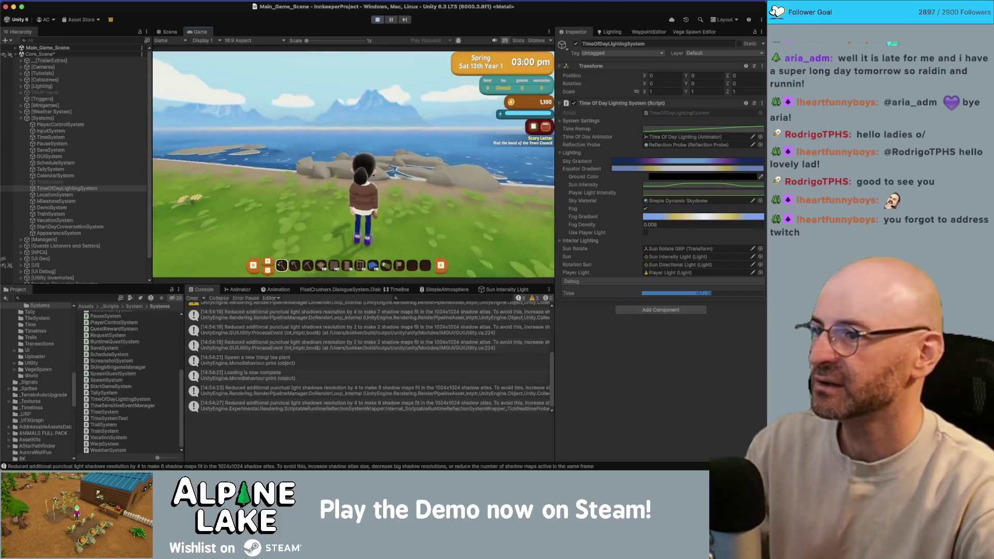
- Walk the character left along the shore, turning toward the cliffs and back to the sea
{"action": "key", "text": "a"}
{"action": "key", "text": "a"}
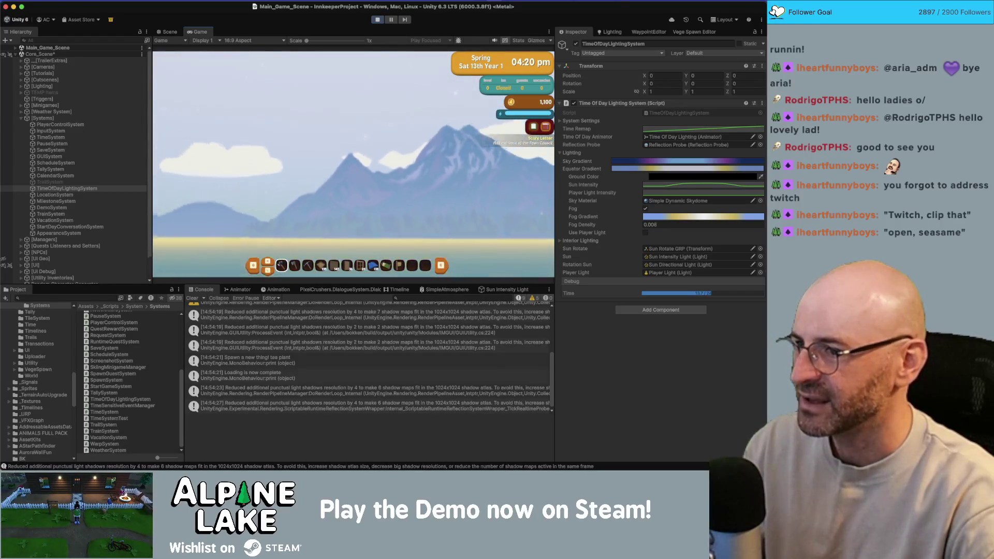
{"action": "key", "text": "a"}
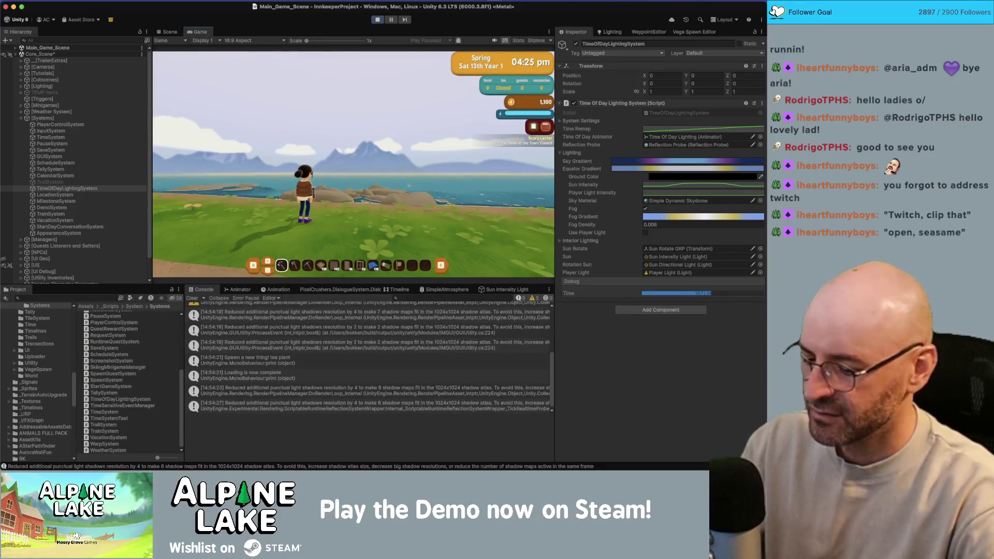
{"action": "key", "text": "a"}
{"action": "key", "text": "w"}
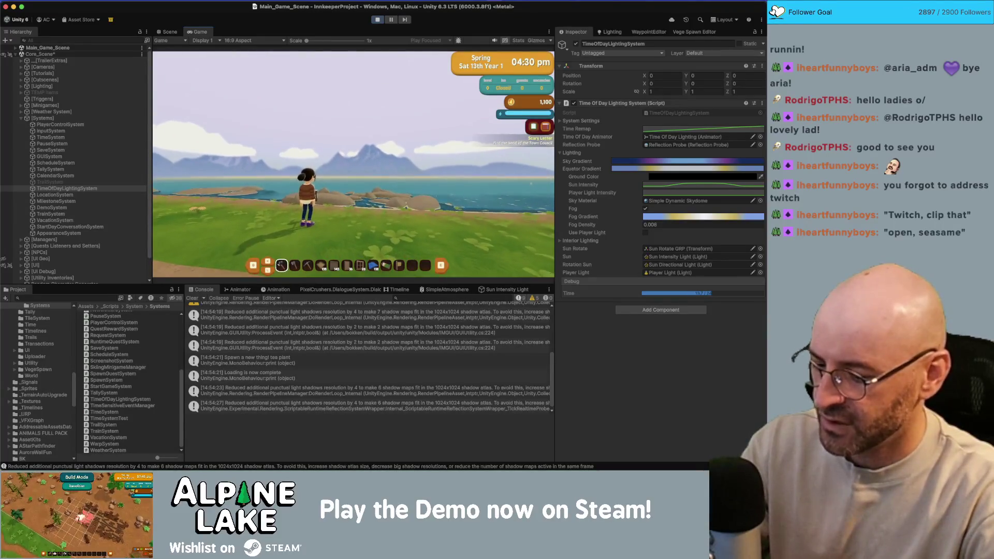
- Select Mountain_2 (2) in the Scene view and scrub its Y rotation to 204.57
{"action": "key", "text": "super+1"}
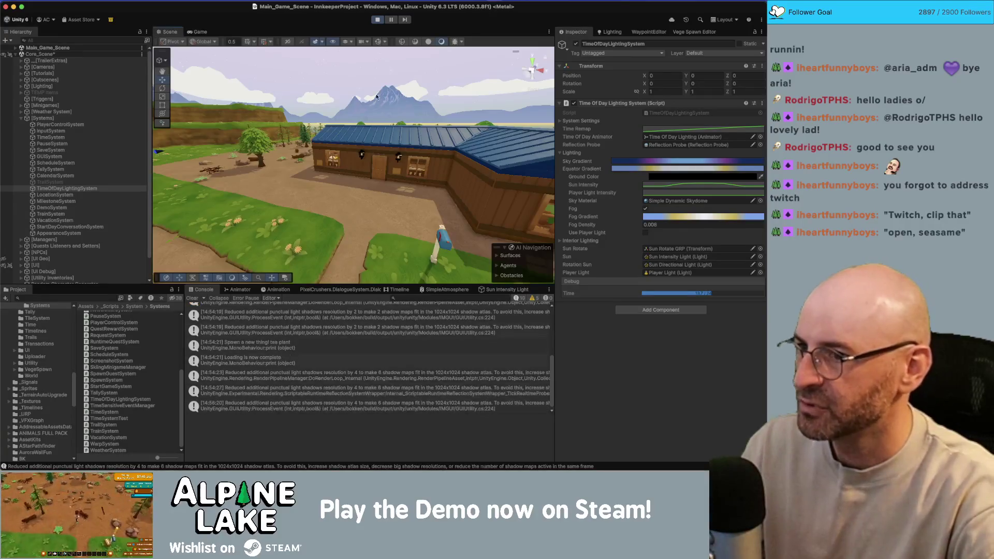
{"action": "left_click", "coordinate": [384, 97]}
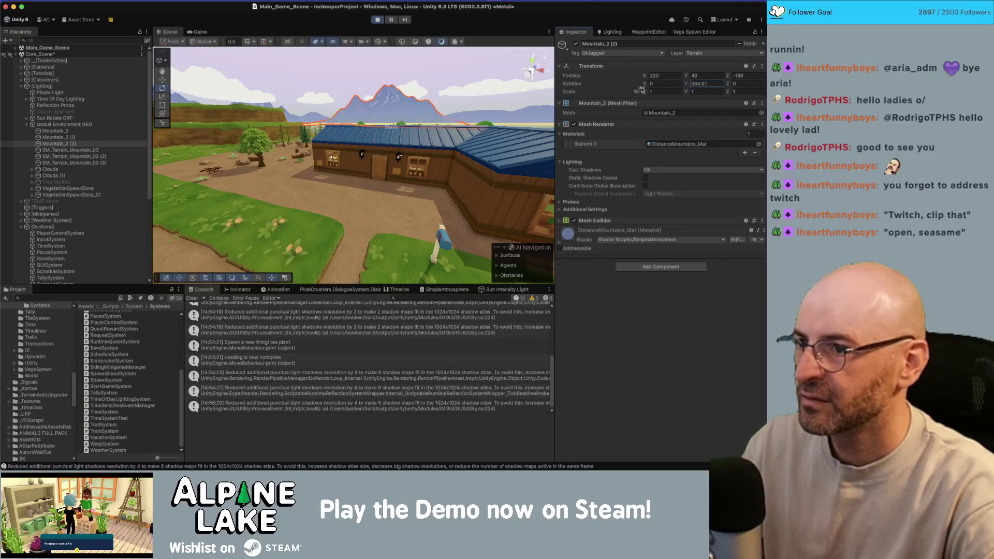
{"action": "left_click_drag", "start_coordinate": [641, 89], "coordinate": [521, 89]}
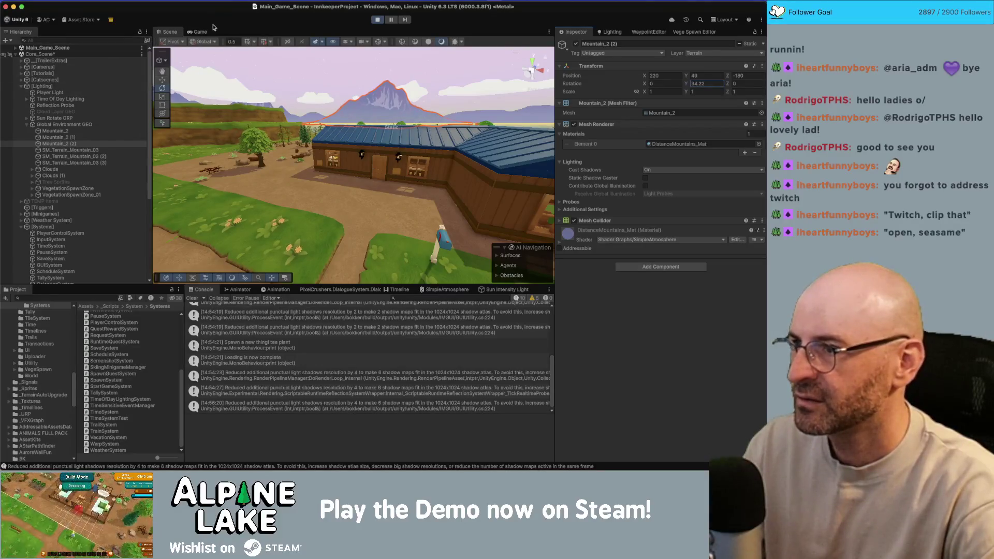
- In the running game, scrub Mountain_2 (2)'s Y rotation through several angles, ending at 287.9, then stop the game
{"action": "left_click", "coordinate": [199, 31]}
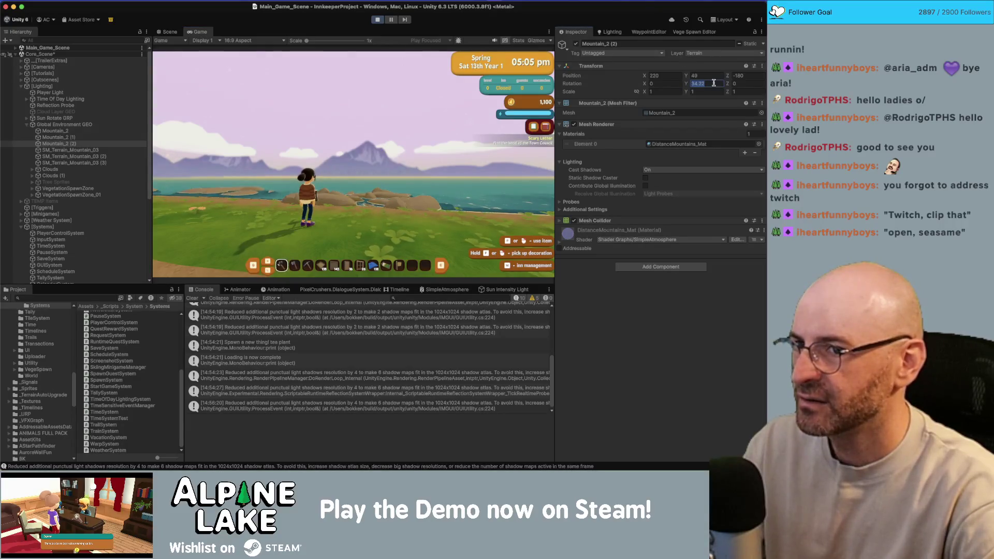
{"action": "type", "text": "250"}
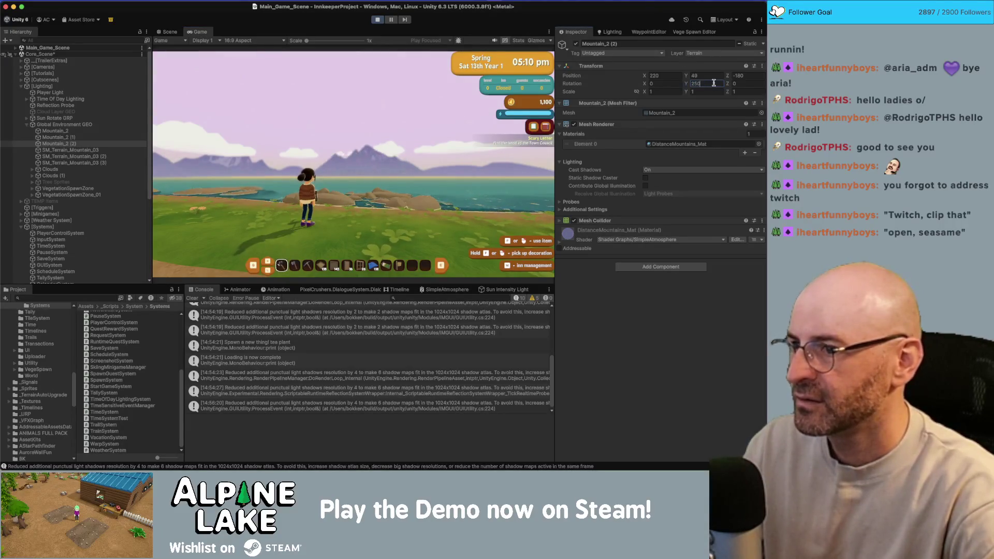
{"action": "type", "text": "35"}
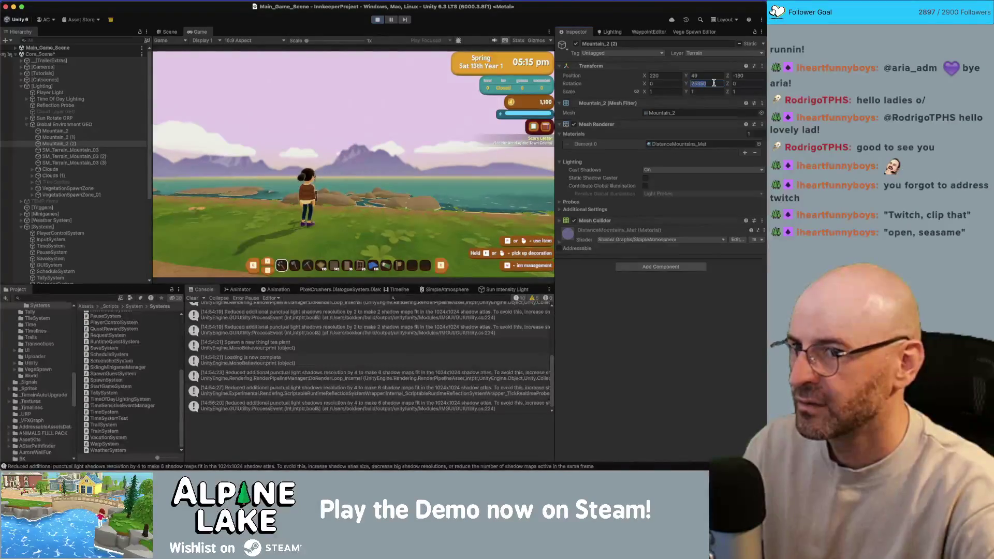
{"action": "type", "text": "35"}
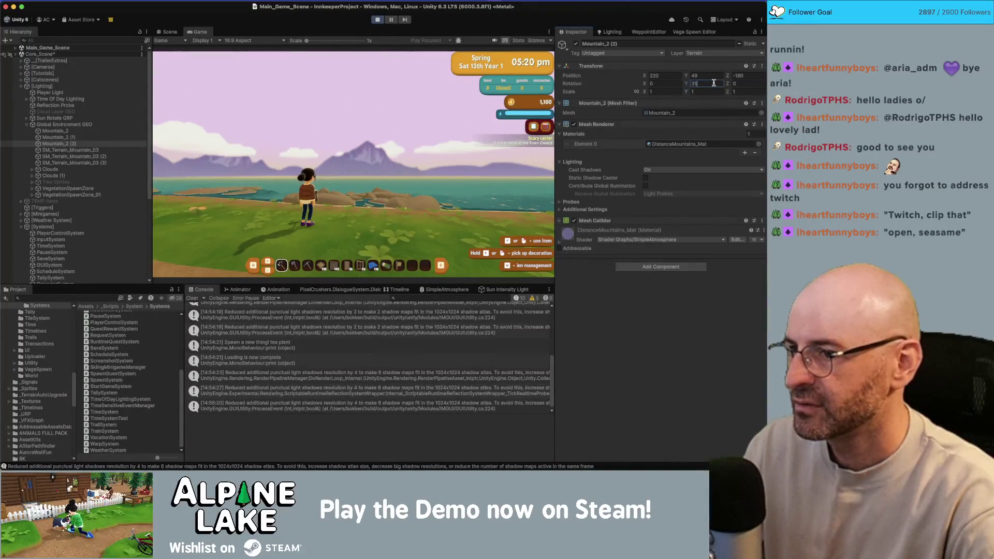
{"action": "type", "text": "270"}
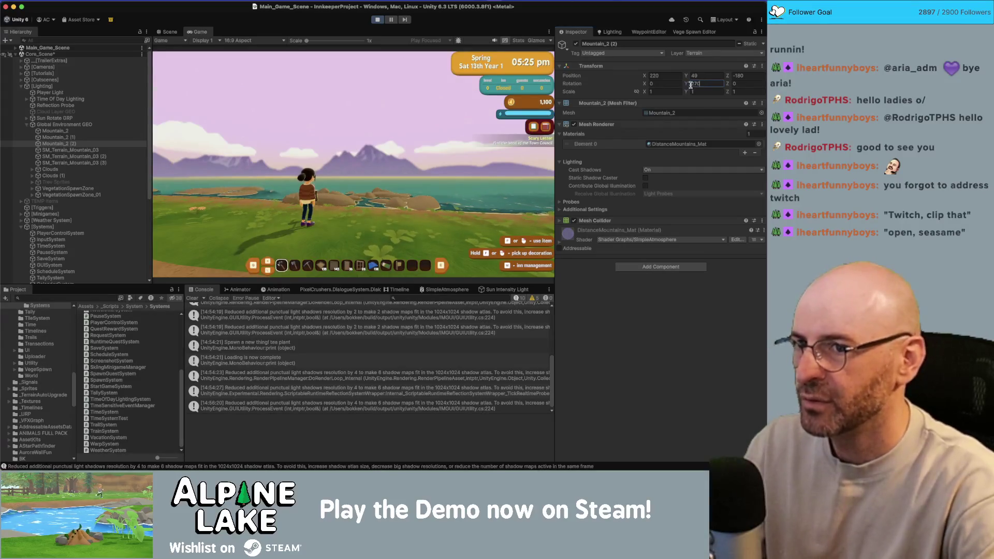
{"action": "mouse_move", "coordinate": [687, 83]}
{"action": "left_mouse_down"}
{"action": "mouse_move", "coordinate": [621, 93]}
{"action": "mouse_move", "coordinate": [695, 91]}
{"action": "left_mouse_up"}
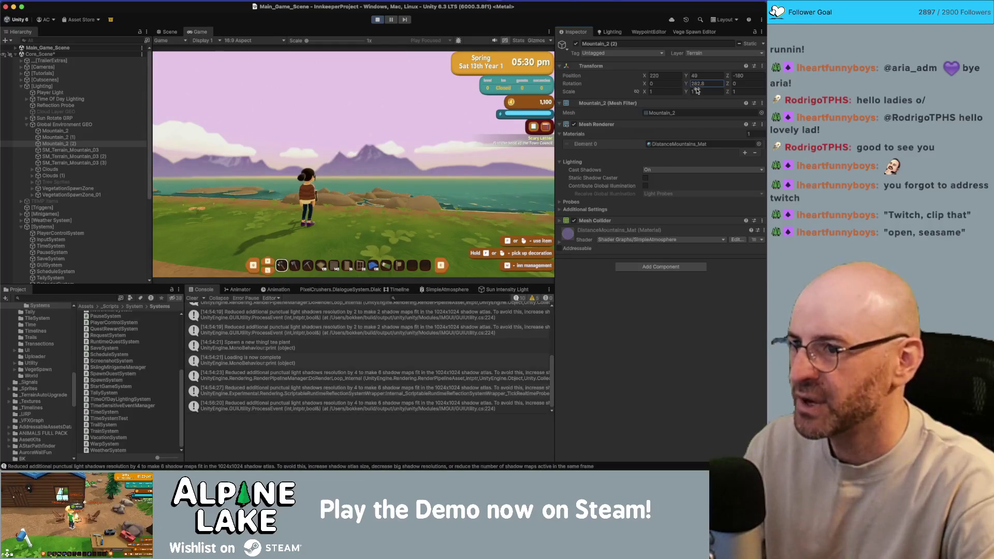
{"action": "left_click_drag", "start_coordinate": [692, 92], "coordinate": [678, 94]}
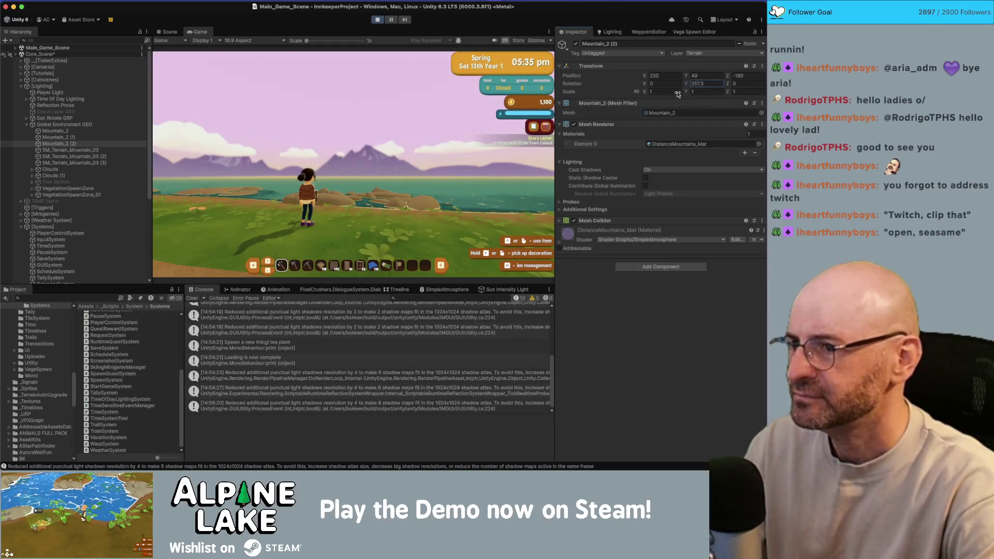
{"action": "mouse_move", "coordinate": [673, 94]}
{"action": "left_mouse_down"}
{"action": "mouse_move", "coordinate": [508, 108]}
{"action": "mouse_move", "coordinate": [522, 107]}
{"action": "left_mouse_up"}
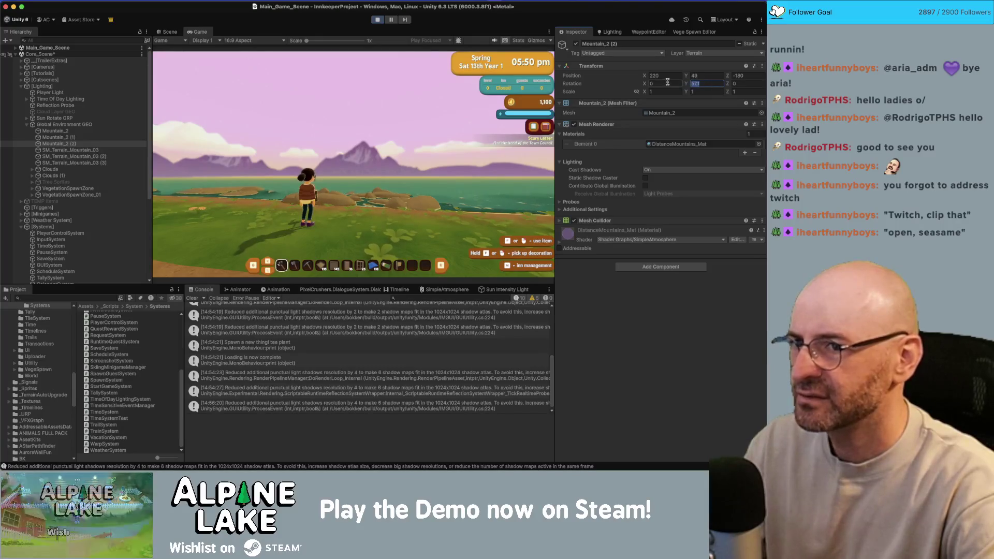
{"action": "left_click", "coordinate": [378, 20]}
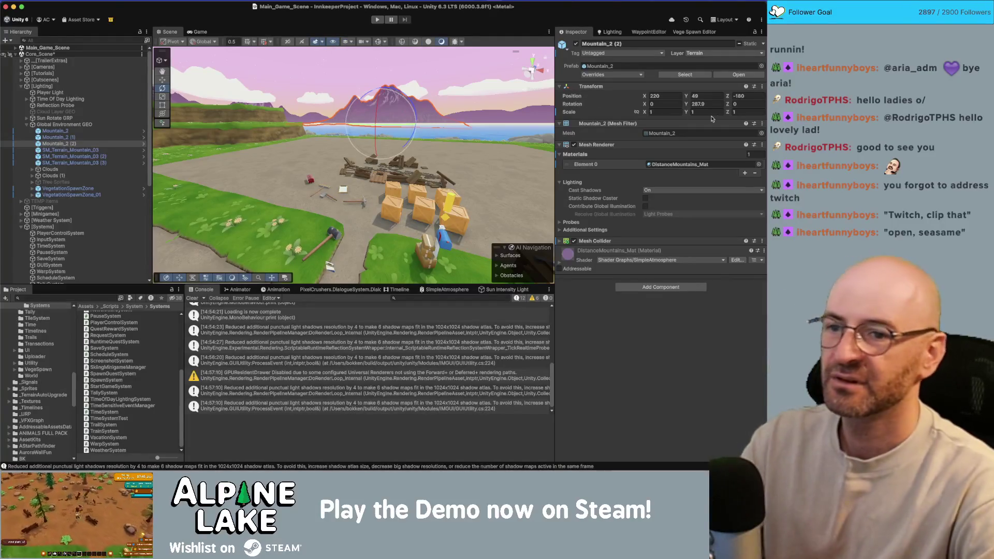
- Set Mountain_2 (2)'s Rotation Y to 571 and commit it by deselecting
{"action": "left_click", "coordinate": [721, 103]}
{"action": "type", "text": "571"}
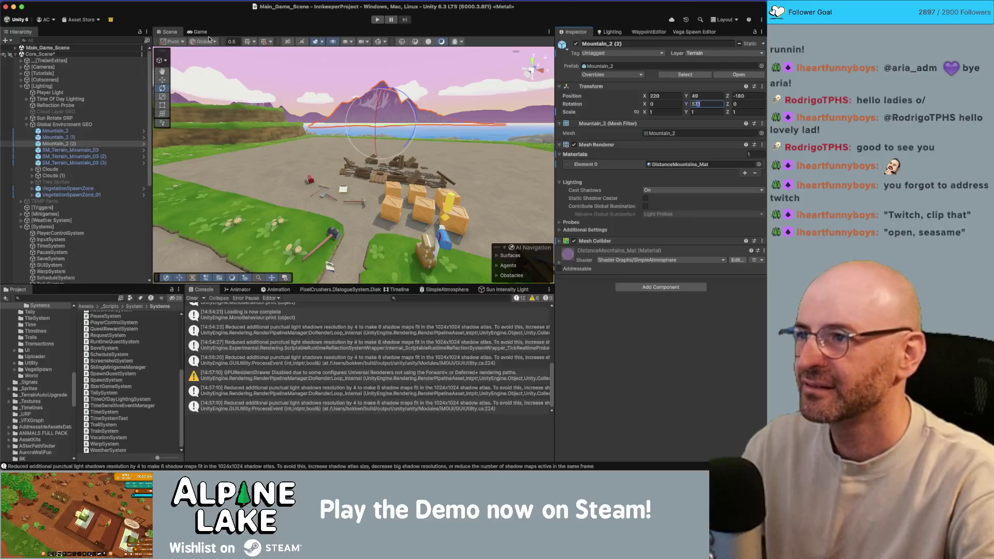
{"action": "scroll", "coordinate": [362, 166], "scroll_direction": "down", "scroll_amount": 5}
{"action": "left_click", "coordinate": [400, 72]}
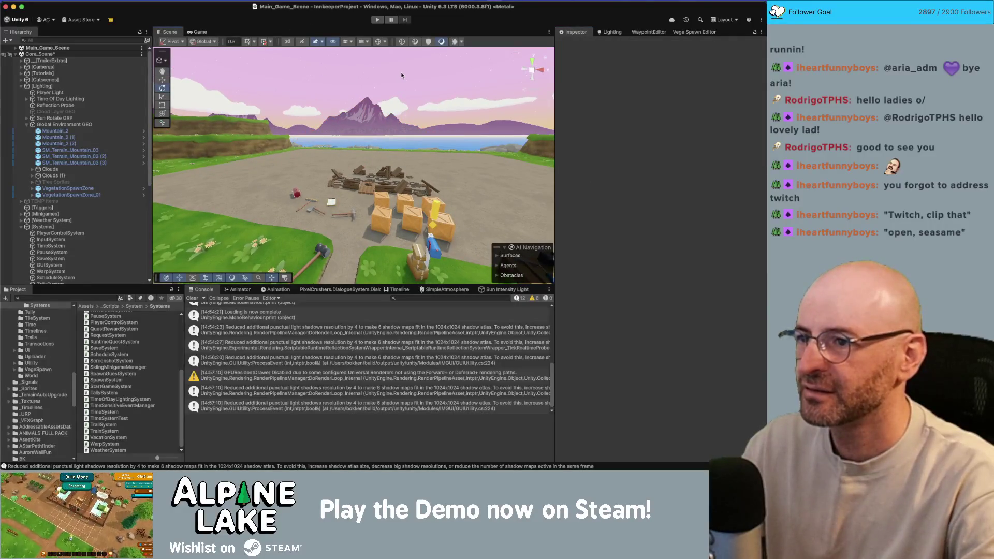
- Inspect the rotated Mountain_2 (2) from several angles, orbiting around the scene
{"action": "scroll", "coordinate": [401, 75], "scroll_direction": "up", "scroll_amount": 5}
{"action": "scroll", "coordinate": [403, 73], "scroll_direction": "down", "scroll_amount": 4}
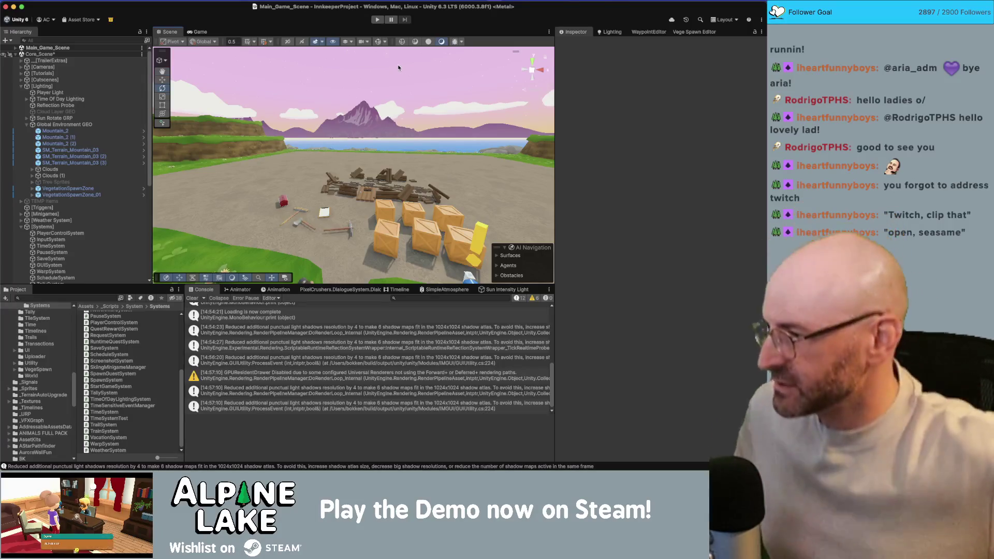
{"action": "left_click", "coordinate": [380, 119]}
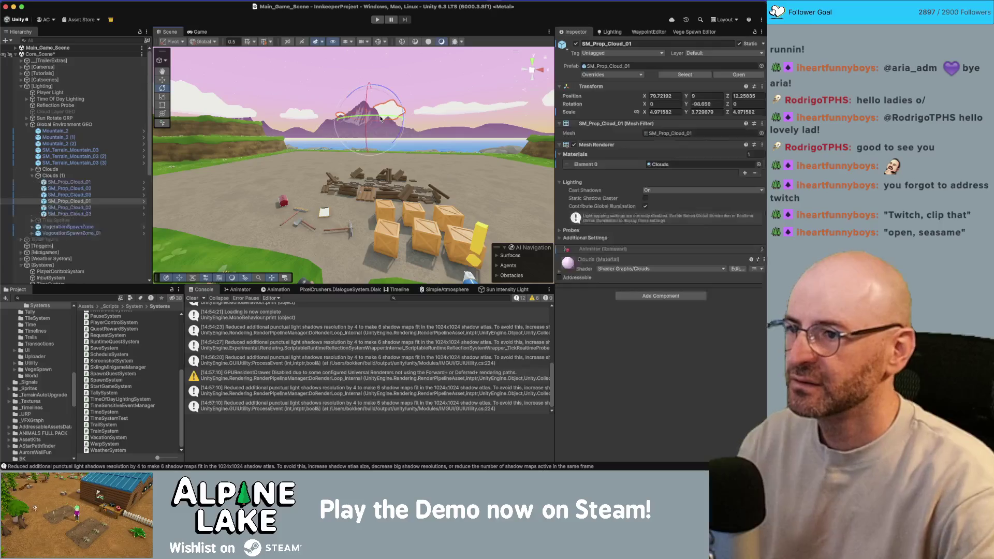
{"action": "left_click", "coordinate": [372, 138]}
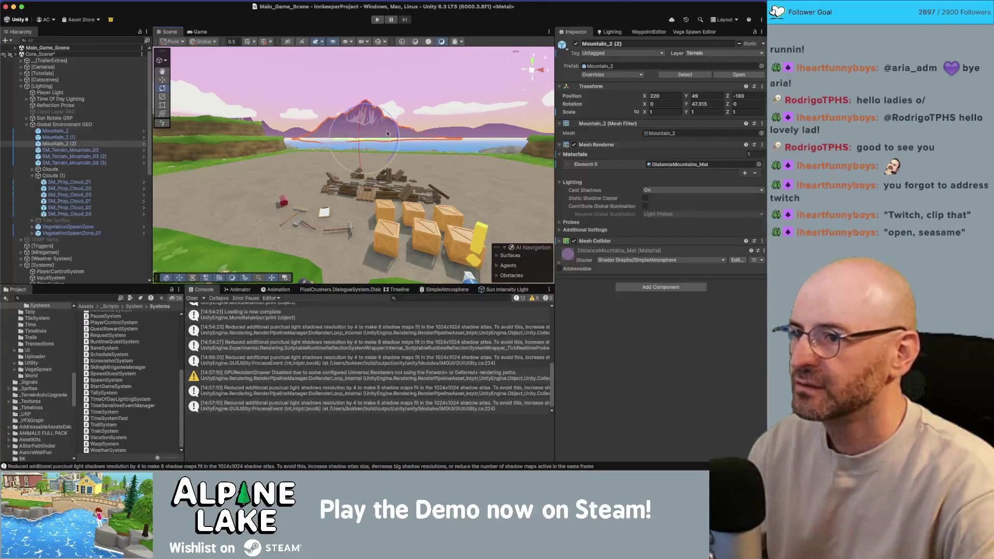
{"action": "left_click", "coordinate": [409, 91]}
{"action": "left_click", "coordinate": [377, 114]}
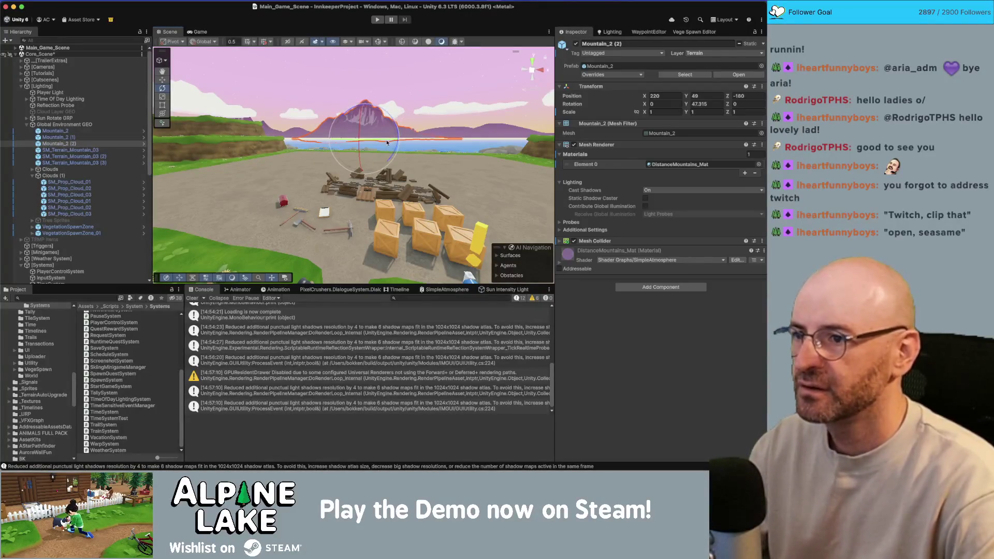
{"action": "left_click", "coordinate": [420, 79]}
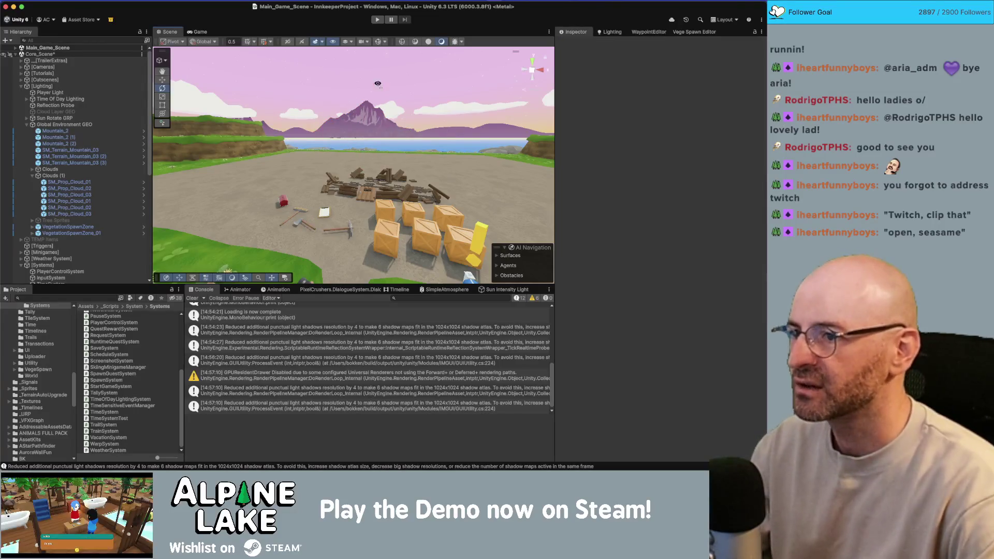
{"action": "left_click_drag", "start_coordinate": [377, 84], "coordinate": [282, 98]}
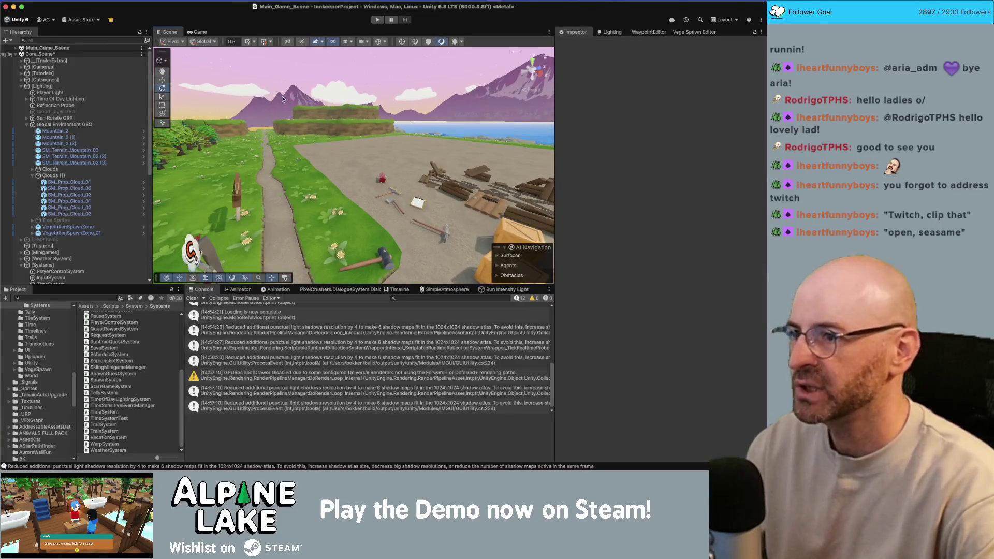
{"action": "left_click", "coordinate": [293, 95]}
{"action": "left_click_drag", "start_coordinate": [293, 95], "coordinate": [437, 88]}
{"action": "left_click", "coordinate": [380, 86]}
- Compare with Mountain_2 (1), face the lake, then select TimeOfDayLightingSystem
{"action": "left_click", "coordinate": [211, 92]}
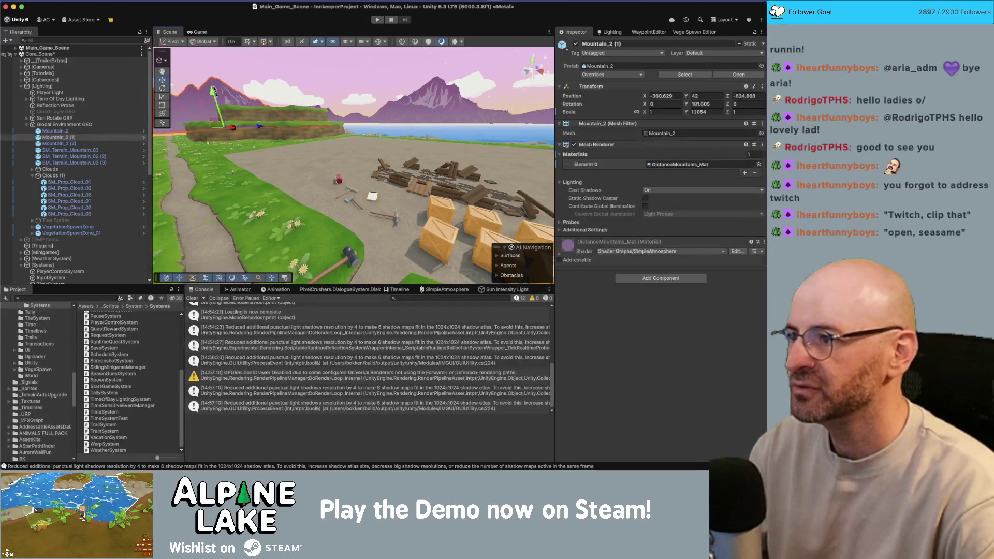
{"action": "left_click", "coordinate": [239, 70]}
{"action": "left_click", "coordinate": [445, 102]}
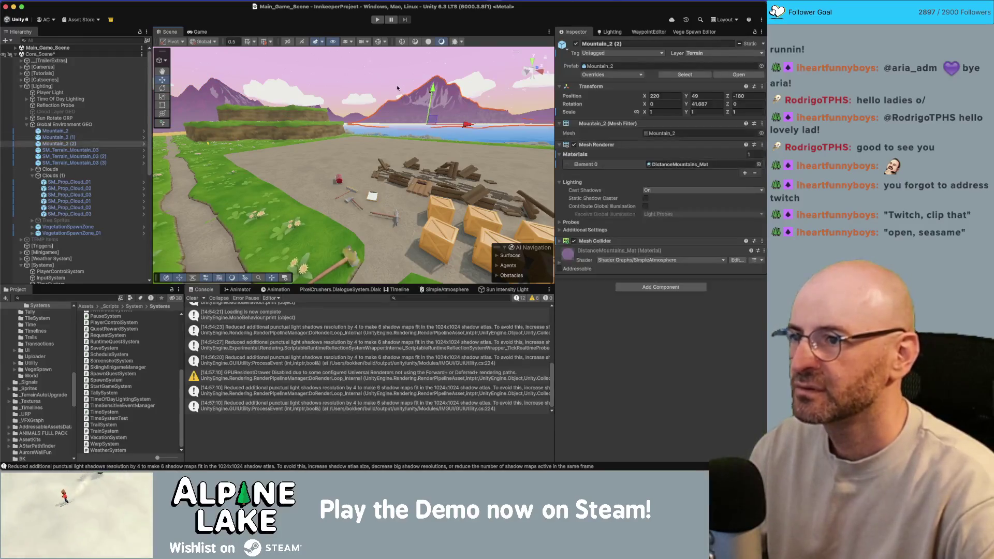
{"action": "left_click", "coordinate": [267, 134]}
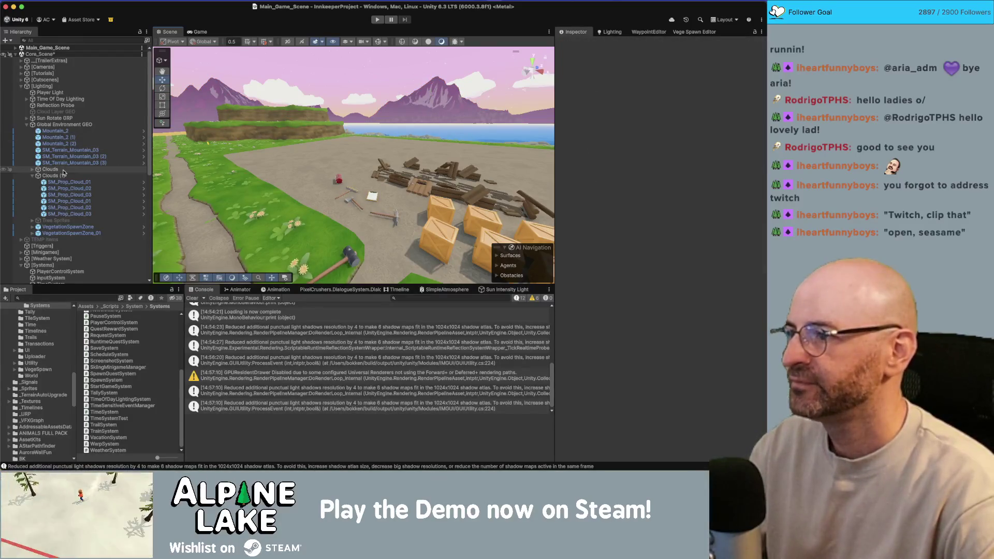
{"action": "left_click_drag", "start_coordinate": [376, 66], "coordinate": [435, 95]}
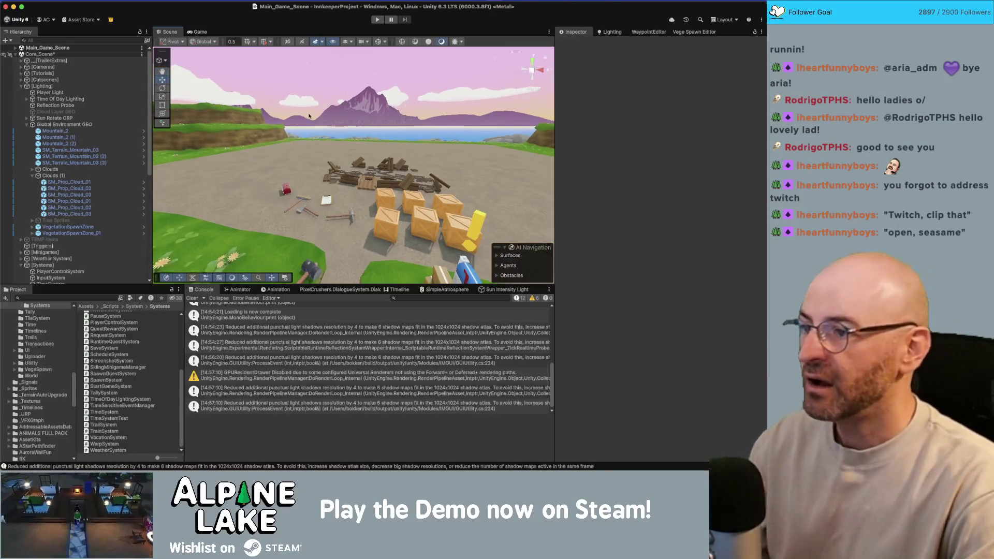
{"action": "scroll", "coordinate": [93, 197], "scroll_direction": "down", "scroll_amount": 10}
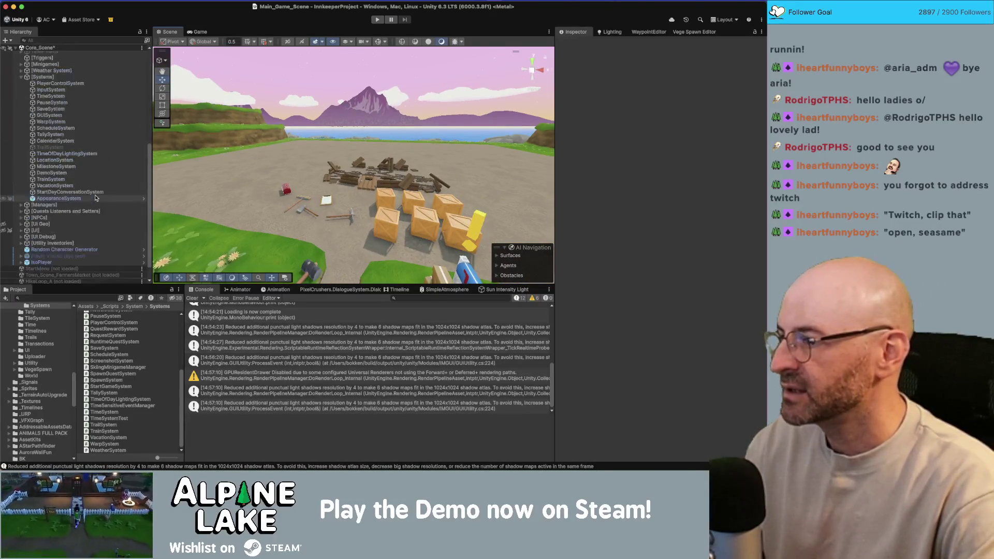
{"action": "left_click", "coordinate": [102, 154]}
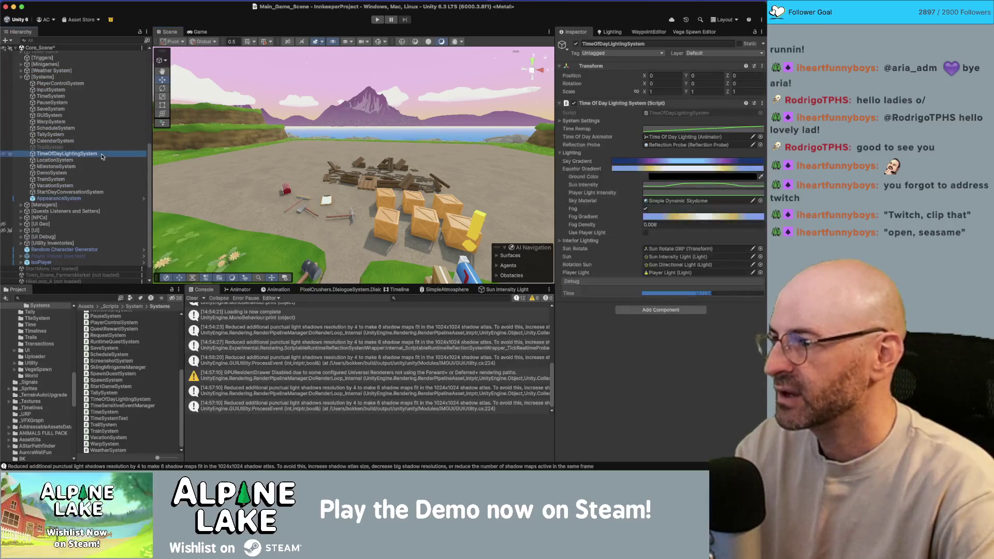
- Drag Debug Time from purple dusk to blue daytime, then select Mountain_2 (2)
{"action": "left_click_drag", "start_coordinate": [660, 291], "coordinate": [707, 295]}
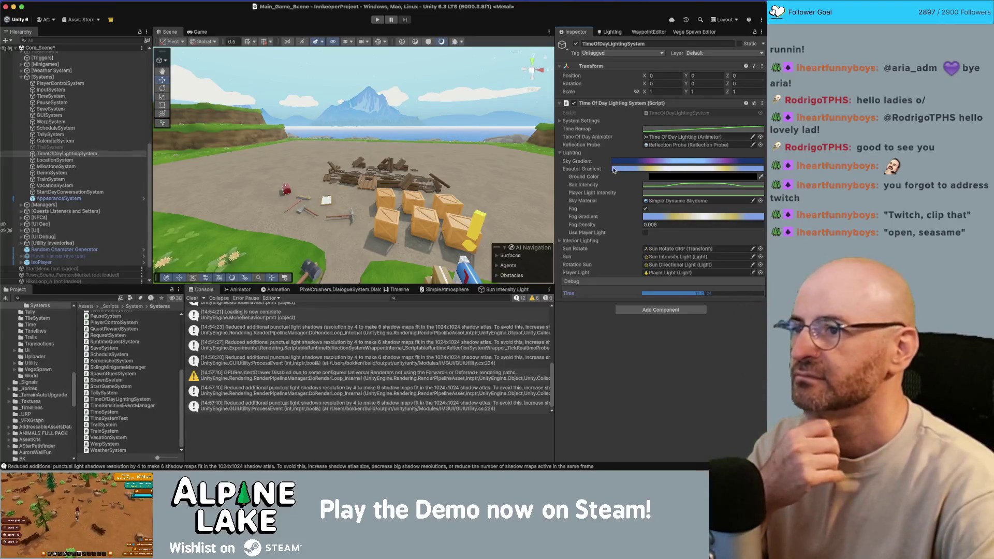
{"action": "left_click", "coordinate": [375, 102]}
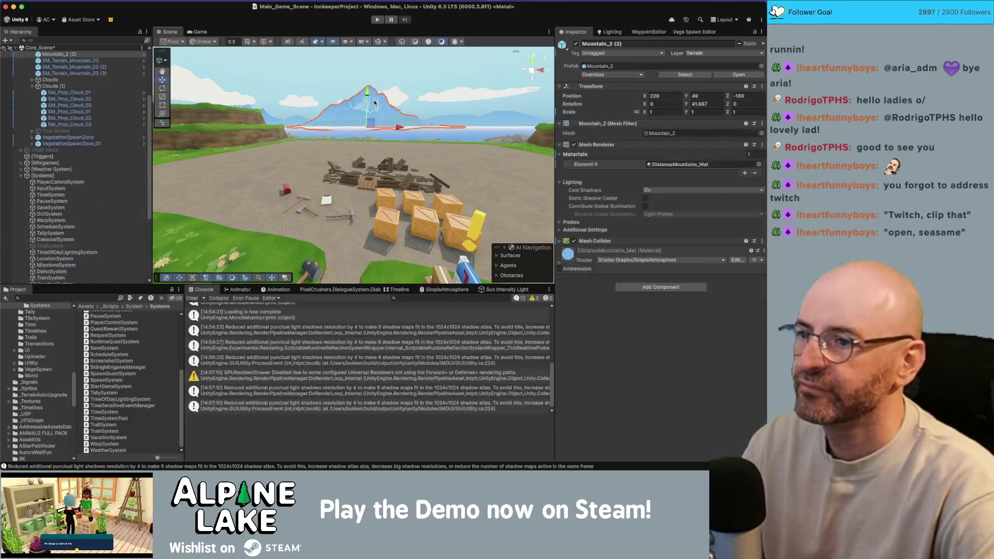
- Lower DistanceMountains_Mat Haze Amount from 0.845 to about 0.69, then reselect TimeOfDayLightingSystem
{"action": "left_click", "coordinate": [560, 267]}
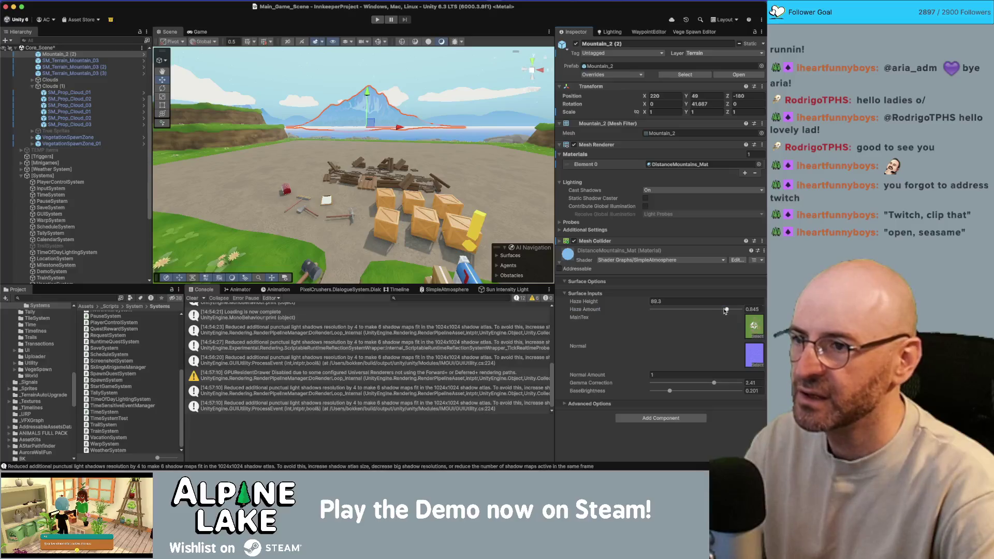
{"action": "left_click_drag", "start_coordinate": [720, 309], "coordinate": [713, 310]}
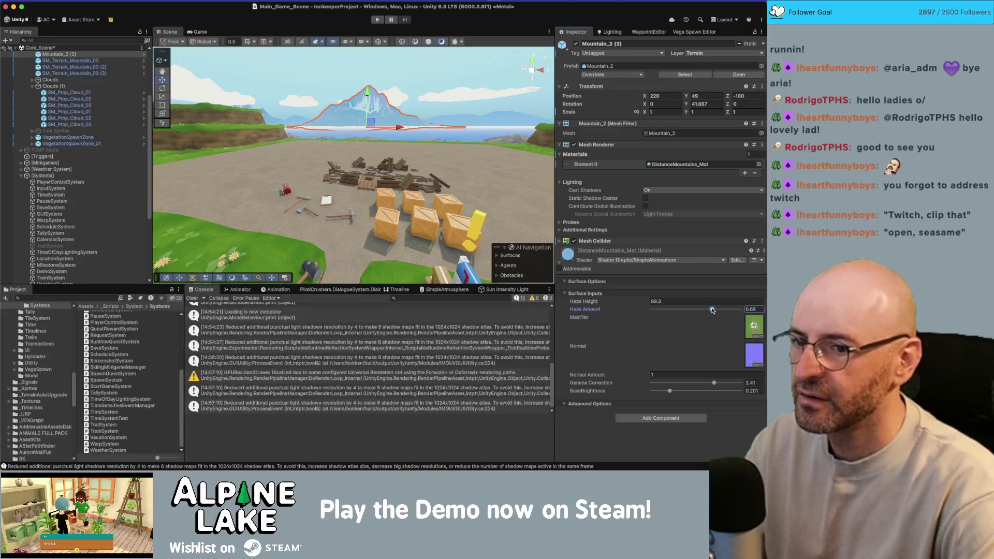
{"action": "left_click", "coordinate": [429, 71]}
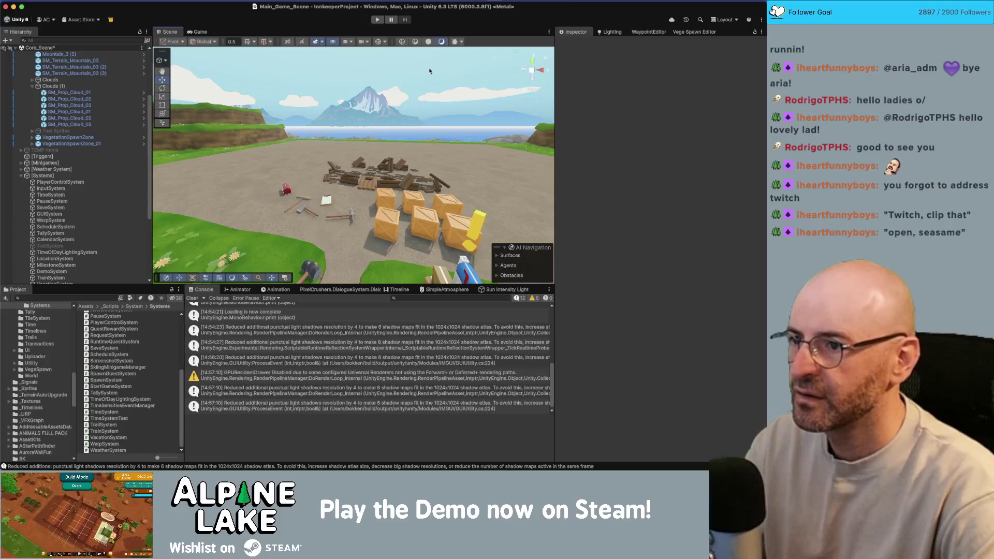
{"action": "scroll", "coordinate": [77, 222], "scroll_direction": "down", "scroll_amount": 1}
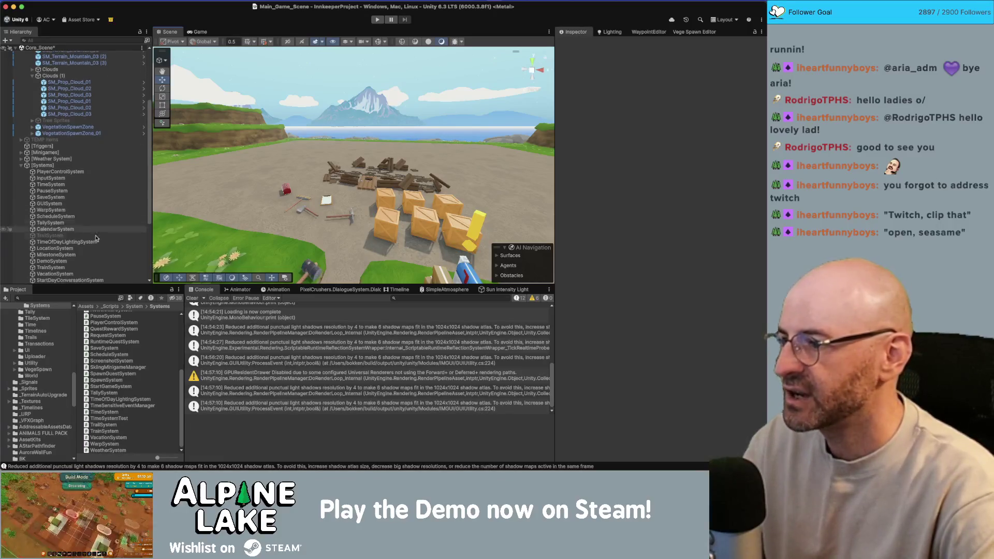
{"action": "left_click", "coordinate": [68, 241]}
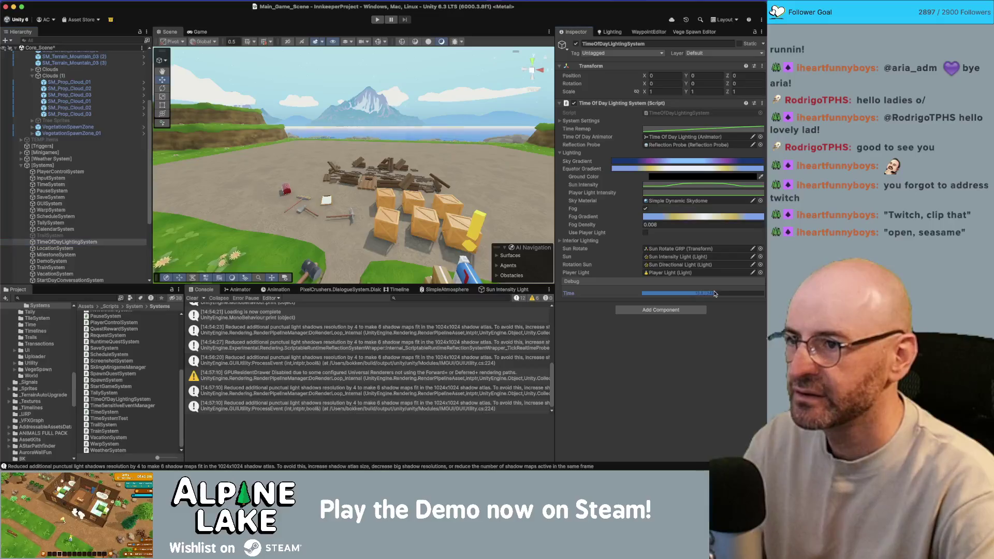
- Rewind Debug Time to evening, bring it back to daytime, and select Mountain_2 (2)
{"action": "left_click_drag", "start_coordinate": [698, 293], "coordinate": [651, 297]}
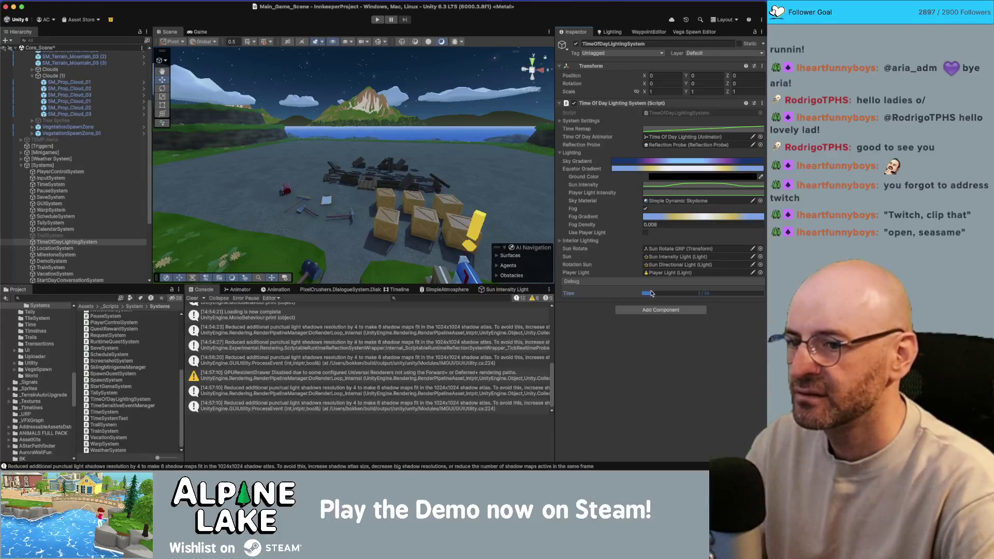
{"action": "left_click_drag", "start_coordinate": [648, 296], "coordinate": [692, 295]}
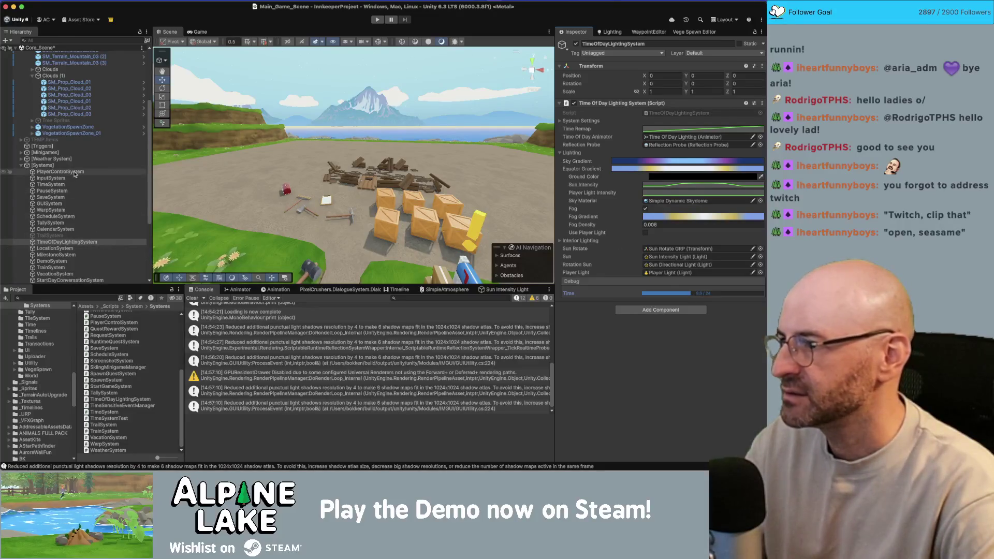
{"action": "scroll", "coordinate": [83, 103], "scroll_direction": "up", "scroll_amount": 3}
{"action": "left_click", "coordinate": [88, 84]}
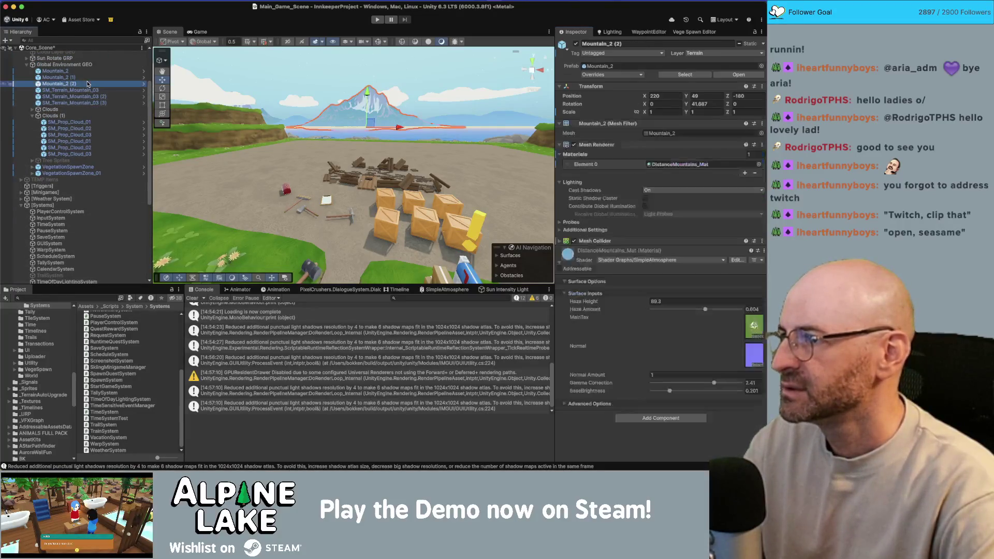
- Undo, raise Mountain_2 (1)'s material Haze Amount to 0.842, and open the SimpleAtmosphere shader graph
{"action": "key", "text": "super+z"}
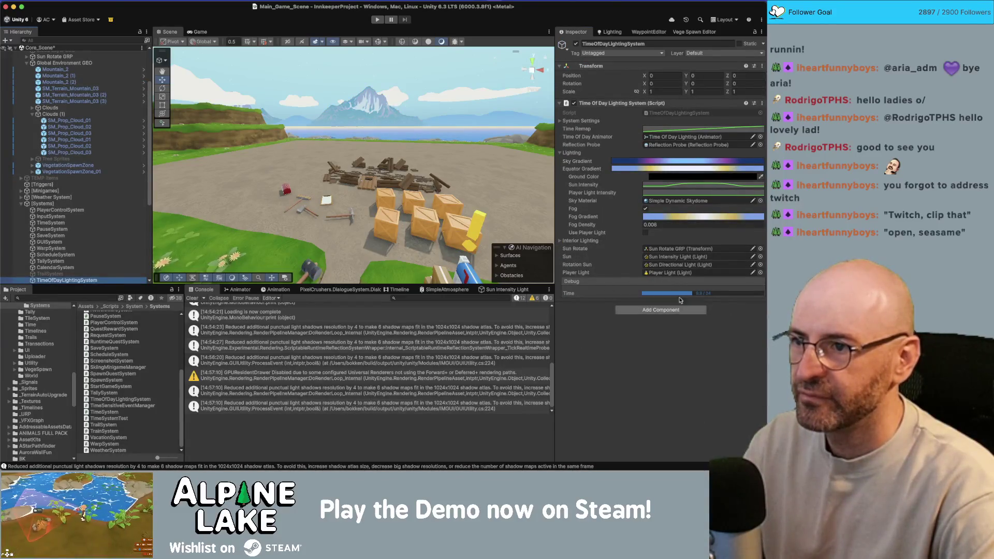
{"action": "left_click", "coordinate": [85, 77]}
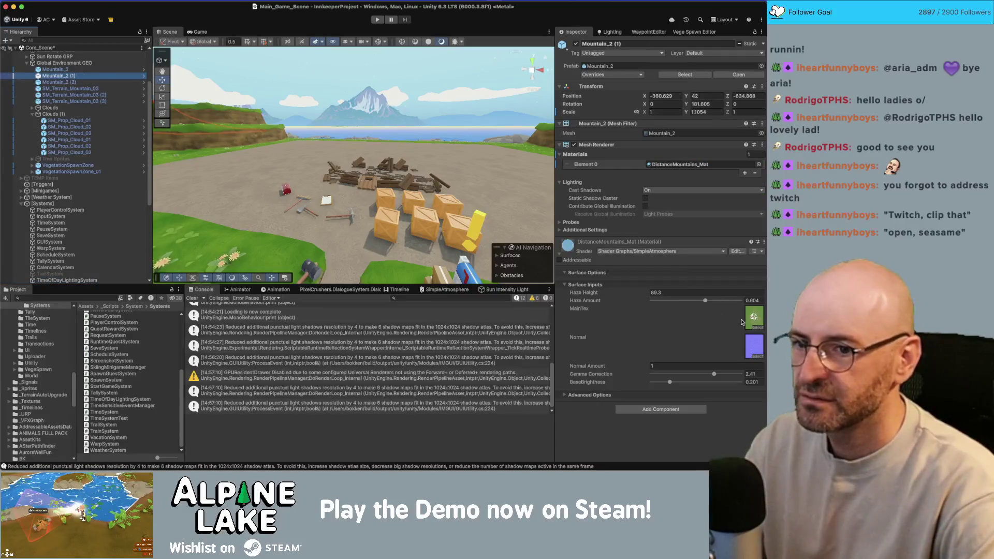
{"action": "left_click", "coordinate": [726, 301]}
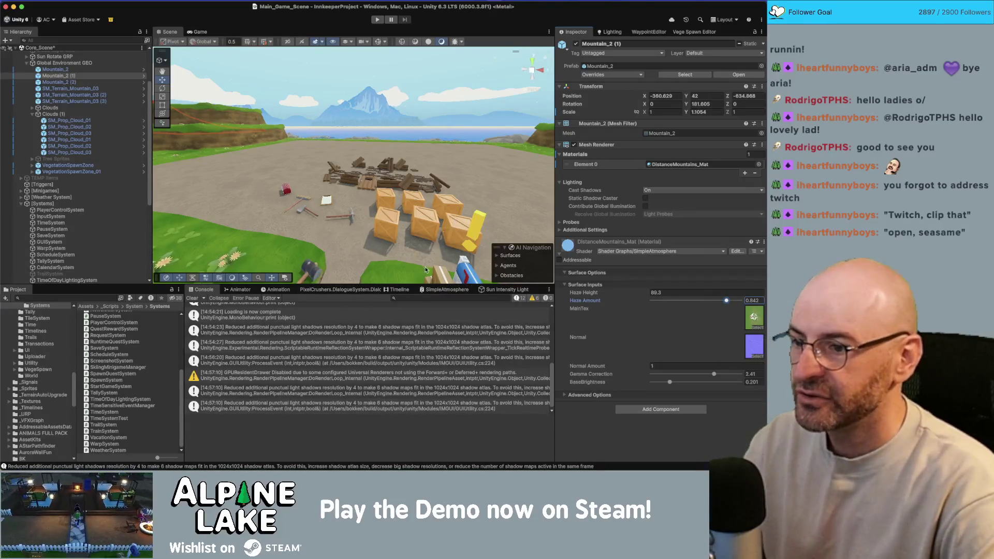
{"action": "left_click", "coordinate": [437, 291]}
{"action": "left_click_drag", "start_coordinate": [399, 357], "coordinate": [343, 368]}
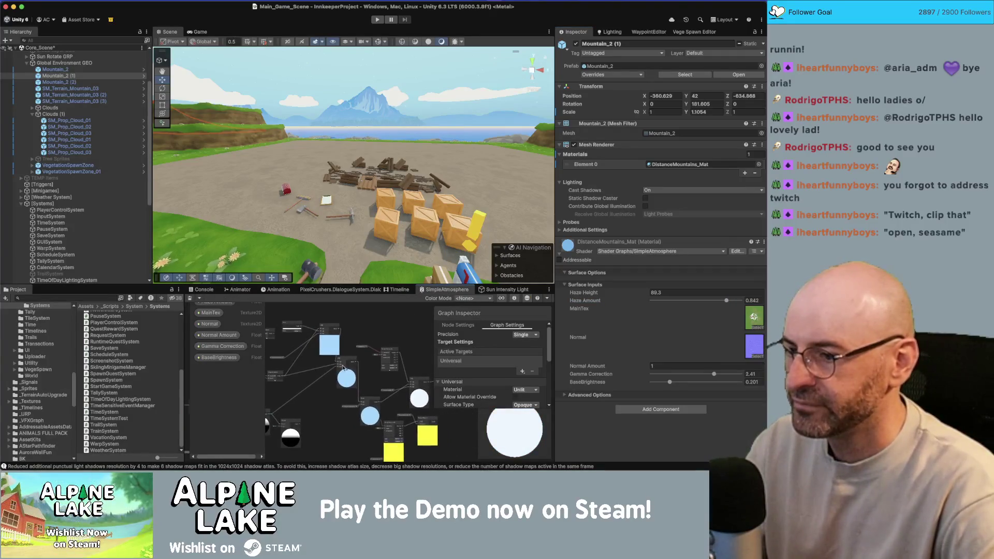
- Centre the Gradient node and darken the first light-blue haze gradient key
{"action": "scroll", "coordinate": [344, 362], "scroll_direction": "left", "scroll_amount": 5}
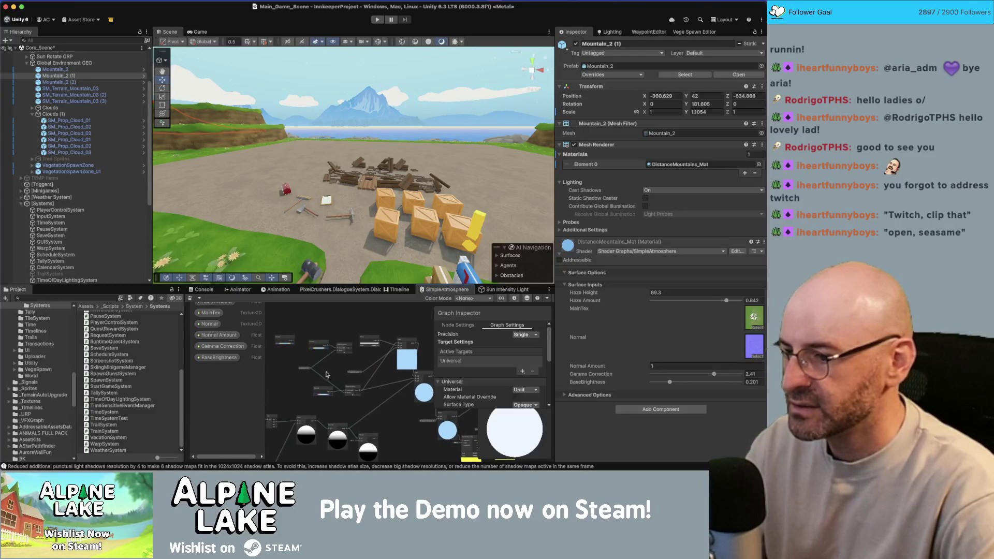
{"action": "scroll", "coordinate": [347, 396], "scroll_direction": "up", "scroll_amount": 3}
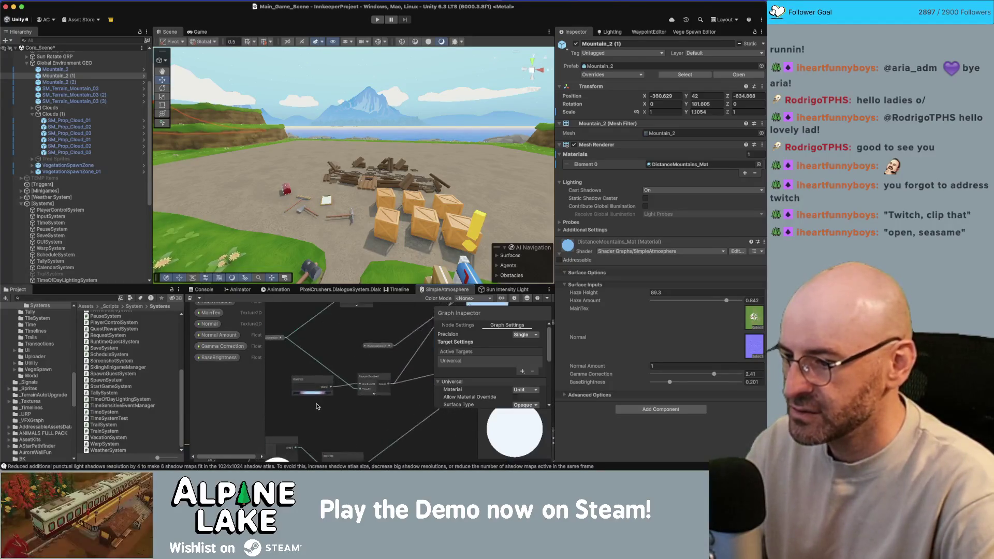
{"action": "scroll", "coordinate": [304, 395], "scroll_direction": "up", "scroll_amount": 3}
{"action": "left_click_drag", "start_coordinate": [304, 395], "coordinate": [349, 392]}
{"action": "left_click", "coordinate": [356, 383]}
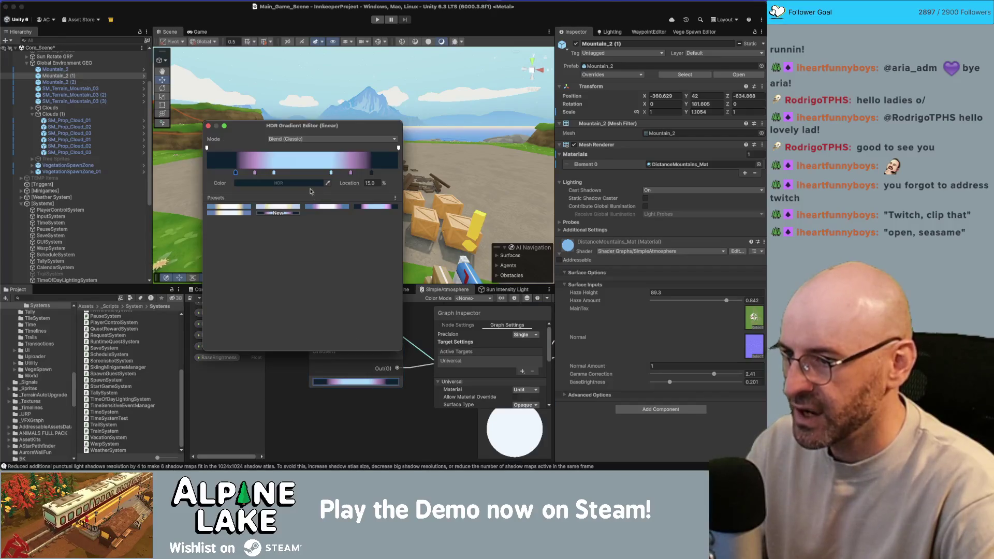
{"action": "left_click", "coordinate": [274, 174]}
{"action": "left_click", "coordinate": [275, 182]}
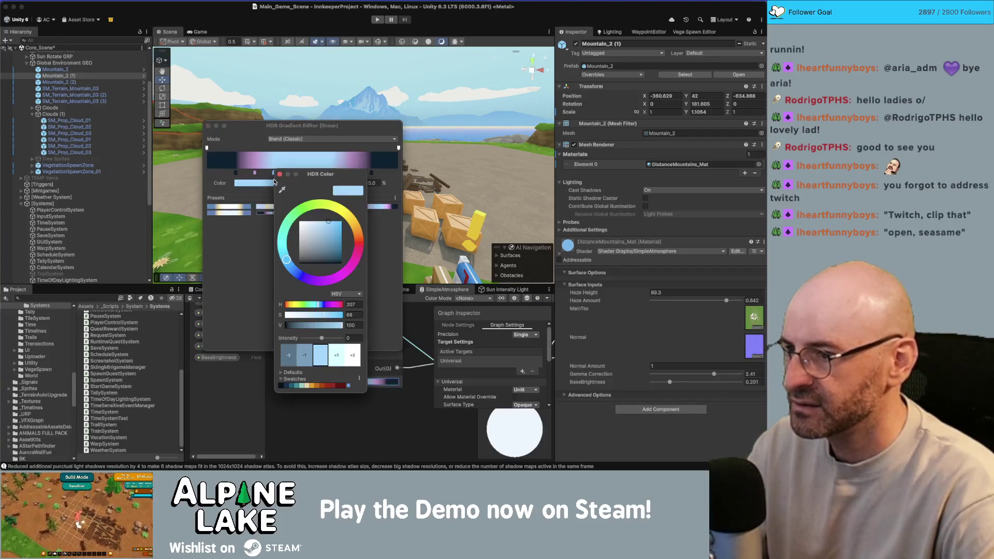
{"action": "left_click", "coordinate": [329, 231]}
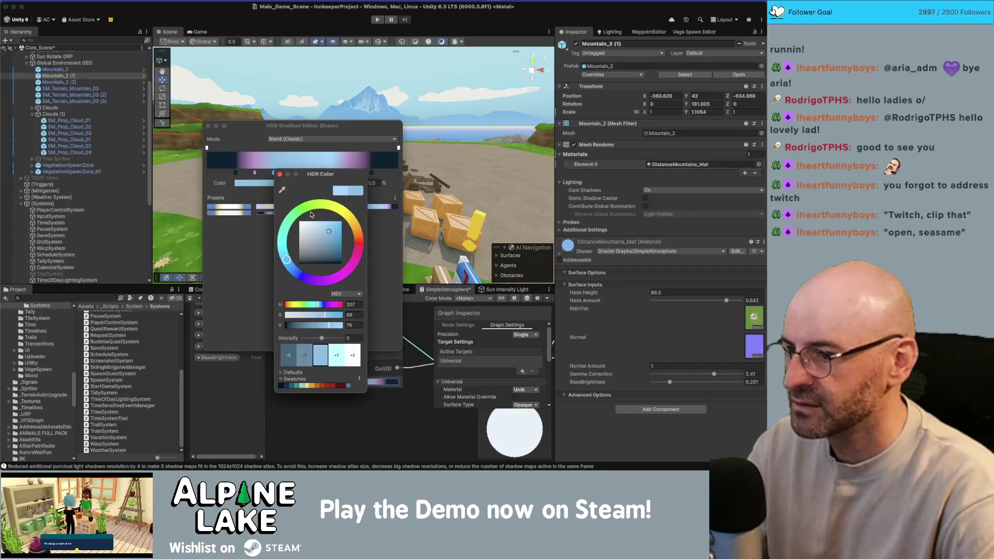
{"action": "left_click", "coordinate": [280, 174]}
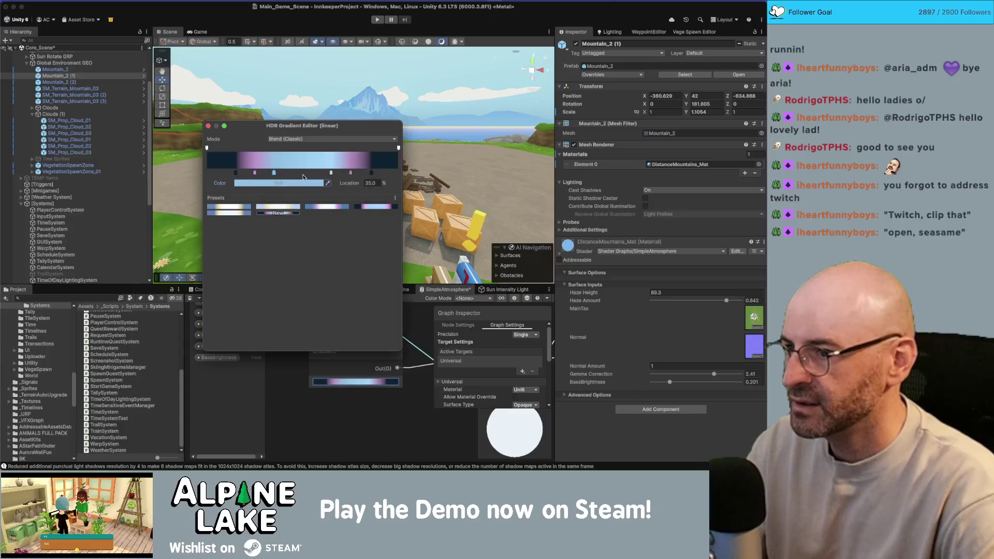
- Darken the second light-blue gradient key, close the editor, and save the shader asset
{"action": "left_click", "coordinate": [316, 182]}
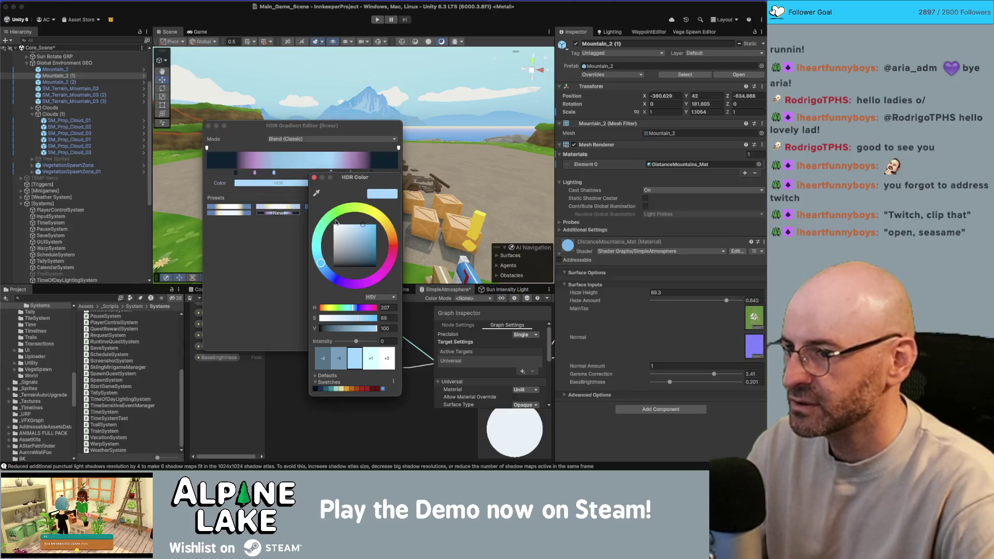
{"action": "left_click", "coordinate": [363, 238]}
{"action": "left_click", "coordinate": [314, 178]}
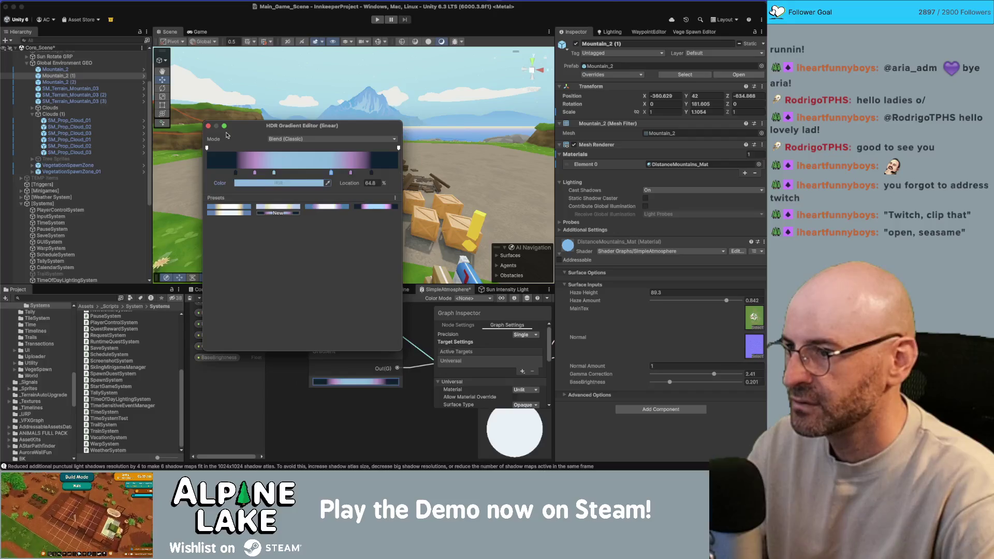
{"action": "left_click", "coordinate": [209, 127]}
{"action": "left_click", "coordinate": [189, 298]}
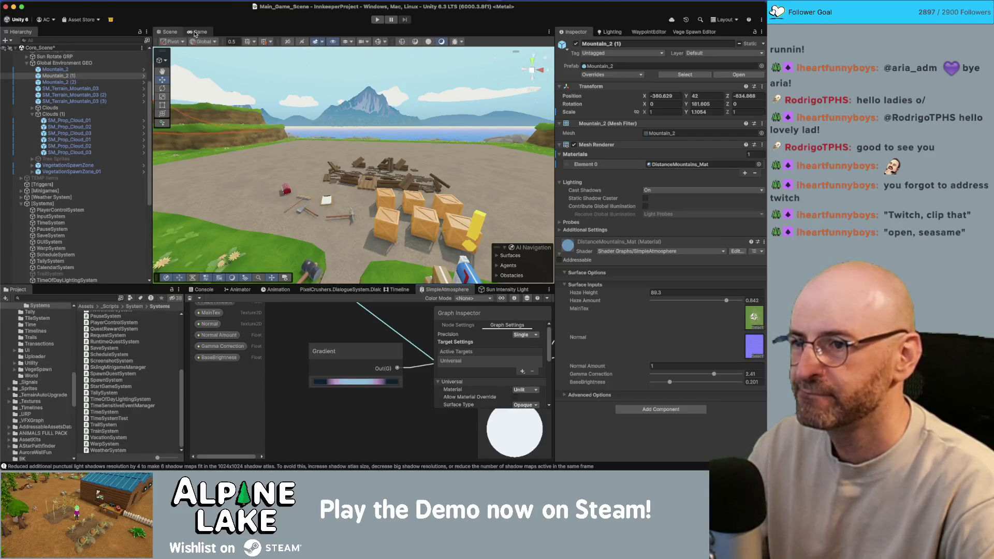
- Glance at the Game view, return to Scene, and select TimeOfDayLightingSystem
{"action": "left_click", "coordinate": [198, 32]}
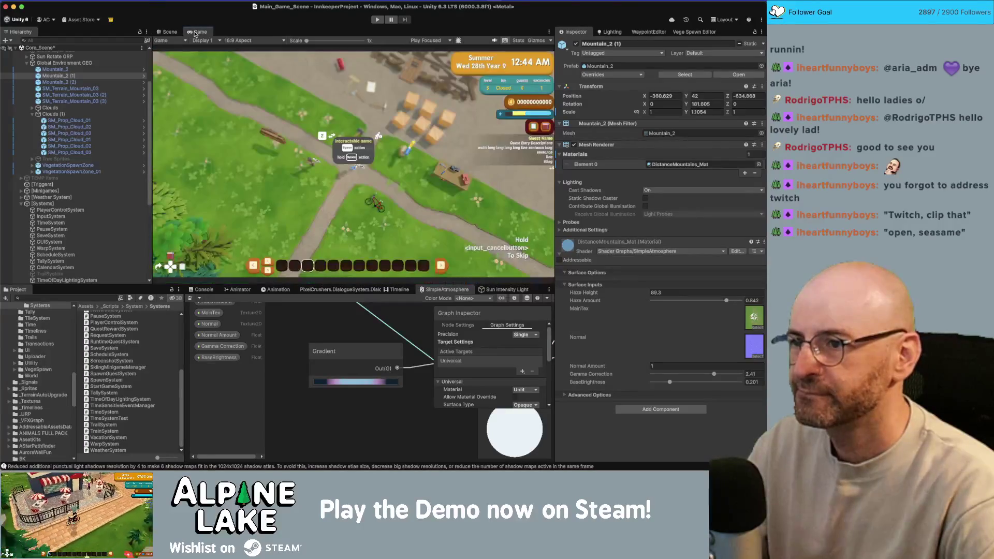
{"action": "left_click", "coordinate": [168, 32]}
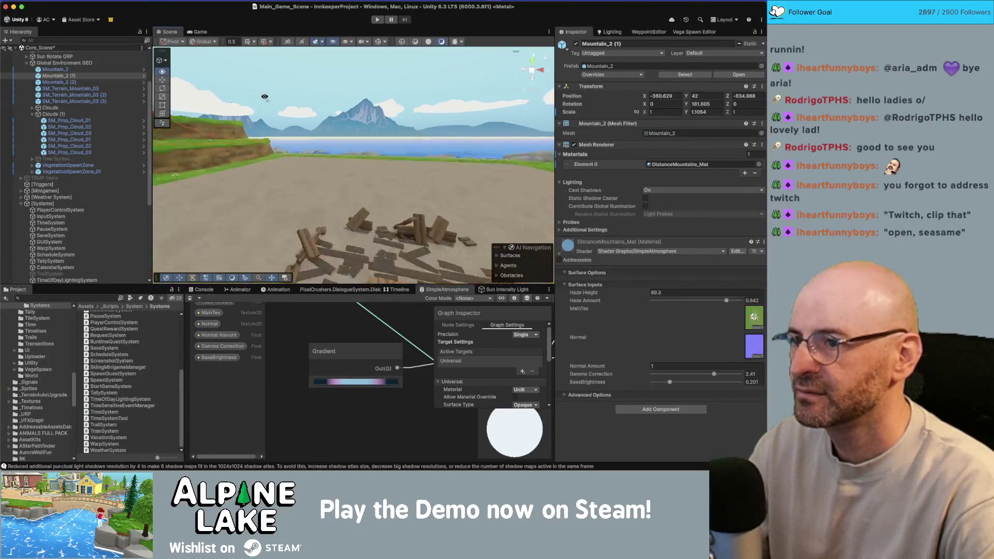
{"action": "scroll", "coordinate": [103, 147], "scroll_direction": "up", "scroll_amount": 5}
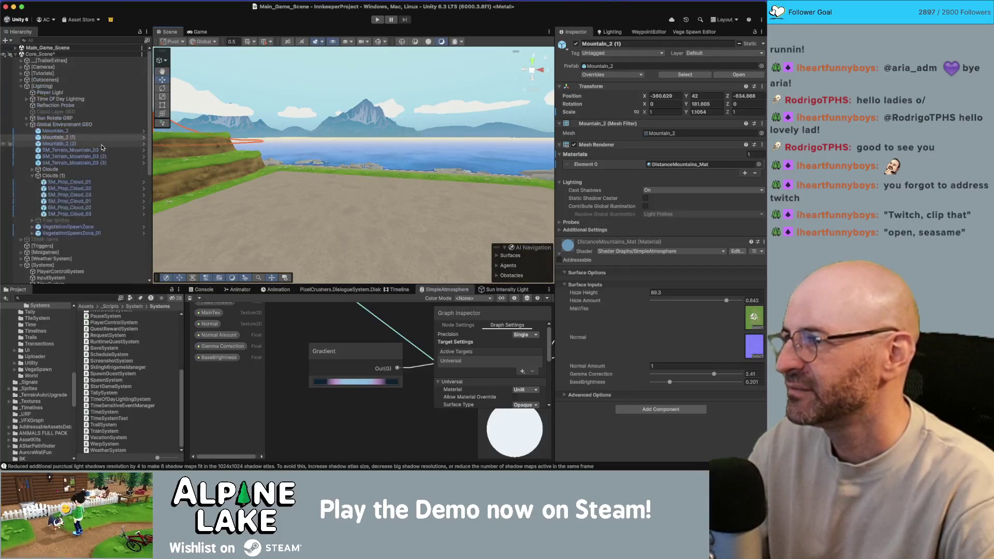
{"action": "scroll", "coordinate": [103, 147], "scroll_direction": "down", "scroll_amount": 15}
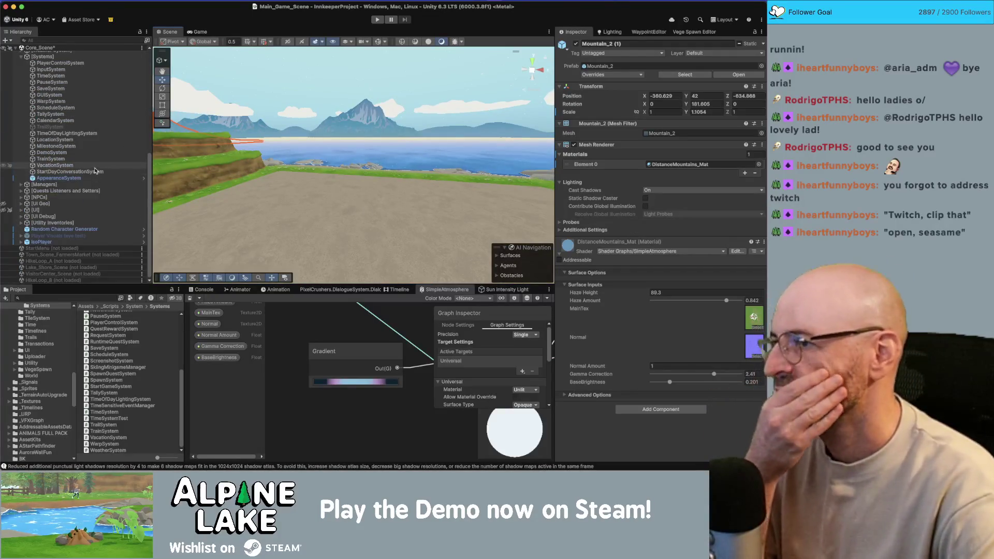
{"action": "left_click", "coordinate": [93, 133]}
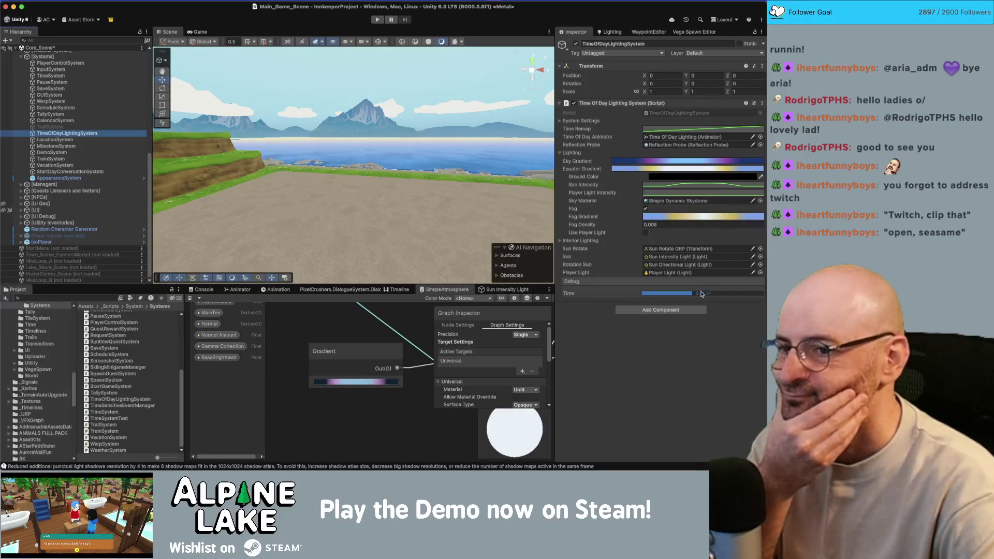
- Push Debug Time into starry night, return to daylight, and look around the scene
{"action": "mouse_move", "coordinate": [711, 294]}
{"action": "left_mouse_down"}
{"action": "mouse_move", "coordinate": [756, 295]}
{"action": "mouse_move", "coordinate": [659, 295]}
{"action": "mouse_move", "coordinate": [762, 295]}
{"action": "left_mouse_up"}
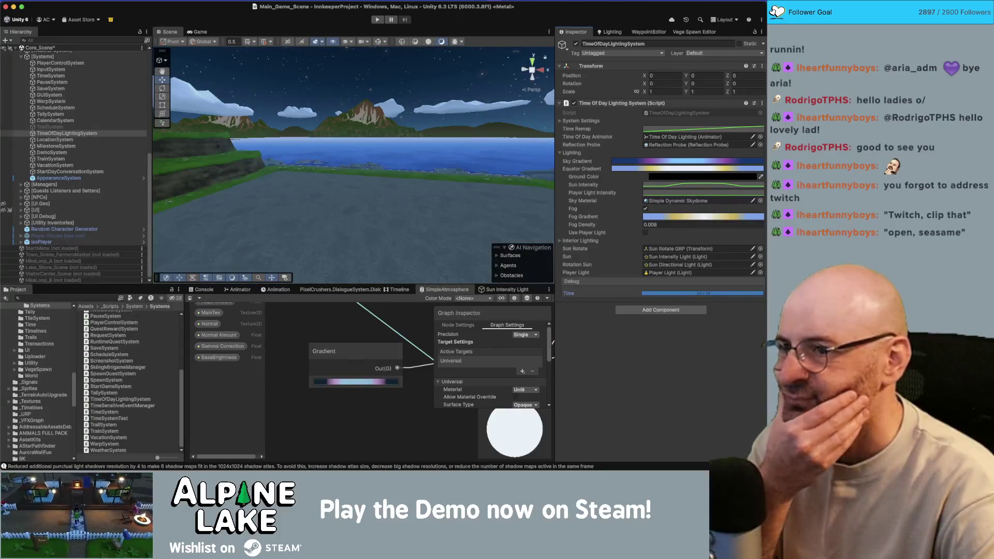
{"action": "left_click", "coordinate": [698, 293]}
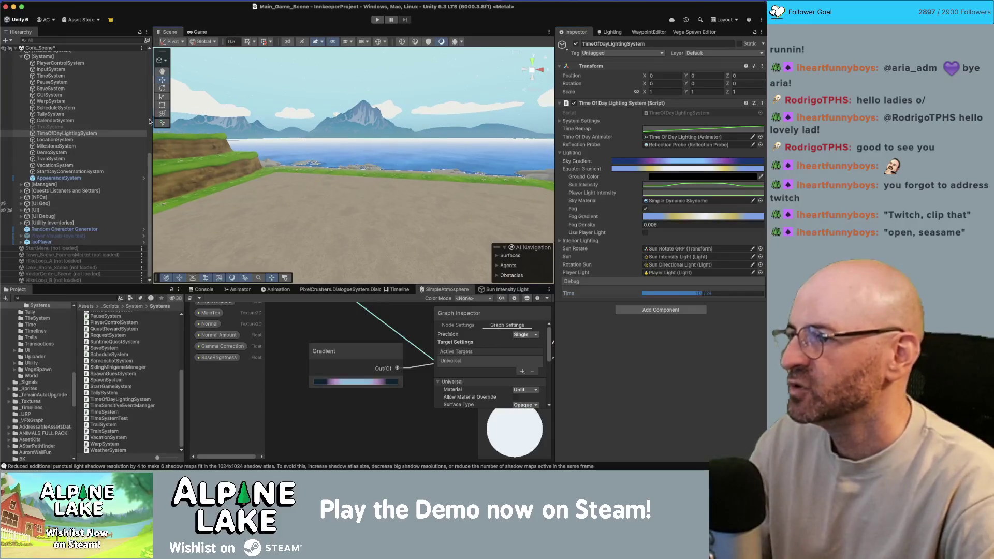
{"action": "left_click_drag", "start_coordinate": [149, 121], "coordinate": [134, 121]}
{"action": "mouse_move", "coordinate": [332, 119]}
{"action": "left_mouse_down"}
{"action": "mouse_move", "coordinate": [308, 101]}
{"action": "mouse_move", "coordinate": [263, 113]}
{"action": "left_mouse_up"}
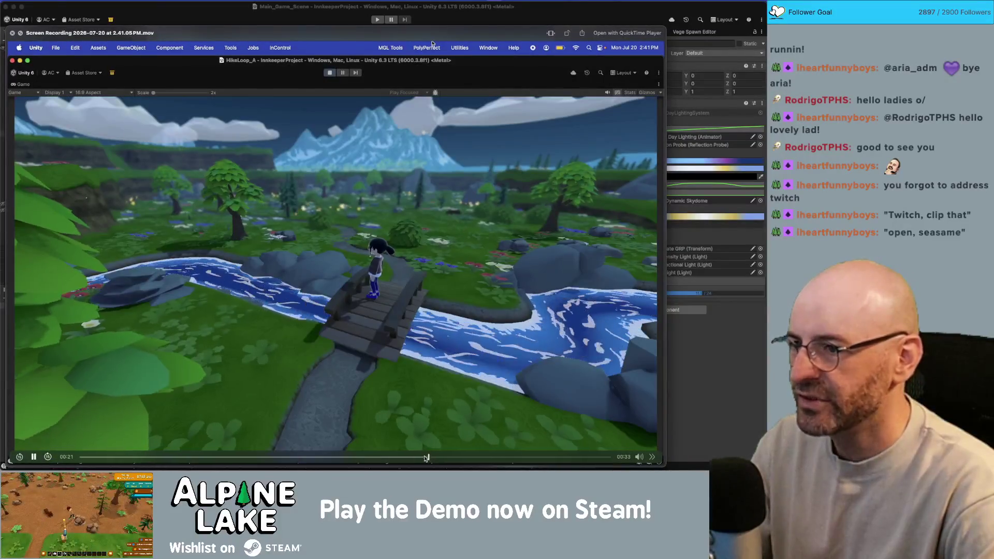
- Replay the game scenery recording from just before 00:31, then close QuickTime Player
{"action": "left_click", "coordinate": [584, 456]}
{"action": "left_click", "coordinate": [444, 457]}
{"action": "key", "text": "space"}
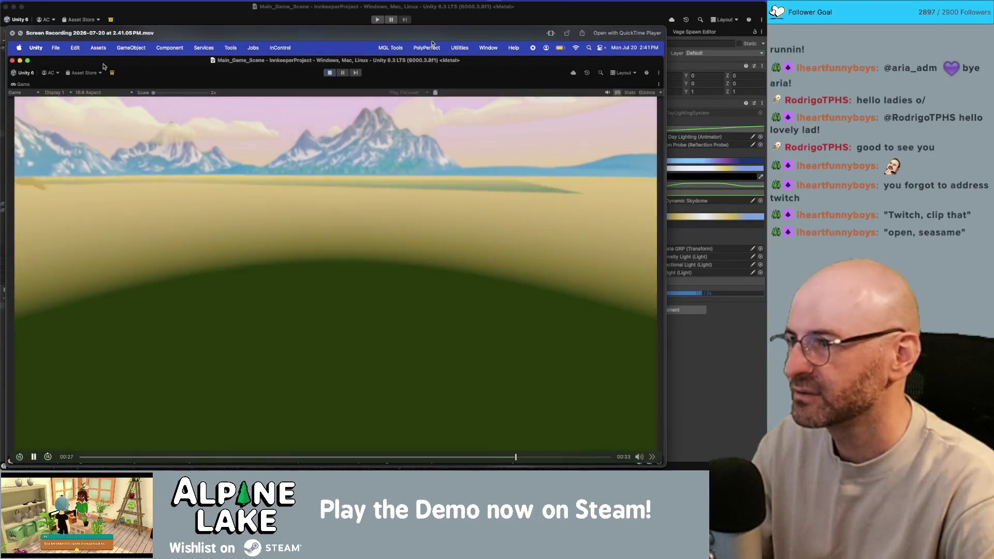
{"action": "left_click", "coordinate": [12, 33]}
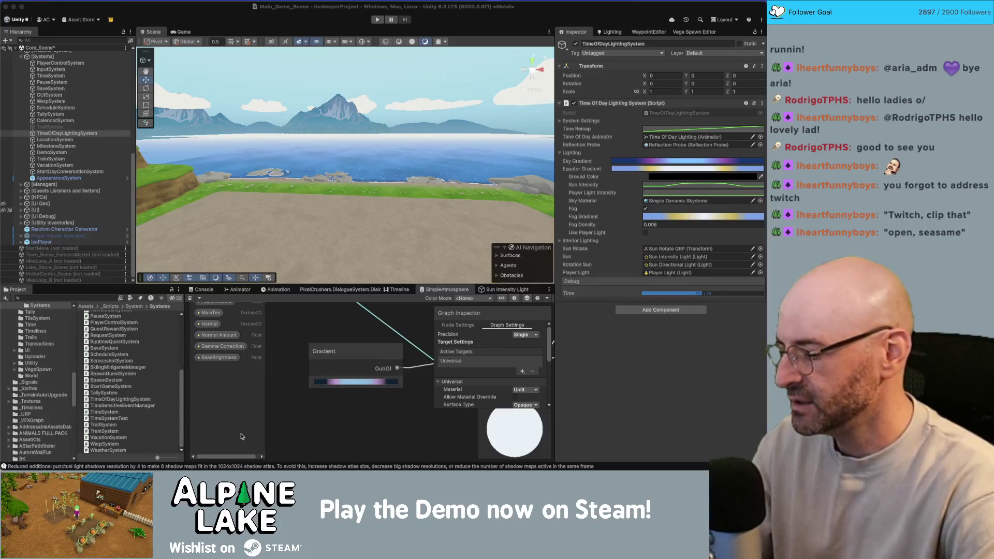
- Launch Premiere Pro via Spotlight, open Trailer_A_v09, and move the playhead to about 03:26:33
{"action": "key", "text": "super+space"}
{"action": "type", "text": "preview"}
{"action": "key", "text": "Return"}
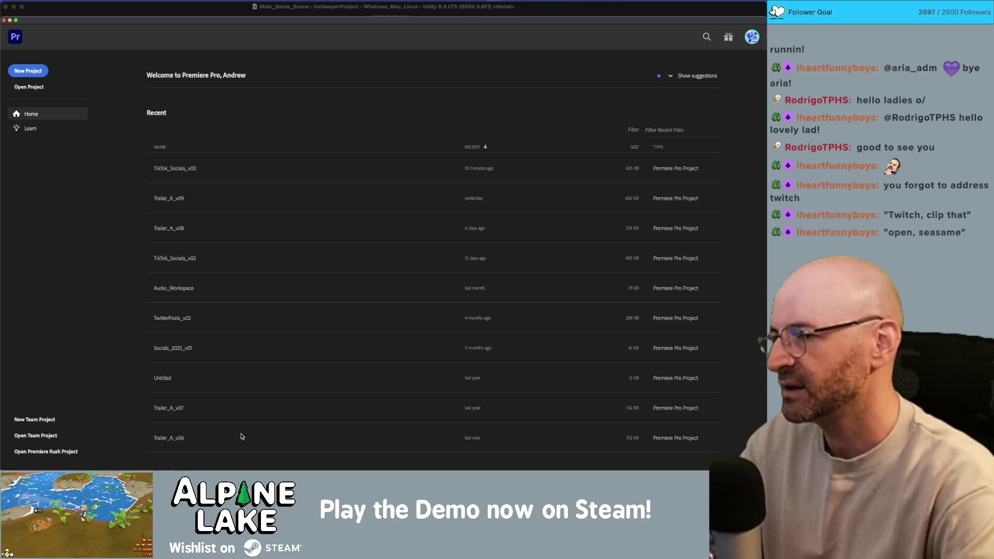
{"action": "left_click", "coordinate": [183, 202]}
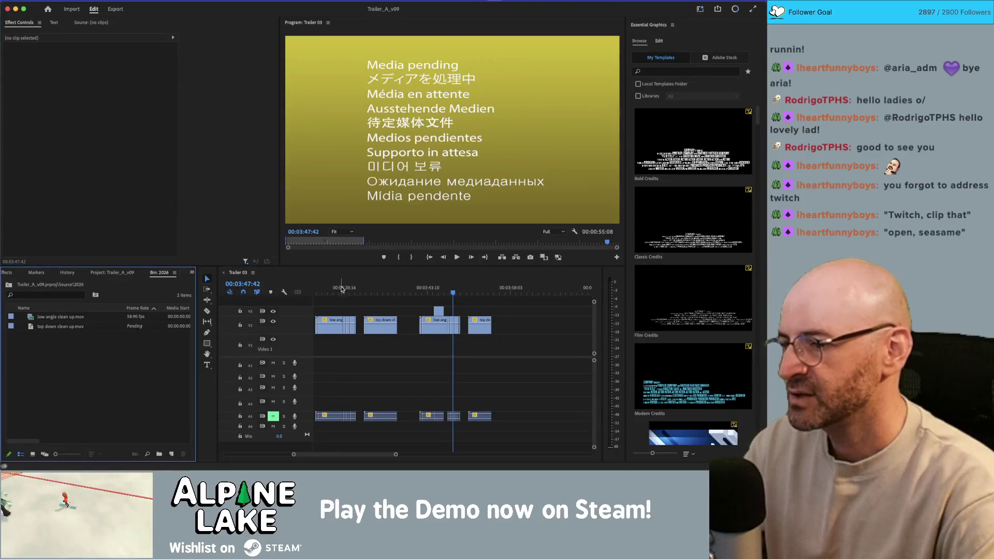
{"action": "left_click_drag", "start_coordinate": [342, 292], "coordinate": [335, 293]}
{"action": "scroll", "coordinate": [381, 312], "scroll_direction": "down", "scroll_amount": 3}
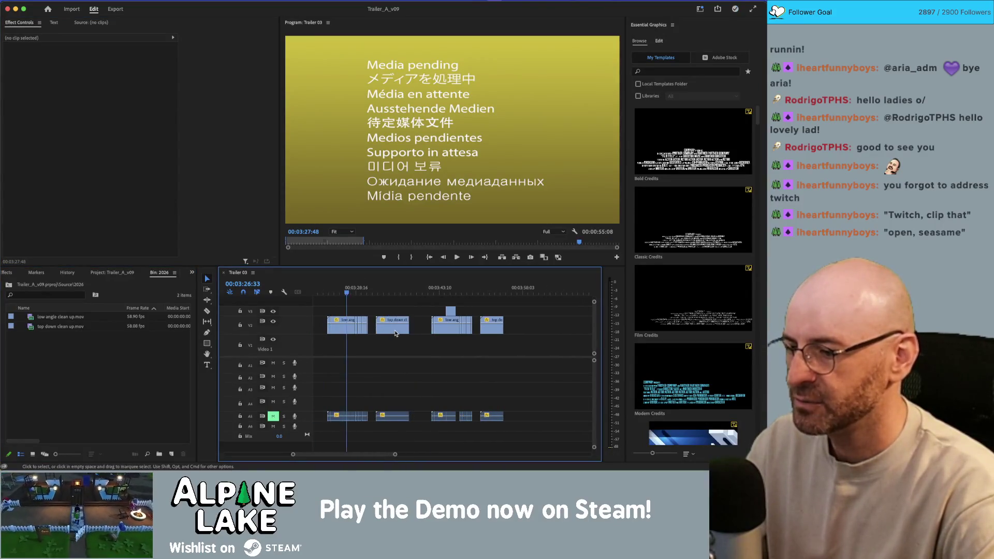
{"action": "scroll", "coordinate": [392, 325], "scroll_direction": "left", "scroll_amount": 1}
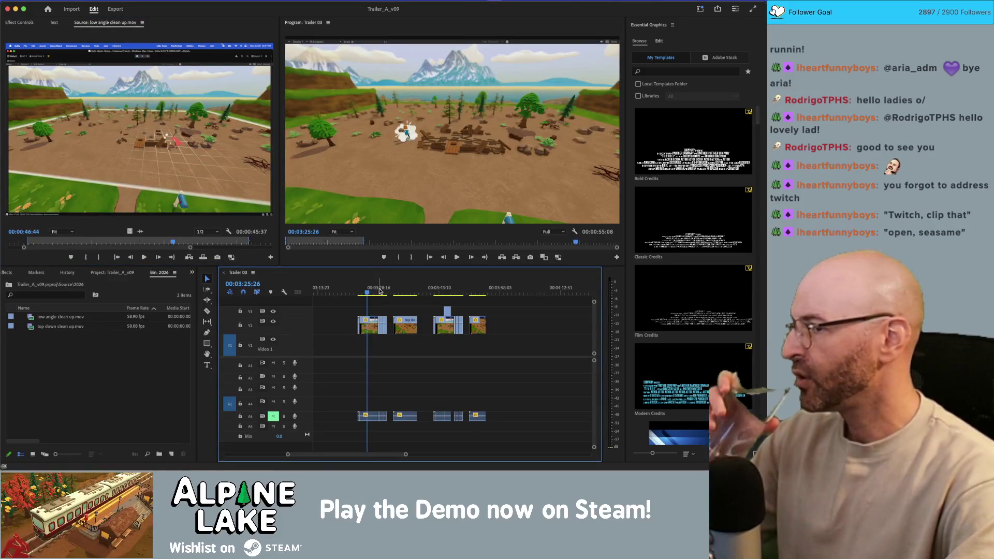
{"action": "left_click", "coordinate": [360, 293]}
{"action": "left_click_drag", "start_coordinate": [360, 293], "coordinate": [357, 293]}
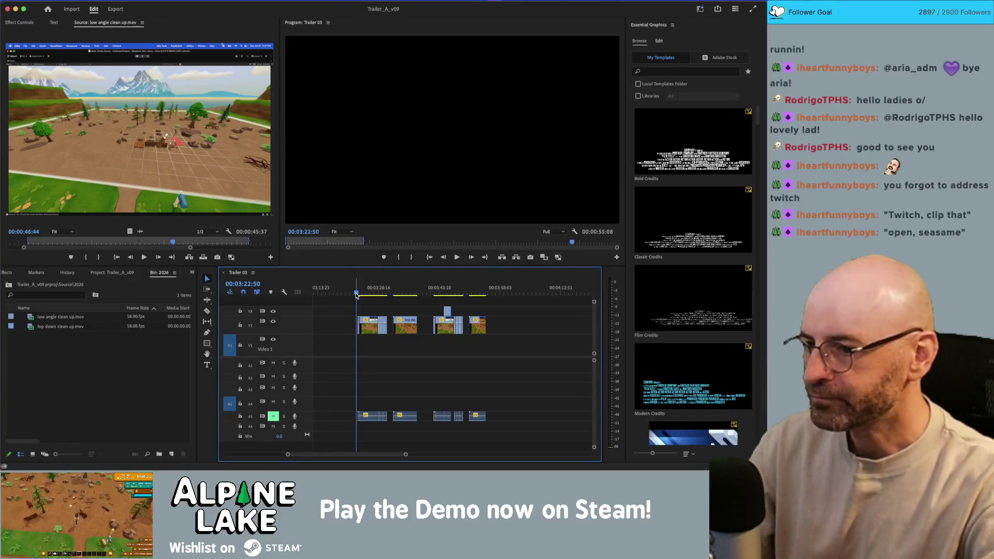
{"action": "key", "text": "space"}
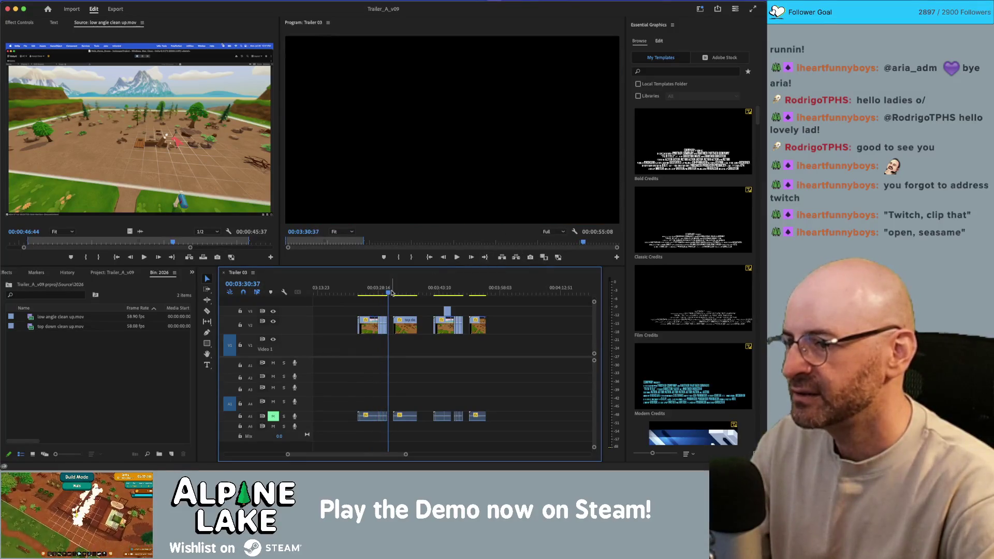
{"action": "left_click_drag", "start_coordinate": [391, 292], "coordinate": [436, 297]}
{"action": "key", "text": "space"}
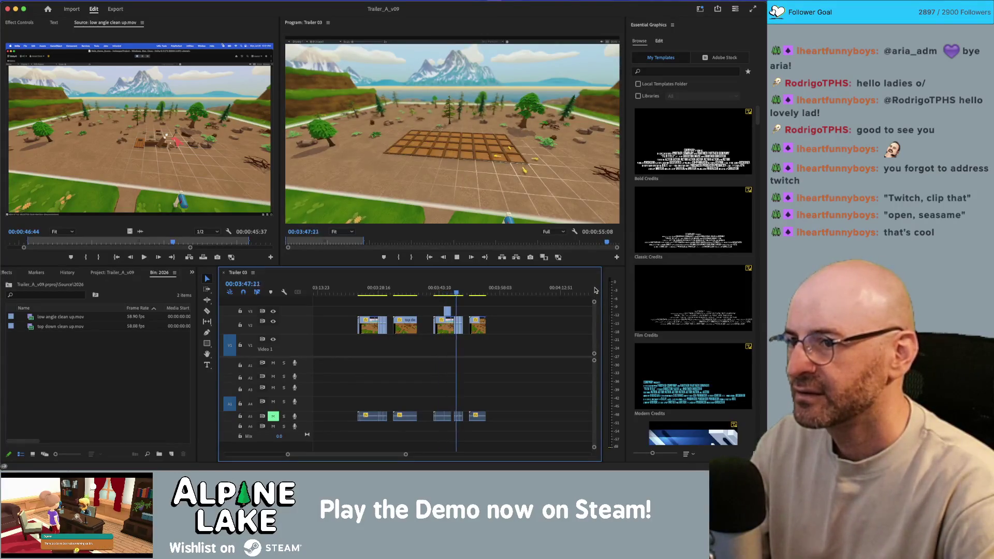
{"action": "left_click", "coordinate": [441, 293]}
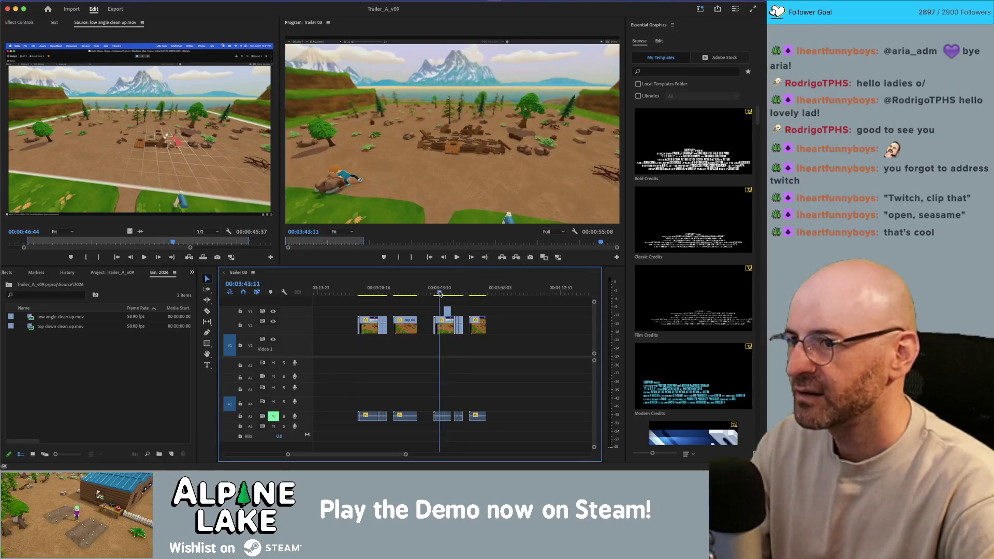
{"action": "left_click_drag", "start_coordinate": [441, 293], "coordinate": [481, 294]}
{"action": "key", "text": "space"}
{"action": "left_click", "coordinate": [469, 294]}
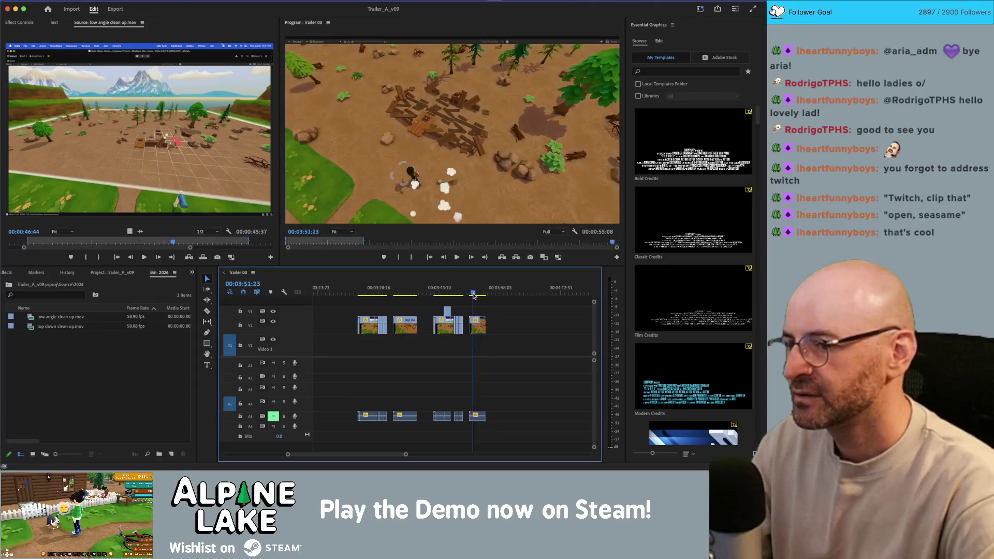
{"action": "left_click", "coordinate": [470, 294]}
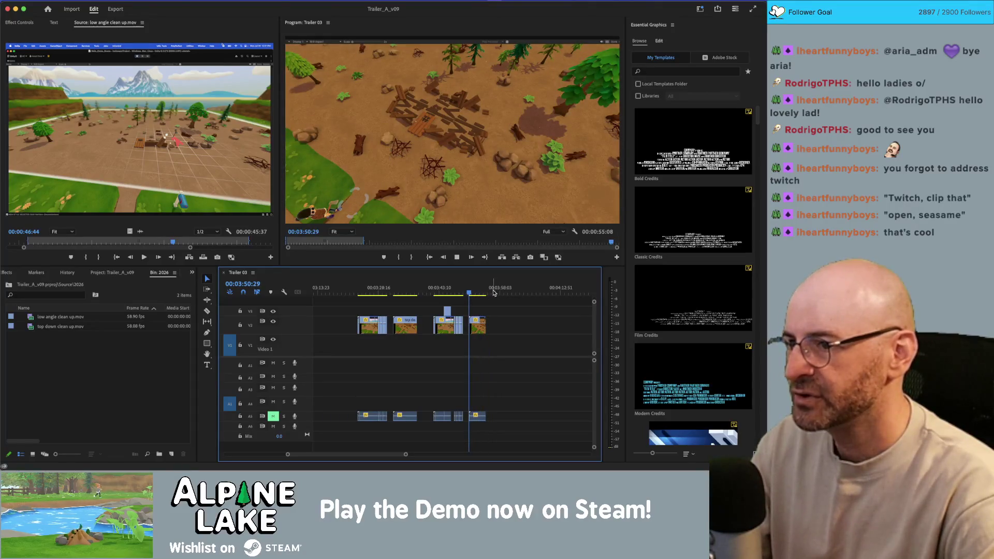
{"action": "key", "text": "space"}
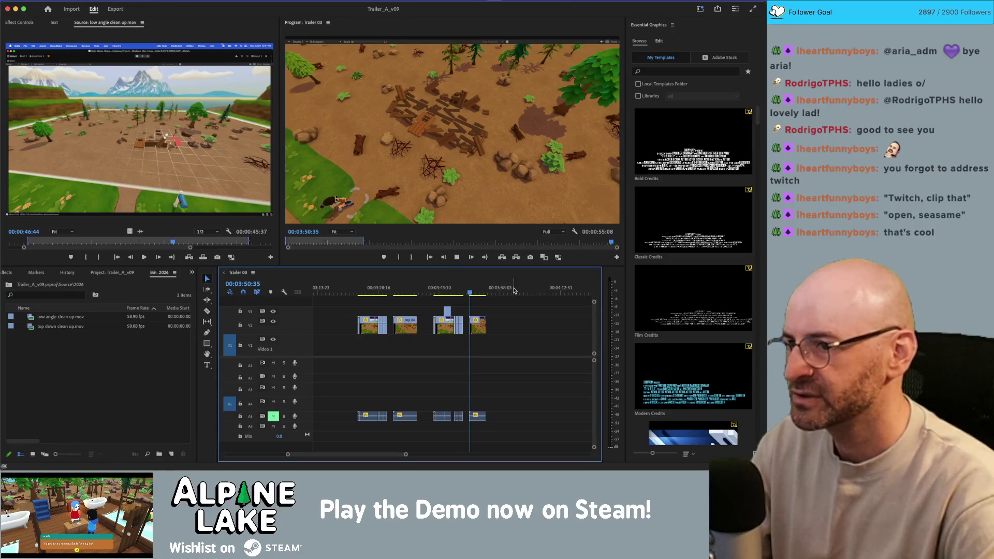
{"action": "key", "text": "space"}
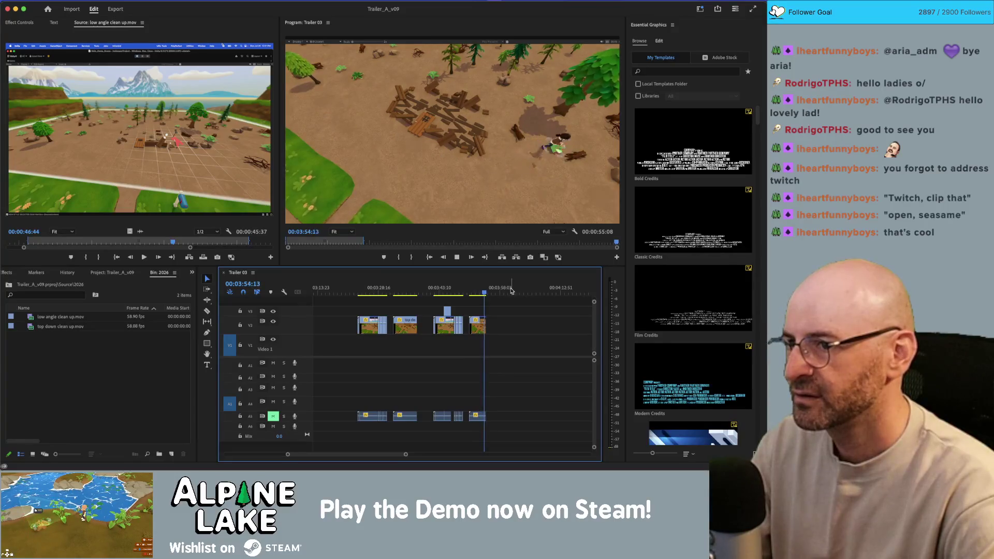
{"action": "key", "text": "space"}
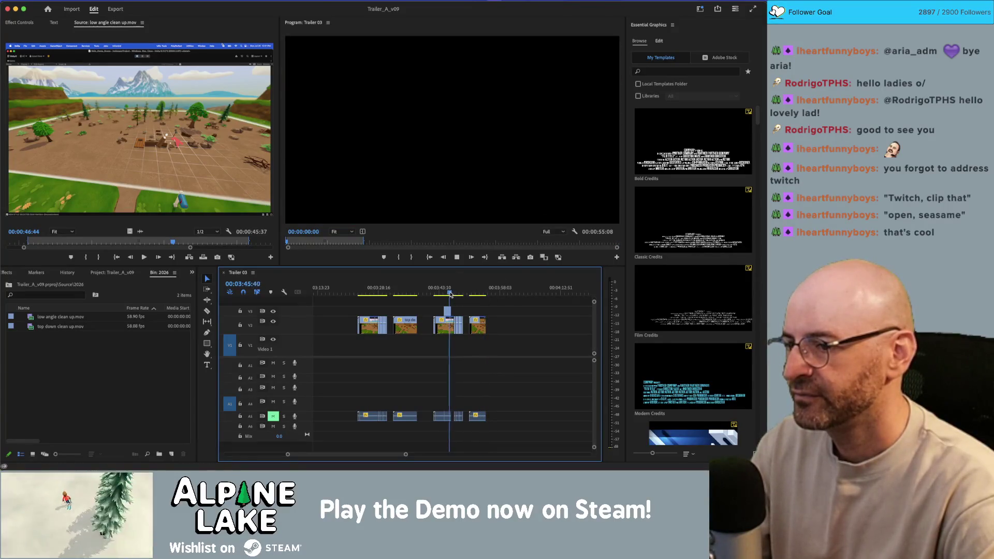
{"action": "left_click_drag", "start_coordinate": [451, 294], "coordinate": [435, 297]}
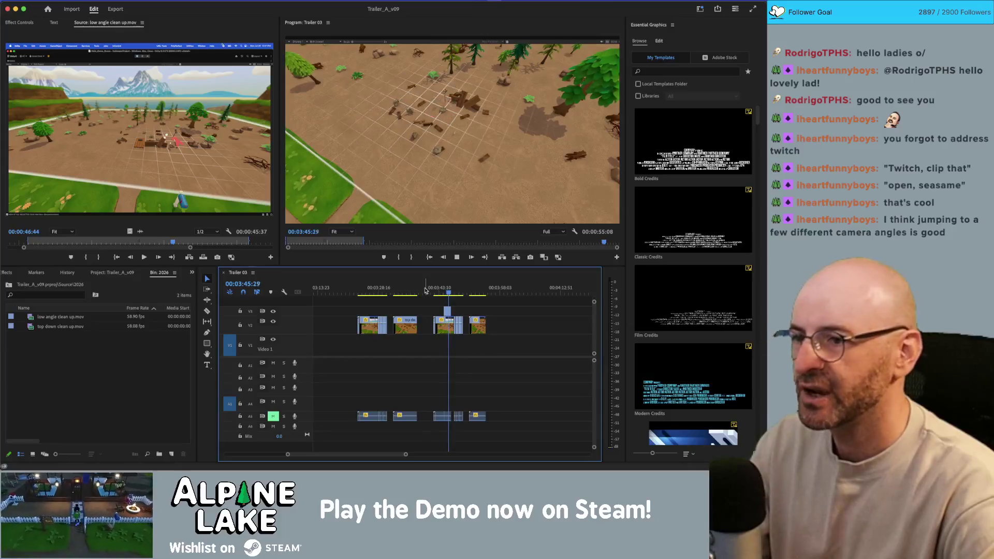
{"action": "left_click", "coordinate": [446, 294]}
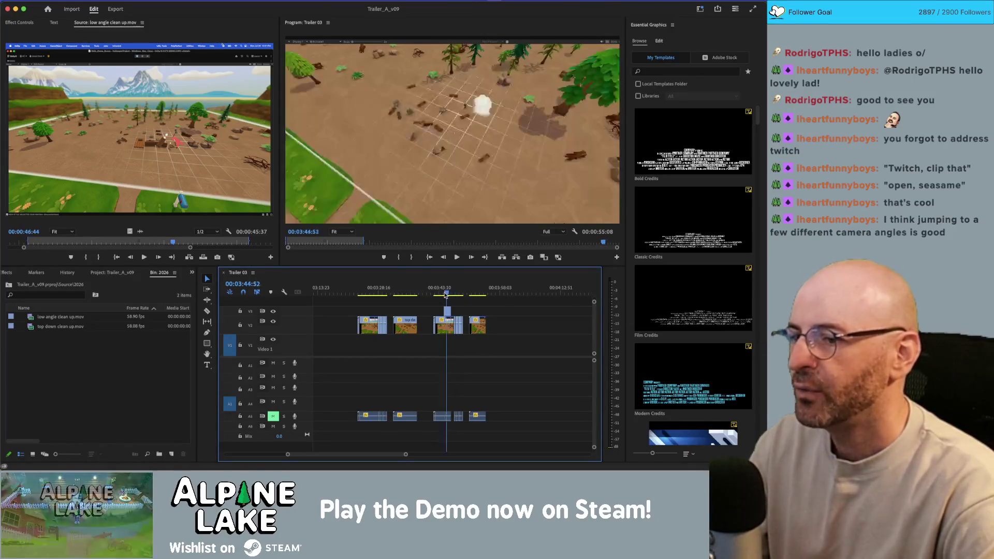
{"action": "left_click_drag", "start_coordinate": [445, 294], "coordinate": [457, 294]}
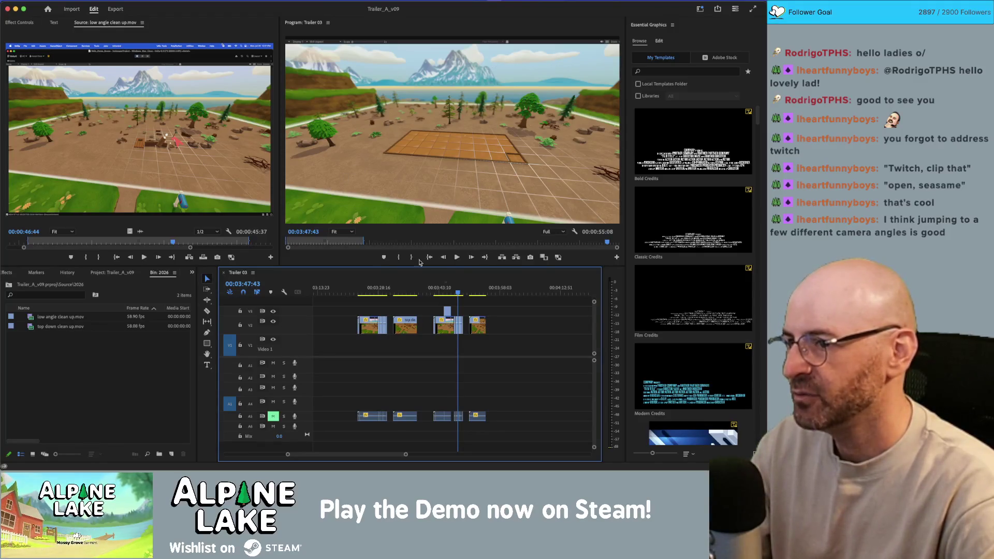
{"action": "left_click_drag", "start_coordinate": [462, 290], "coordinate": [479, 292]}
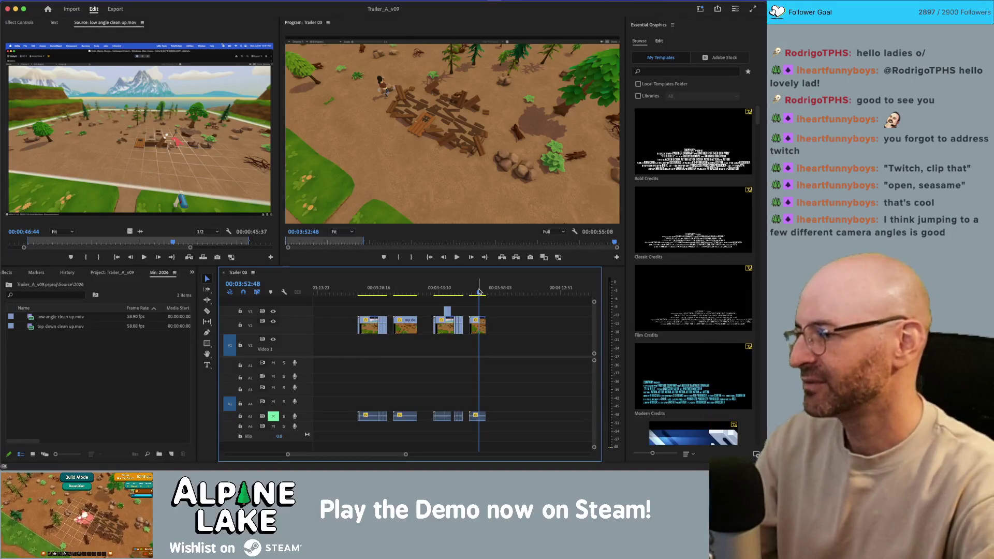
{"action": "left_click_drag", "start_coordinate": [476, 291], "coordinate": [401, 295]}
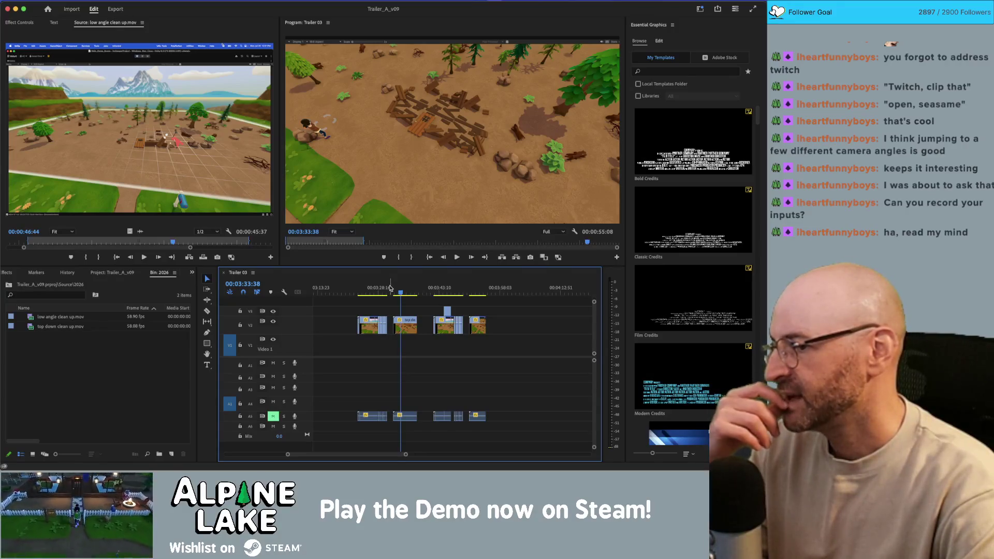
- Scrub Trailer 03's final shots between about 03:39 and 03:45, then return to Unity
{"action": "left_click_drag", "start_coordinate": [399, 292], "coordinate": [459, 293]}
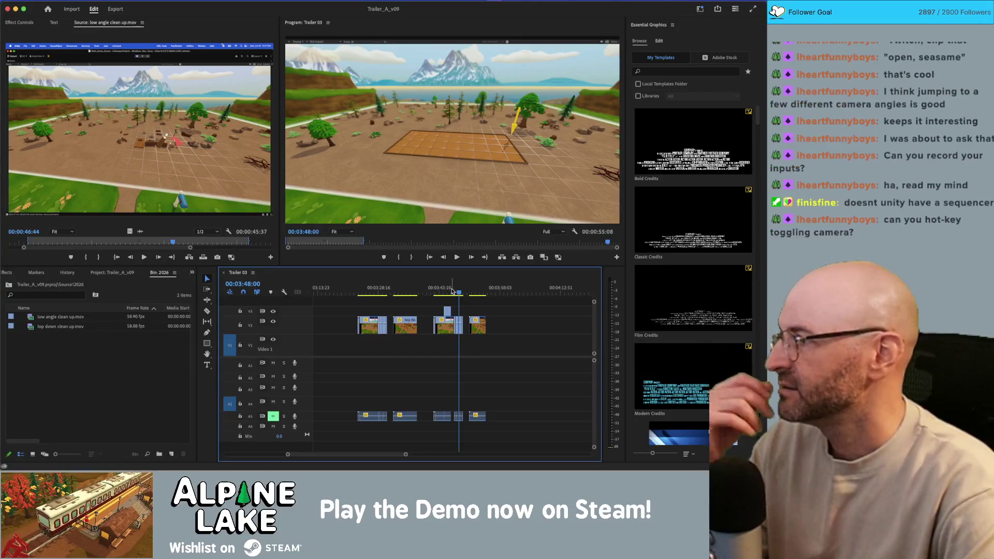
{"action": "left_click", "coordinate": [451, 294]}
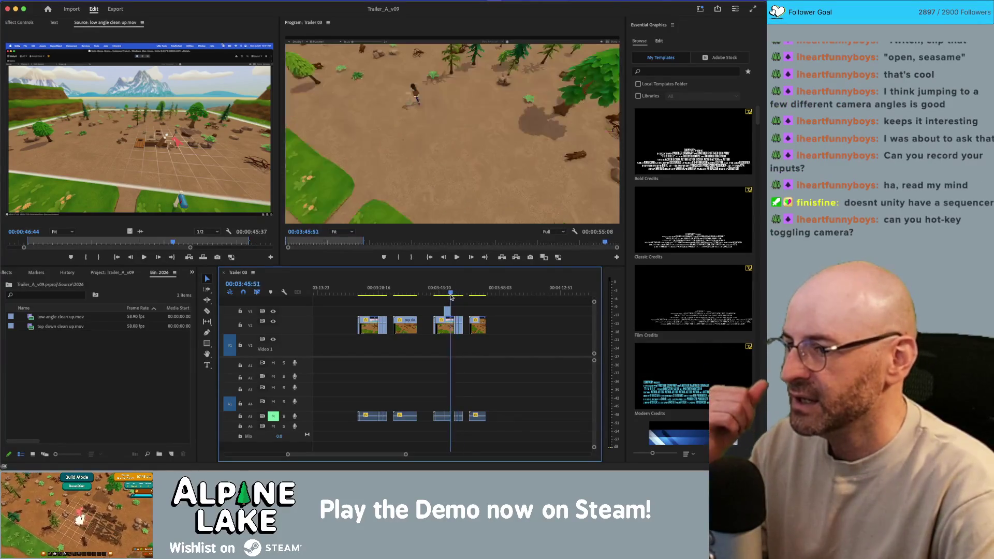
{"action": "mouse_move", "coordinate": [450, 294]}
{"action": "left_mouse_down"}
{"action": "mouse_move", "coordinate": [427, 298]}
{"action": "mouse_move", "coordinate": [437, 296]}
{"action": "left_mouse_up"}
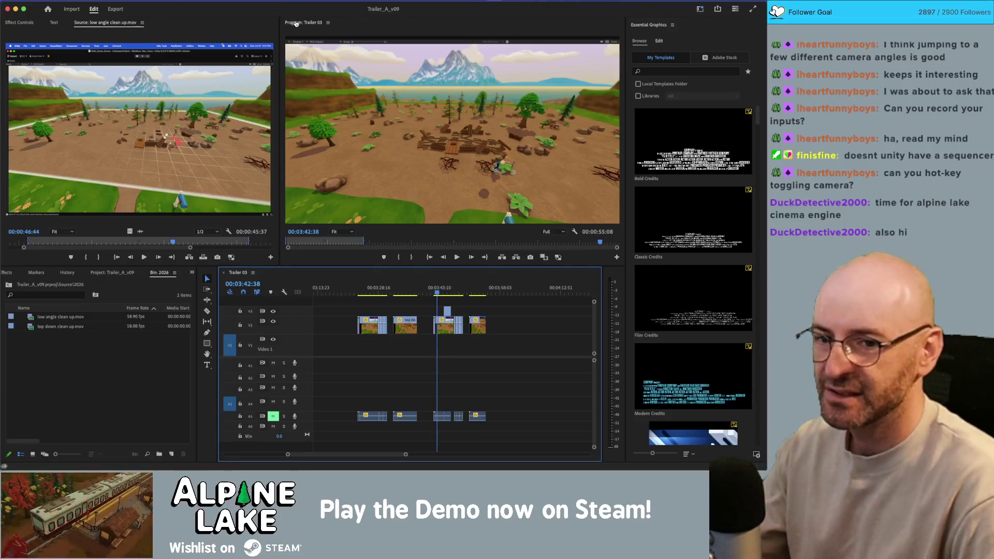
{"action": "key", "text": "super+Tab"}
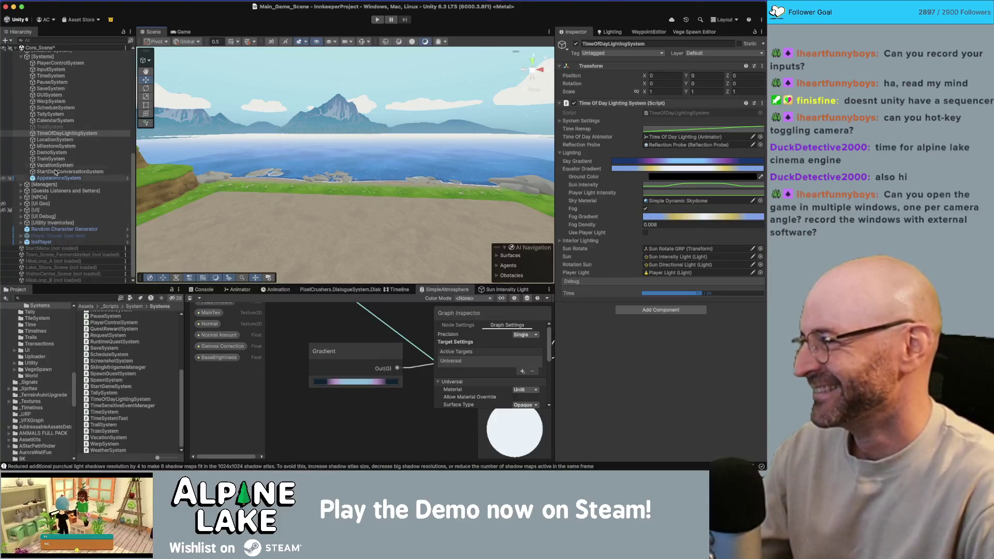
- Collapse the [Lighting] and [Systems] groups in the Hierarchy to tidy the object list
{"action": "scroll", "coordinate": [72, 138], "scroll_direction": "up", "scroll_amount": 3}
{"action": "scroll", "coordinate": [72, 139], "scroll_direction": "up", "scroll_amount": 1}
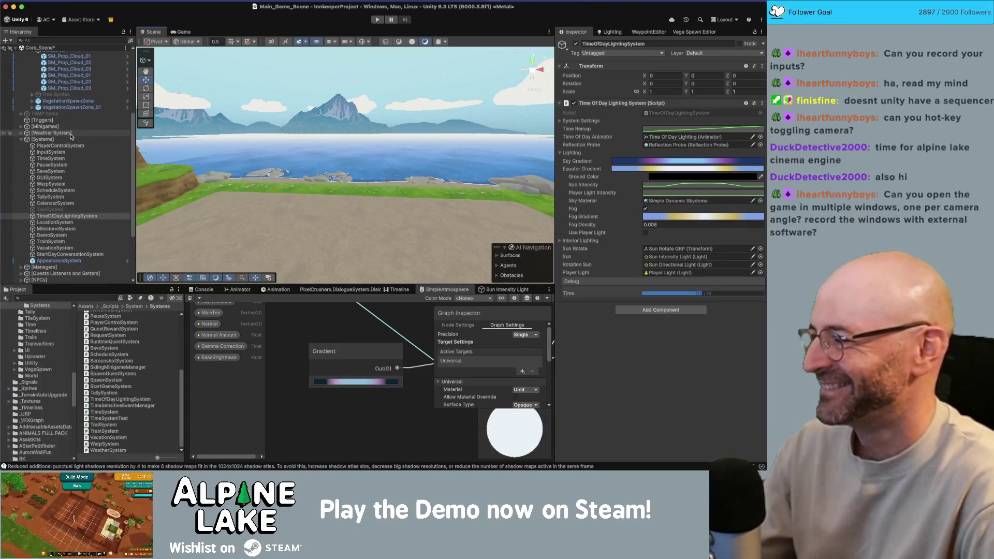
{"action": "left_click", "coordinate": [60, 145]}
{"action": "scroll", "coordinate": [52, 124], "scroll_direction": "up", "scroll_amount": 5}
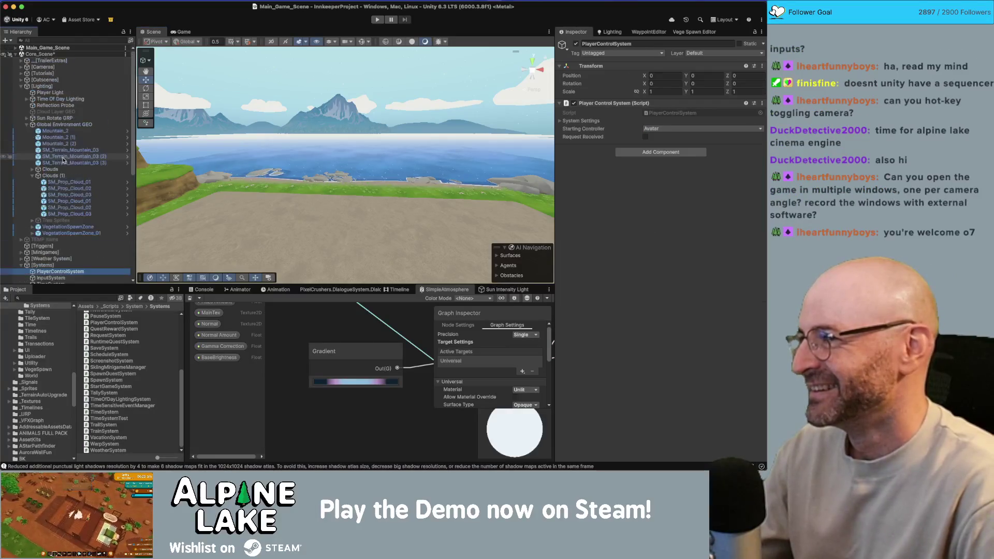
{"action": "left_click", "coordinate": [21, 87]}
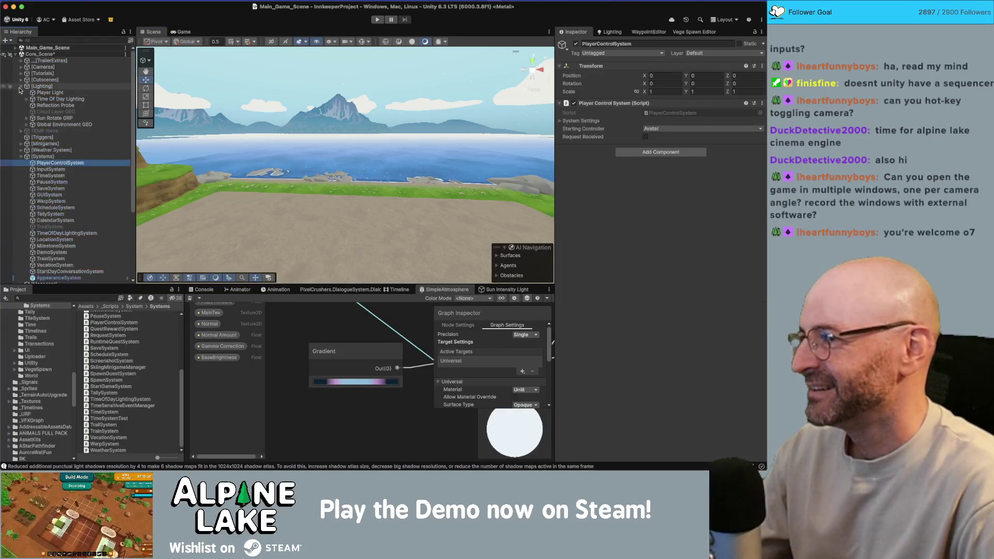
{"action": "left_click", "coordinate": [21, 86]}
{"action": "left_click", "coordinate": [21, 117]}
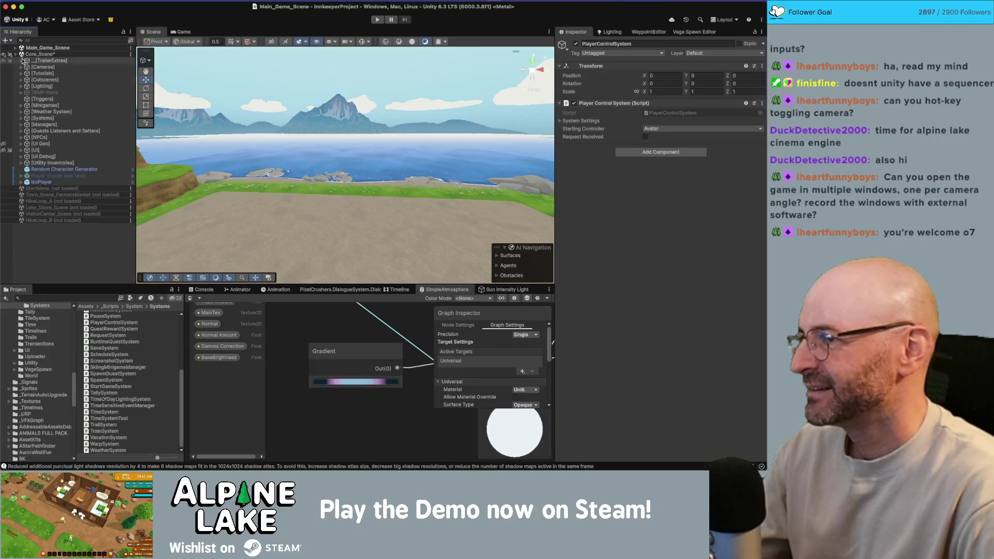
- Expand and select _[TrailerExtras], opening Add Component but dismissing it without adding anything
{"action": "left_click", "coordinate": [21, 61]}
{"action": "left_click", "coordinate": [54, 61]}
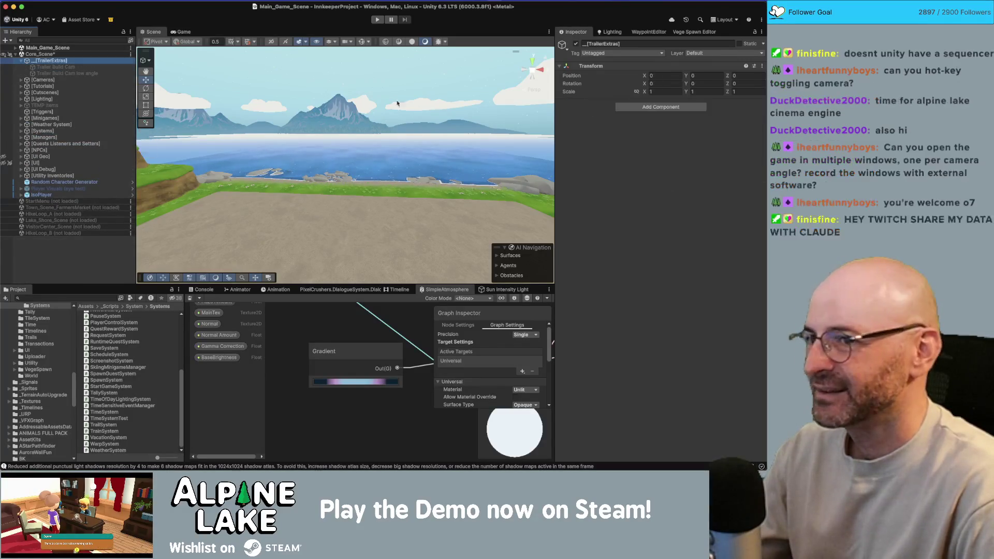
{"action": "left_click", "coordinate": [675, 110]}
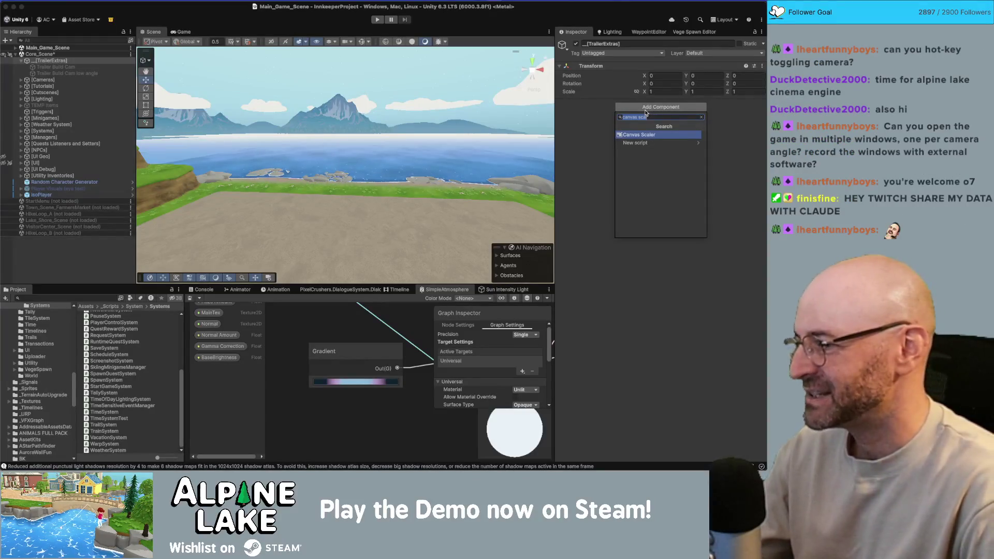
{"action": "left_click", "coordinate": [606, 129]}
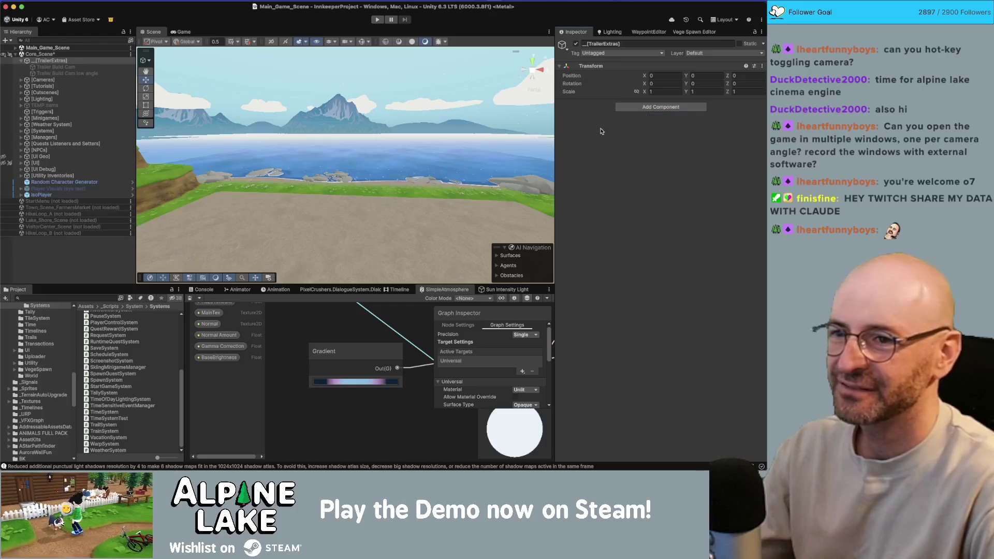
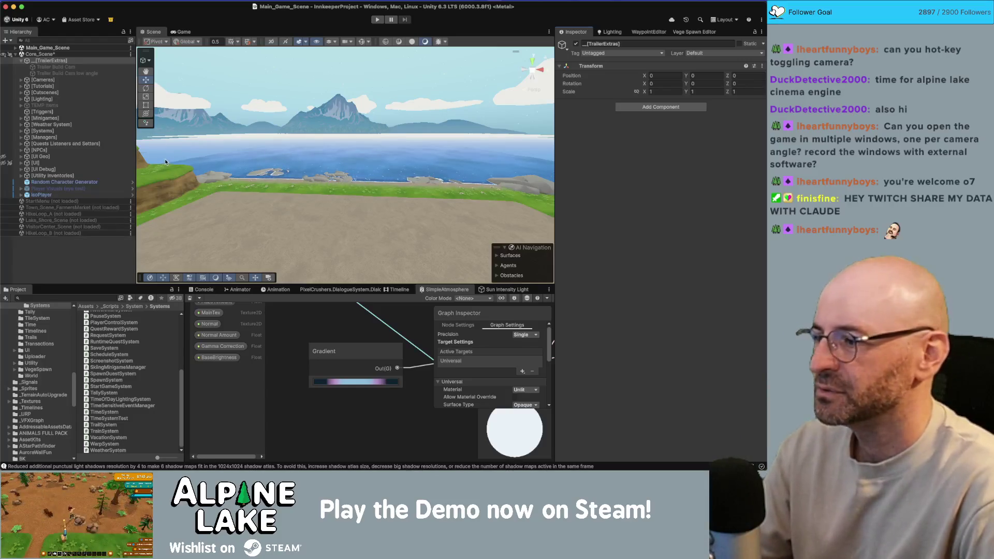
- Add a new MonoBehaviour Script asset to the Utility scripts folder from its context menu
{"action": "left_click", "coordinate": [81, 62]}
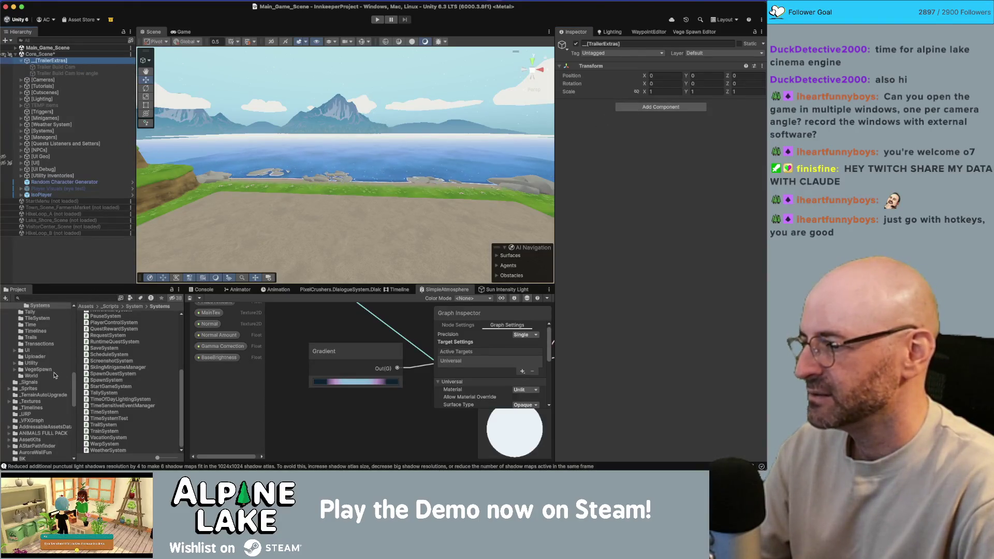
{"action": "left_click", "coordinate": [41, 363]}
{"action": "right_click", "coordinate": [120, 367]}
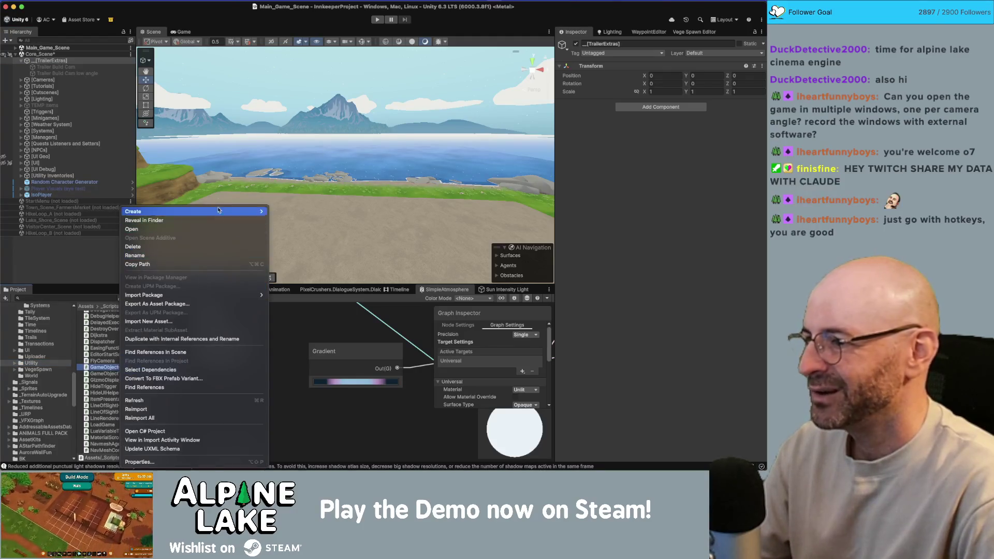
{"action": "mouse_move", "coordinate": [218, 211]}
{"action": "left_click", "coordinate": [303, 88]}
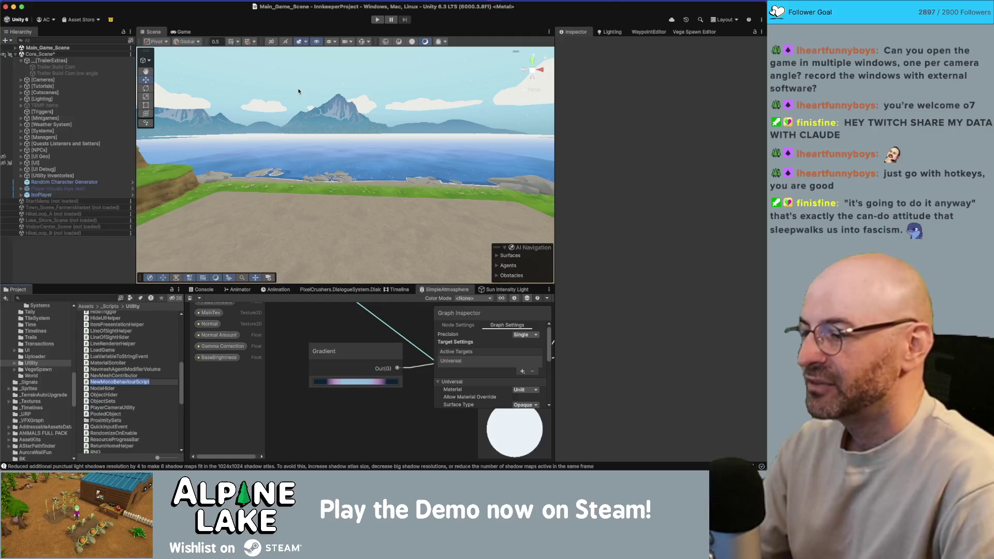
- Rename NewMonoBehaviourScript to HotkeyObjectToggler
{"action": "left_click", "coordinate": [151, 382]}
{"action": "key", "text": "Return"}
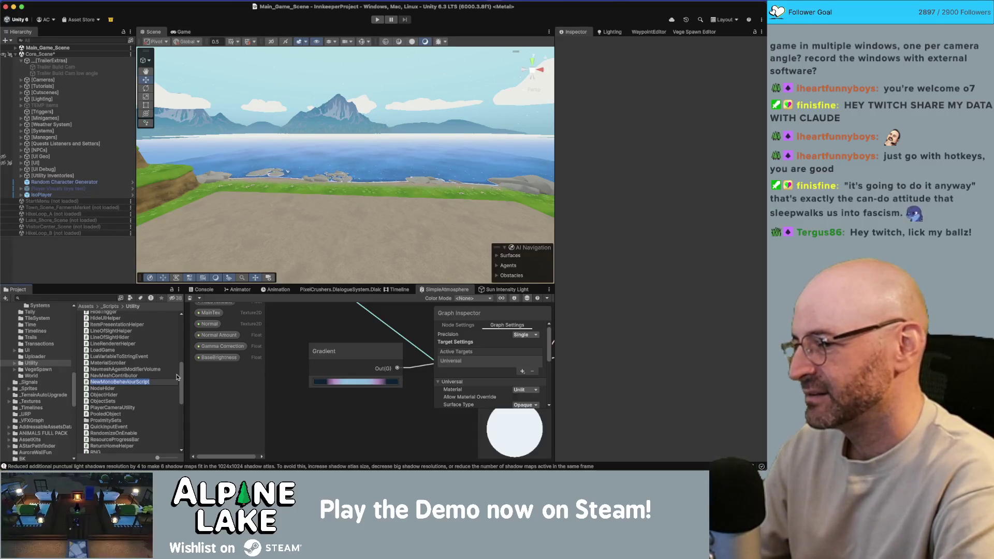
{"action": "type", "text": "Object"}
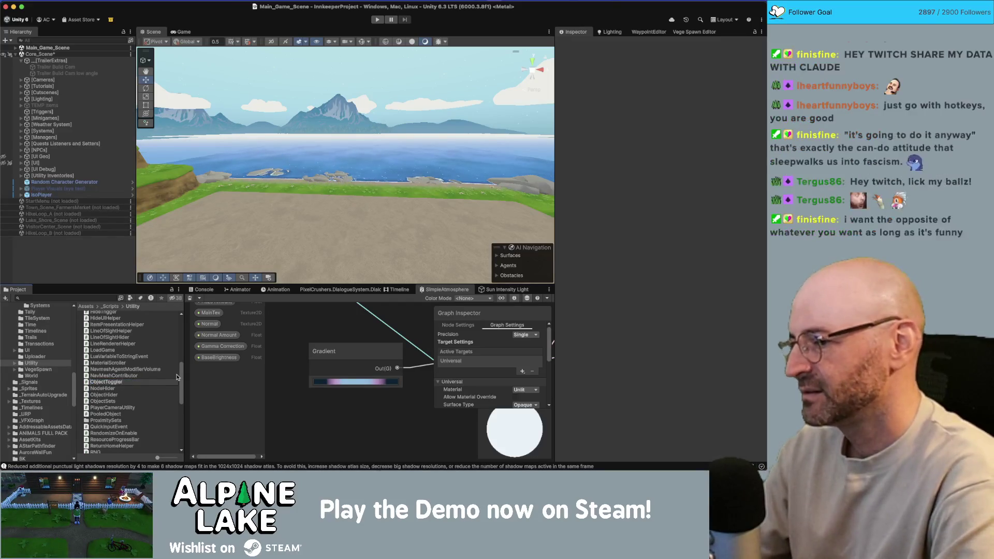
{"action": "type", "text": "Toggler"}
{"action": "key", "text": "Home"}
{"action": "type", "text": "Hotkey"}
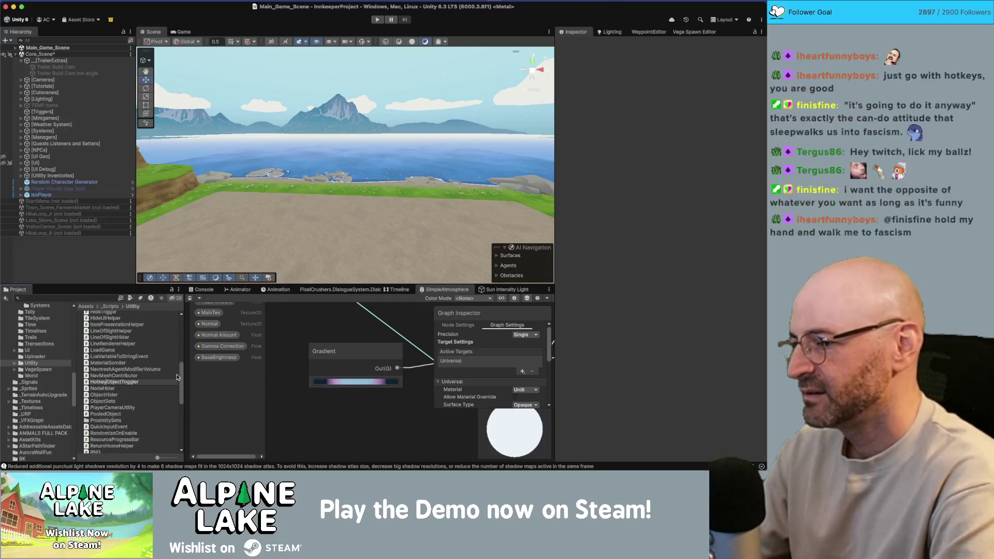
{"action": "key", "text": "Return"}
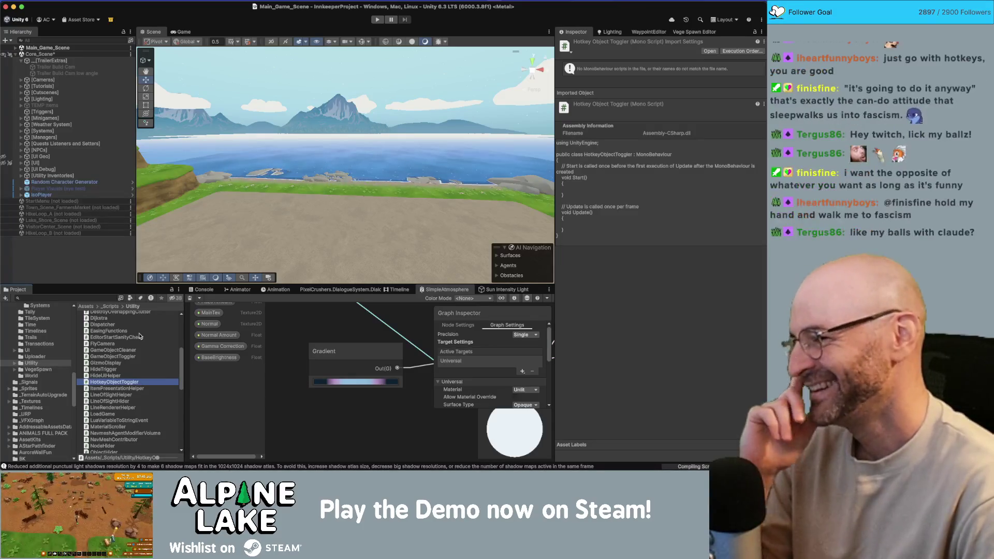
- Try attaching the script to [TrailerExtras], dismiss the can't-add-script warning, and let Unity recompile
{"action": "left_click", "coordinate": [76, 61]}
{"action": "mouse_move", "coordinate": [127, 383]}
{"action": "left_mouse_down"}
{"action": "mouse_move", "coordinate": [363, 248]}
{"action": "mouse_move", "coordinate": [644, 152]}
{"action": "left_mouse_up"}
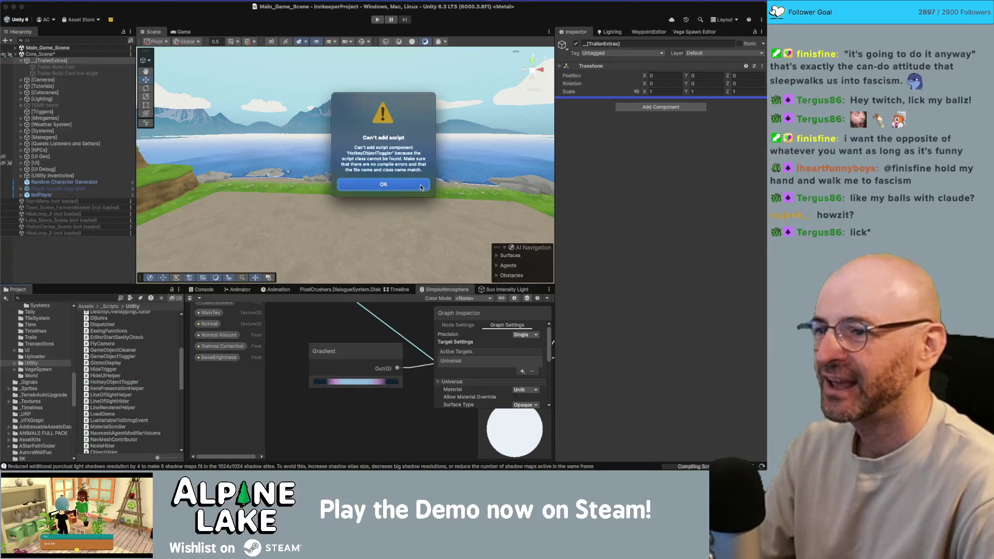
{"action": "left_click", "coordinate": [419, 185]}
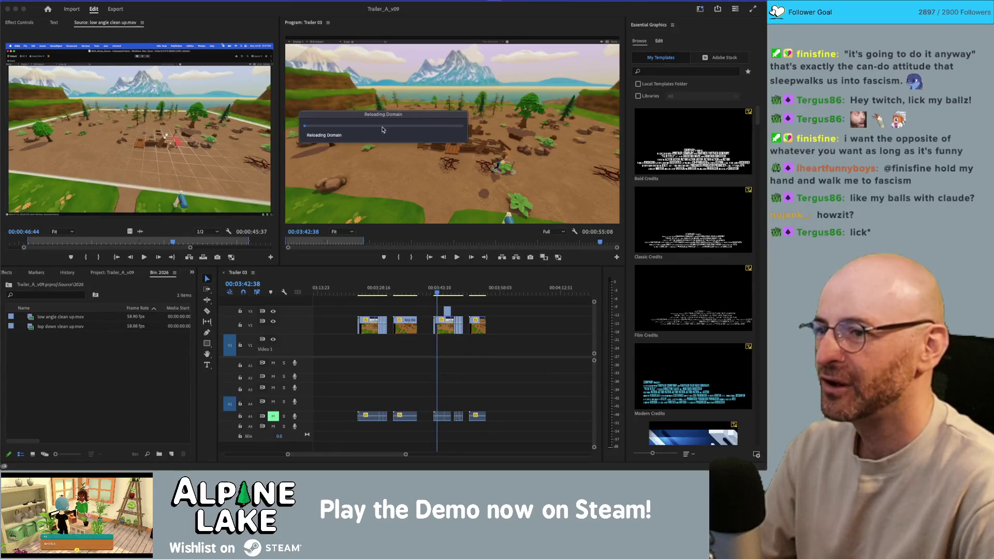
{"action": "left_click", "coordinate": [401, 118]}
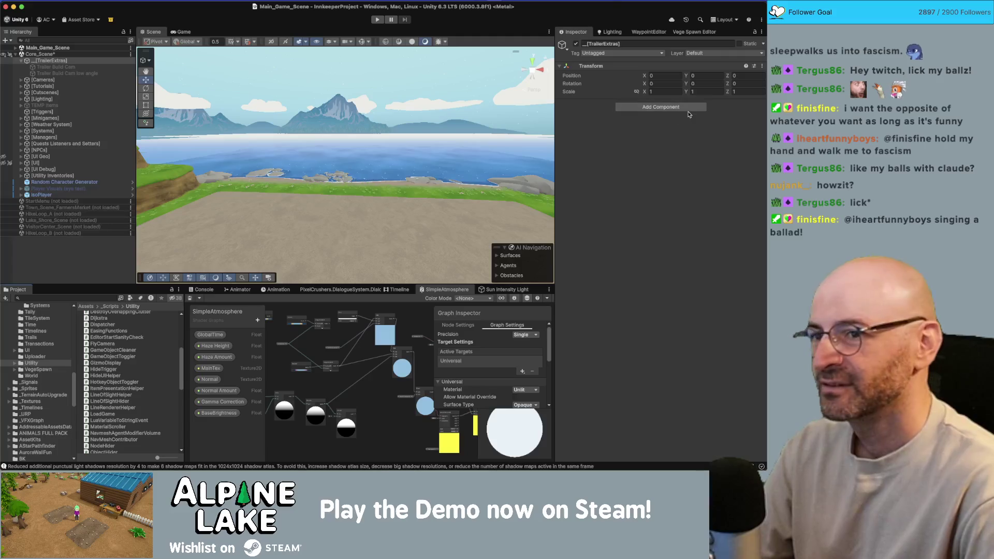
- Attach HotkeyObjectToggler to [TrailerExtras] in the Inspector and enter Play mode
{"action": "mouse_move", "coordinate": [114, 381]}
{"action": "left_mouse_down"}
{"action": "mouse_move", "coordinate": [631, 101]}
{"action": "mouse_move", "coordinate": [635, 145]}
{"action": "left_mouse_up"}
{"action": "left_click", "coordinate": [638, 132]}
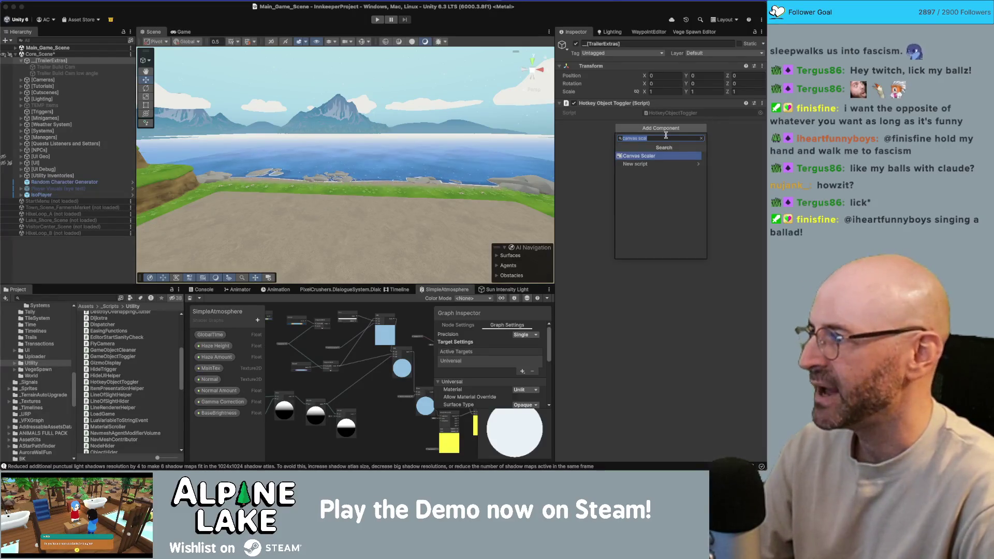
{"action": "left_click", "coordinate": [726, 157]}
{"action": "left_click", "coordinate": [376, 19]}
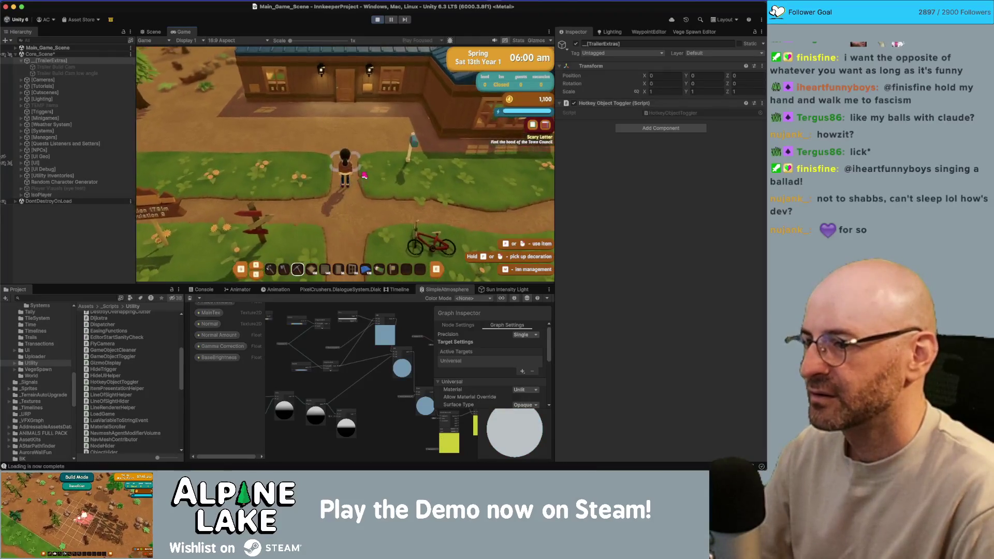
{"action": "scroll", "coordinate": [364, 175], "scroll_direction": "up", "scroll_amount": 4}
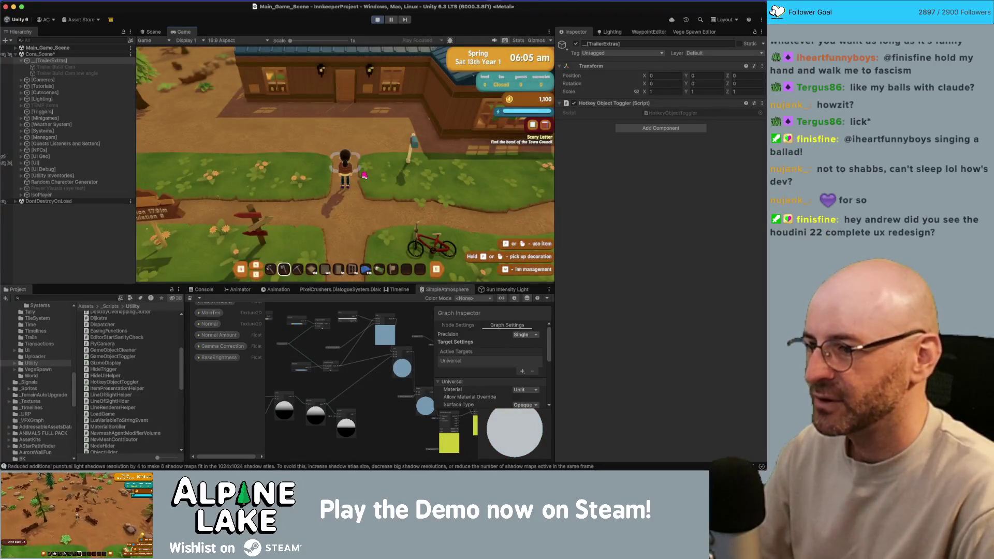
{"action": "scroll", "coordinate": [365, 176], "scroll_direction": "down", "scroll_amount": 7}
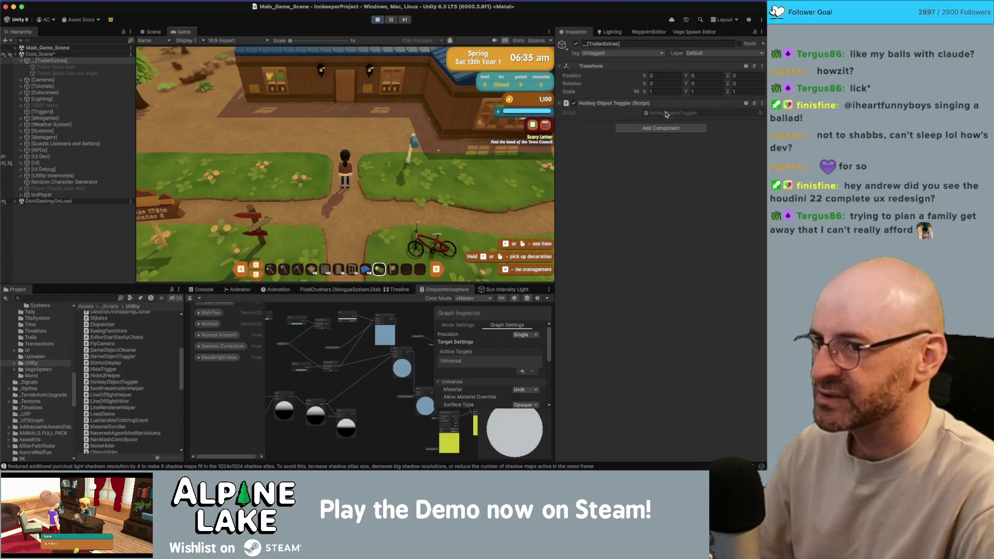
{"action": "left_click", "coordinate": [666, 113]}
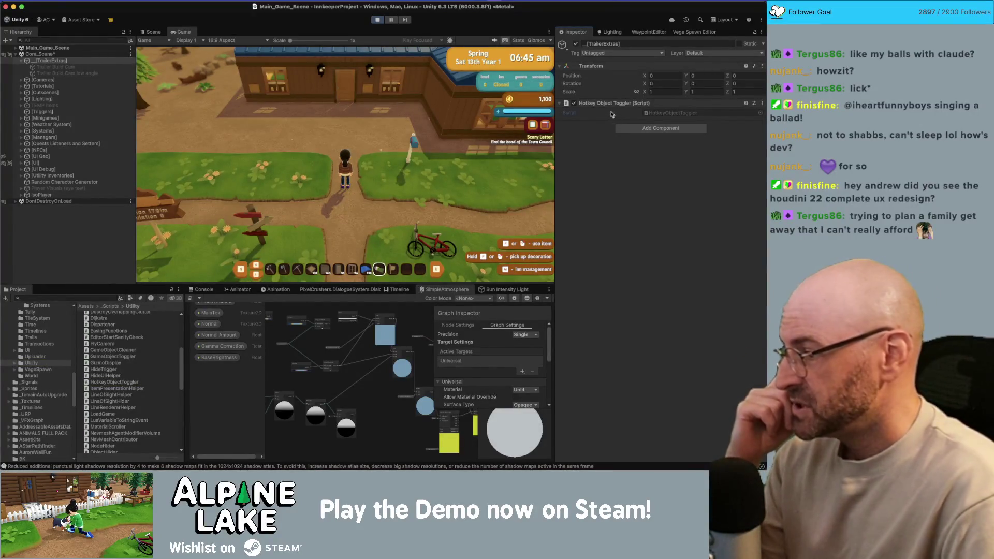
- Open HotkeyObjectToggler.cs in Rider and place the caret at the class's opening brace
{"action": "double_click", "coordinate": [613, 115]}
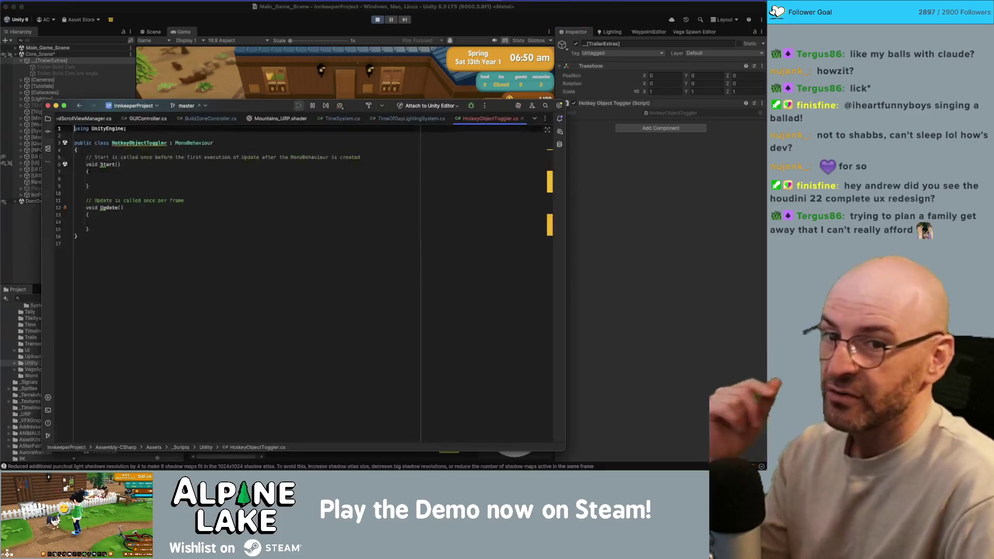
{"action": "left_click", "coordinate": [339, 182]}
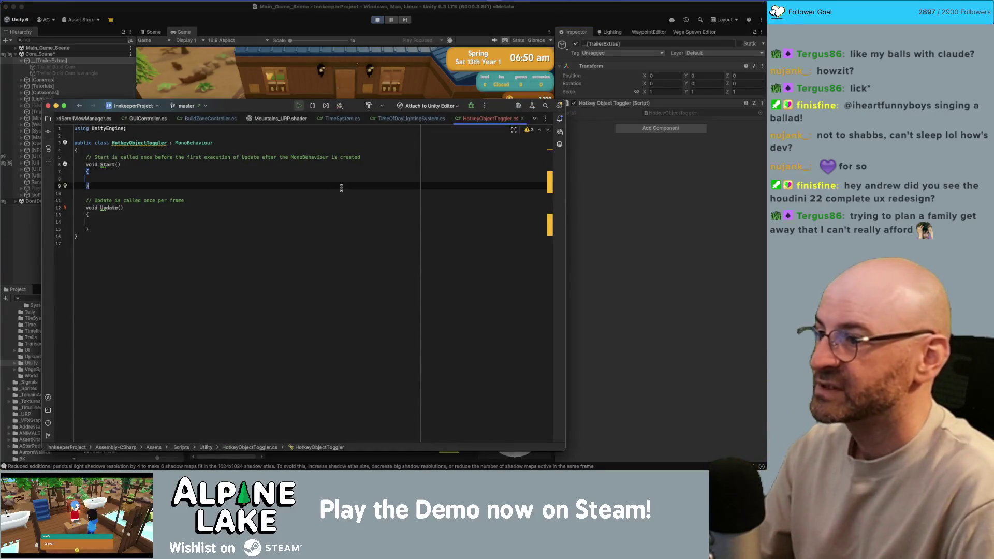
{"action": "left_click", "coordinate": [293, 215]}
{"action": "left_click", "coordinate": [289, 171]}
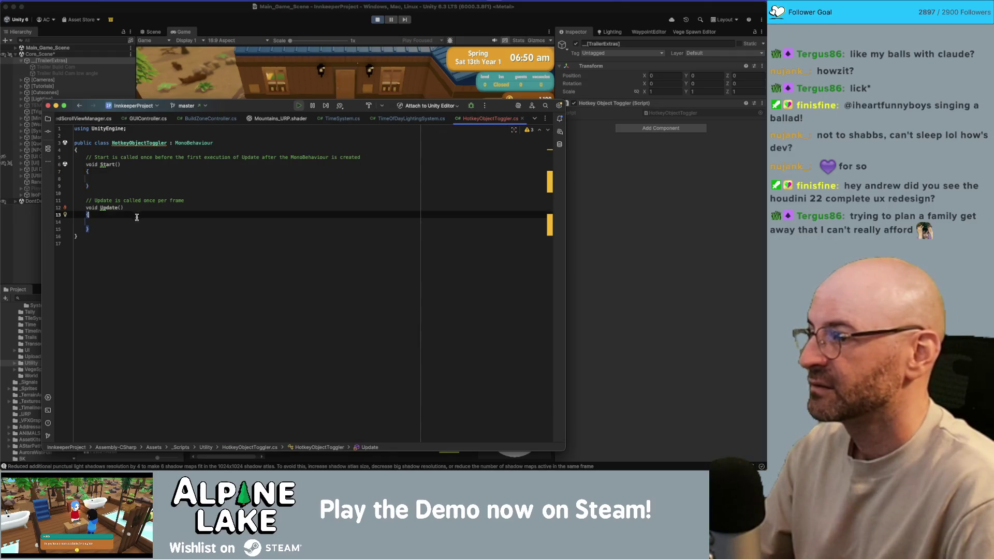
{"action": "left_click", "coordinate": [129, 226]}
{"action": "left_click", "coordinate": [127, 150]}
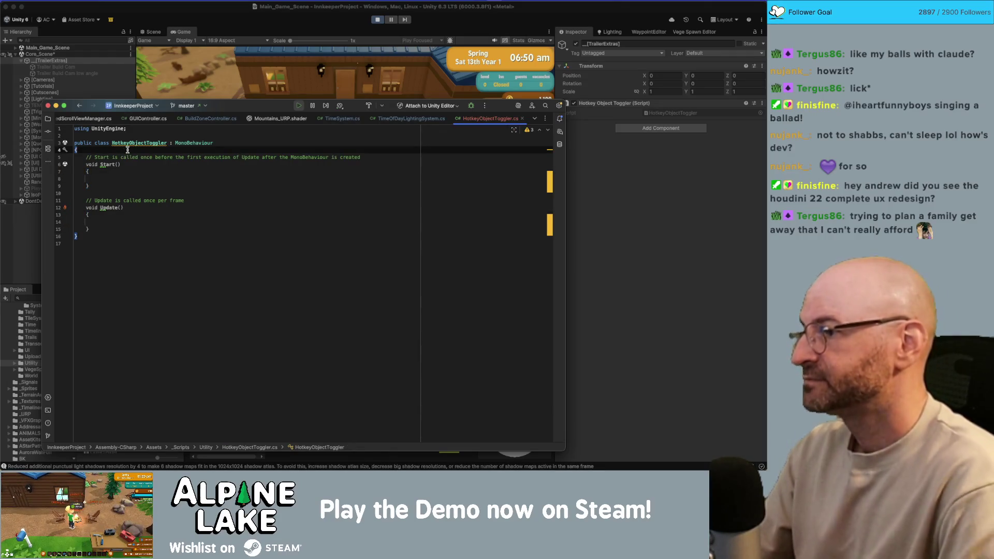
- Declare a public GameObject[] m_Objects field in the class
{"action": "key", "text": "Return"}
{"action": "key", "text": "Return"}
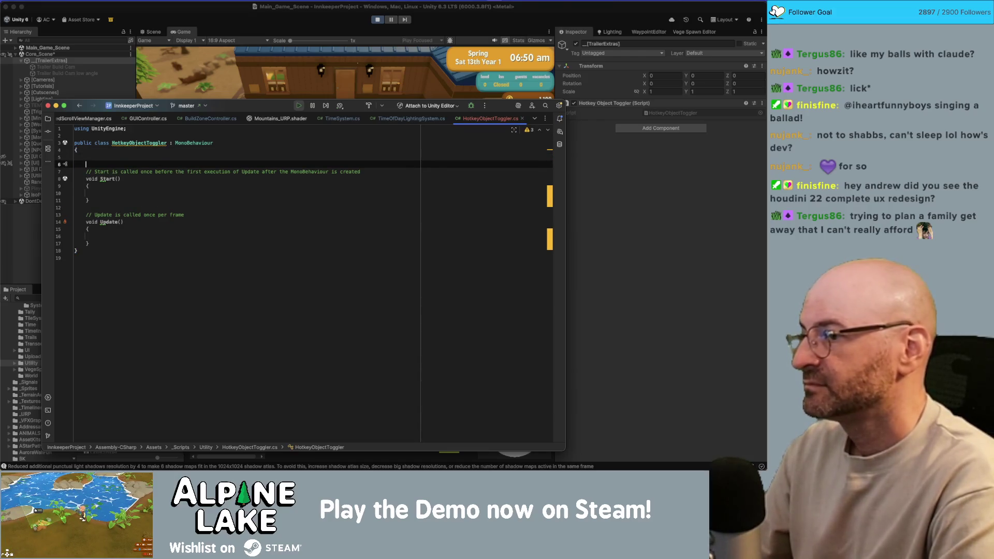
{"action": "type", "text": "public Game"}
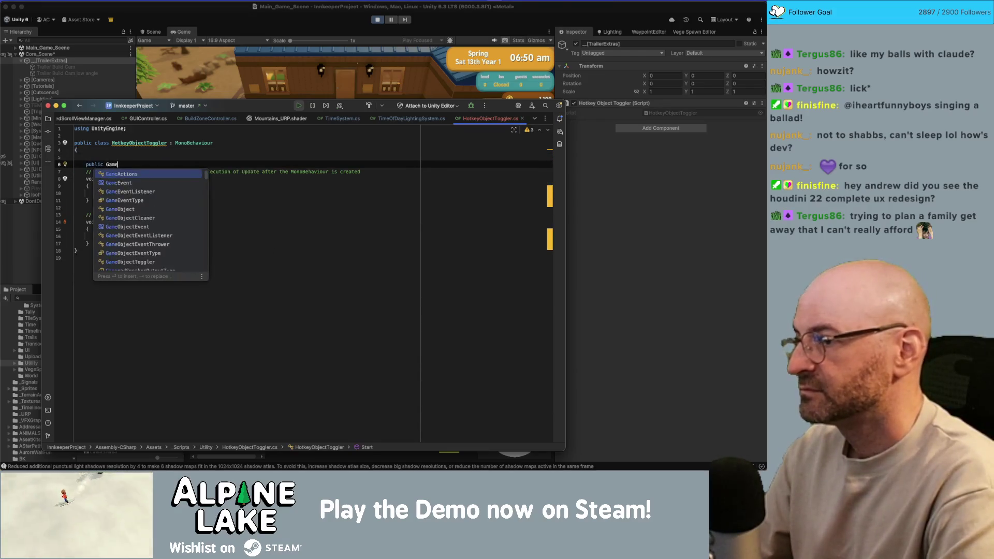
{"action": "type", "text": "Objedc"}
{"action": "key", "text": "BackSpace"}
{"action": "key", "text": "BackSpace"}
{"action": "key", "text": "BackSpace"}
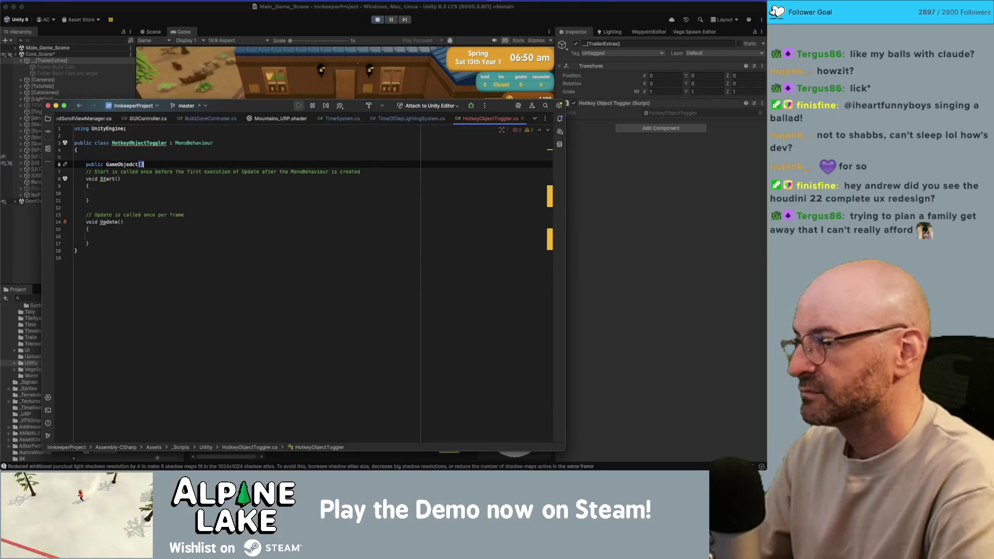
{"action": "key", "text": "BackSpace"}
{"action": "key", "text": "BackSpace"}
{"action": "key", "text": "BackSpace"}
{"action": "type", "text": "ct[] "}
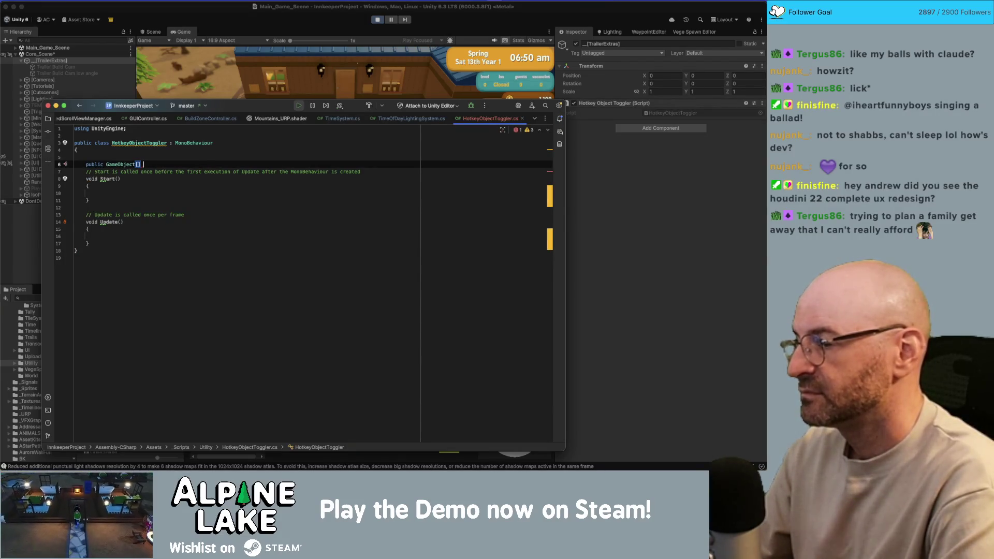
{"action": "type", "text": "cameras;"}
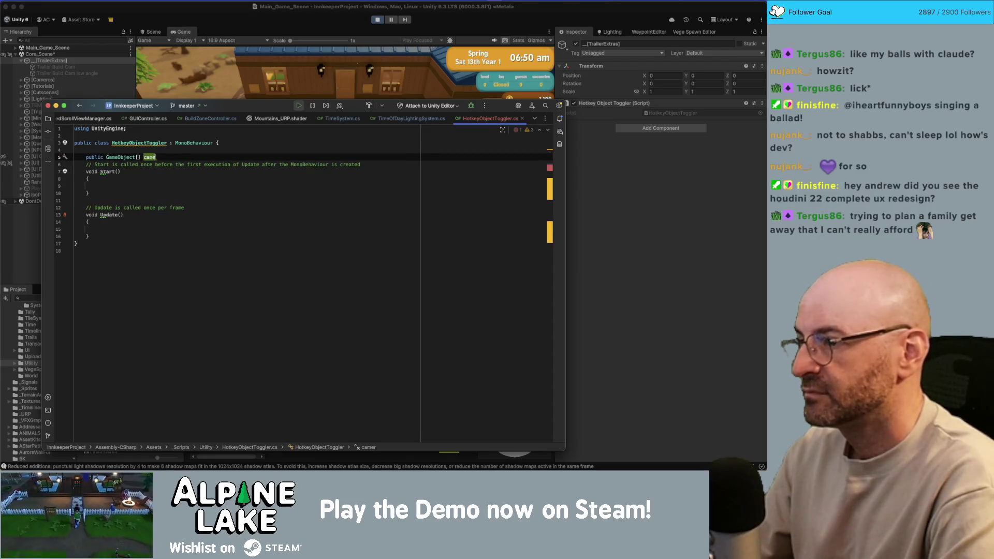
{"action": "key", "text": "BackSpace"}
{"action": "key", "text": "BackSpace"}
{"action": "key", "text": "BackSpace"}
{"action": "key", "text": "BackSpace"}
{"action": "type", "text": "m"}
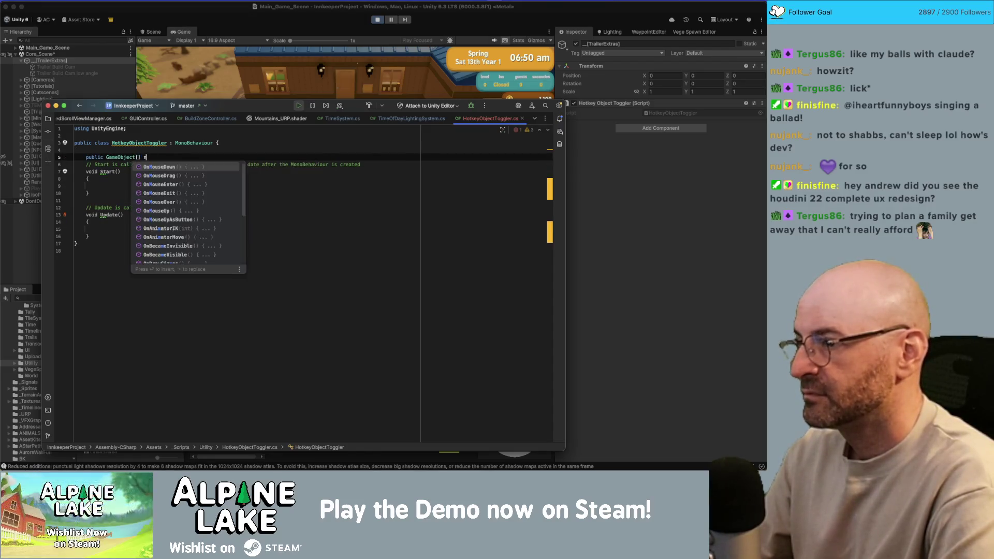
{"action": "type", "text": "_Objects;"}
{"action": "key", "text": "Return"}
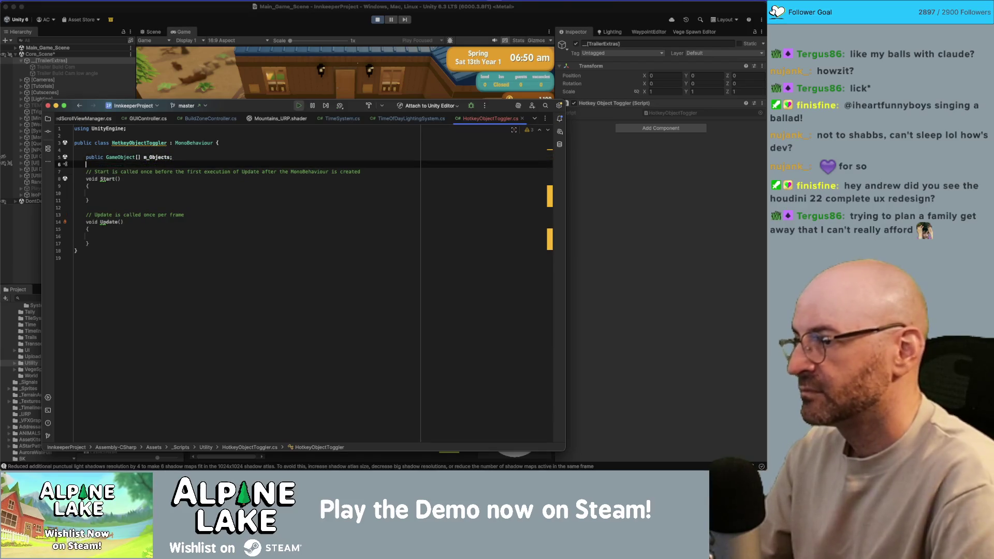
{"action": "key", "text": "Down"}
- Delete the Start method and its comment, adding public int index = 0 instead
{"action": "key", "text": "shift+Down"}
{"action": "key", "text": "shift+Down"}
{"action": "key", "text": "Down"}
{"action": "key", "text": "Down"}
{"action": "key", "text": "Down"}
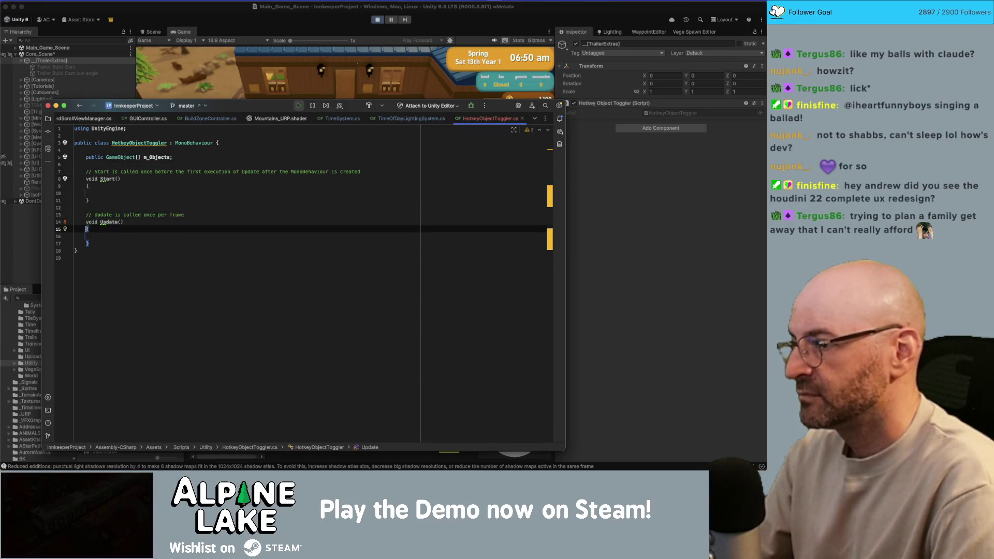
{"action": "key", "text": "shift+Up"}
{"action": "key", "text": "Up"}
{"action": "key", "text": "Up"}
{"action": "key", "text": "Up"}
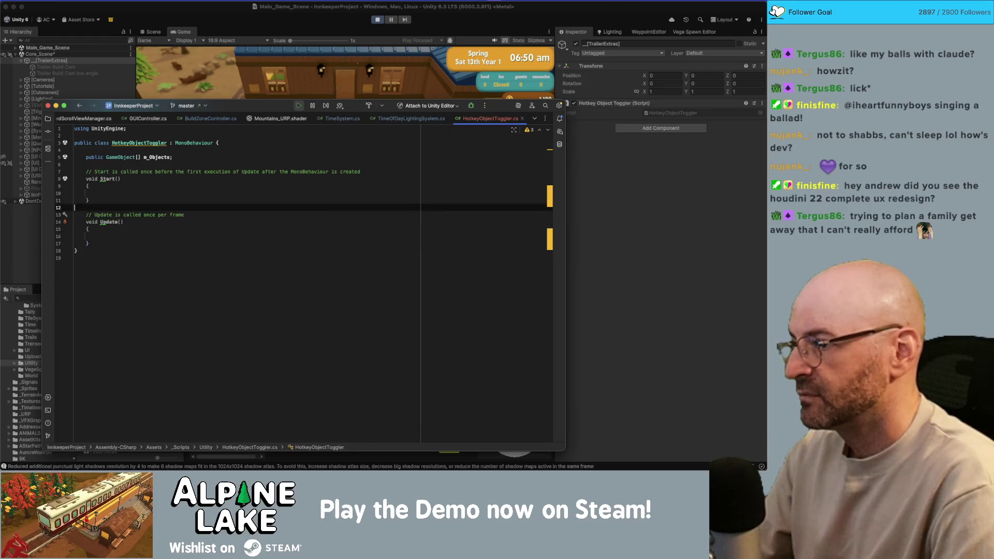
{"action": "key", "text": "shift+Up"}
{"action": "key", "text": "shift+Up"}
{"action": "key", "text": "shift+Up"}
{"action": "key", "text": "BackSpace"}
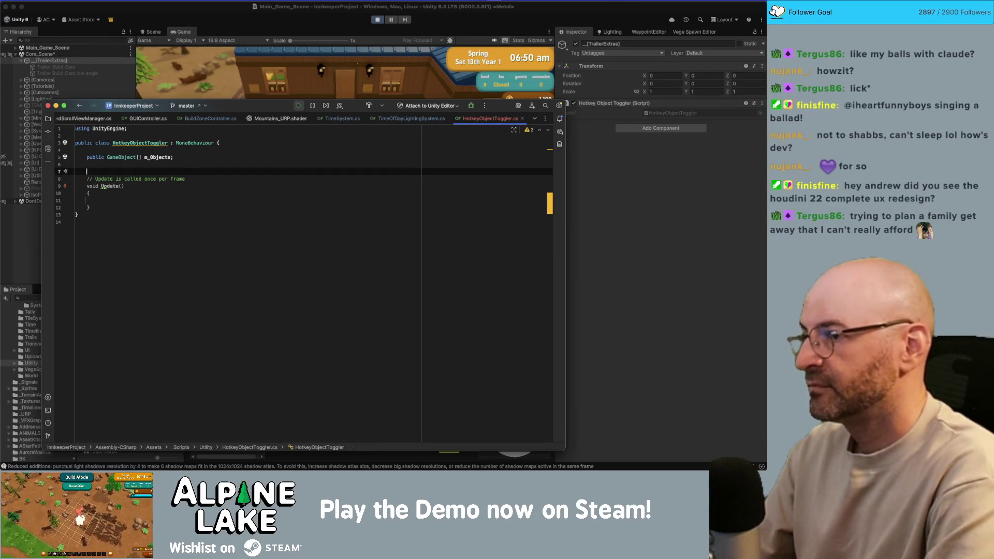
{"action": "type", "text": "public int index = 0"}
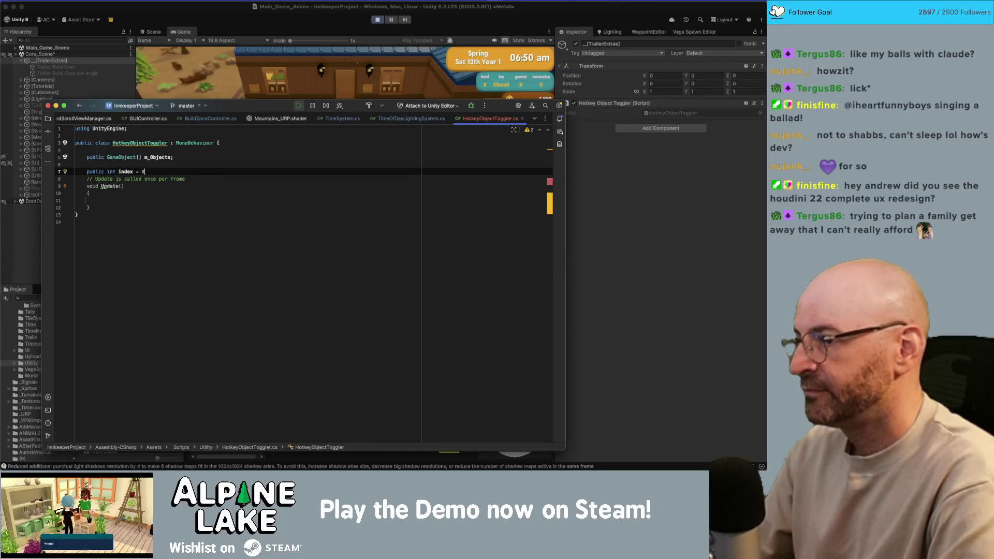
{"action": "type", "text": ";"}
{"action": "key", "text": "Return"}
- In Update, add an Input.GetKeyDown(KeyCode.PageUp) check that increments index
{"action": "key", "text": "Down"}
{"action": "key", "text": "Down"}
{"action": "key", "text": "Down"}
{"action": "key", "text": "BackSpace"}
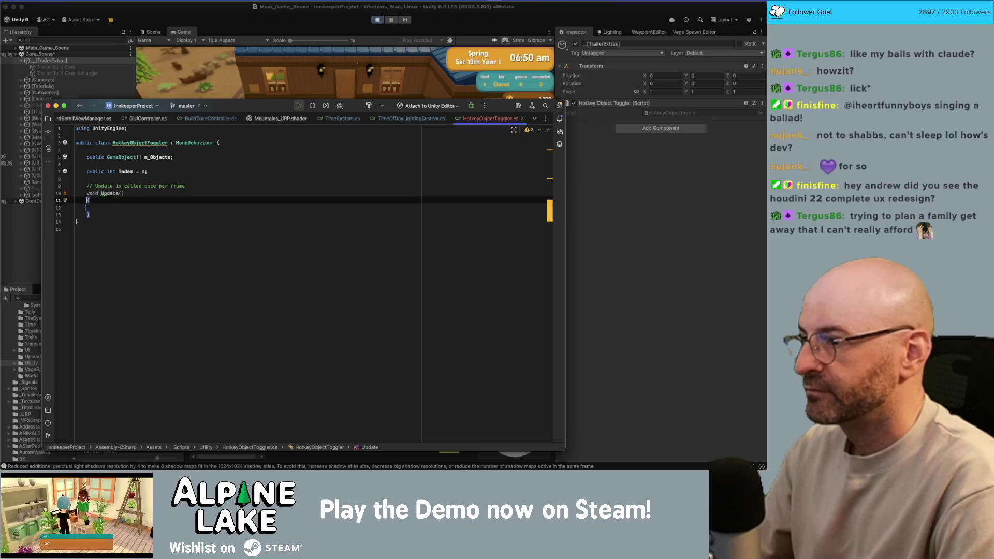
{"action": "key", "text": "End"}
{"action": "key", "text": "Return"}
{"action": "type", "text": "if(Input."}
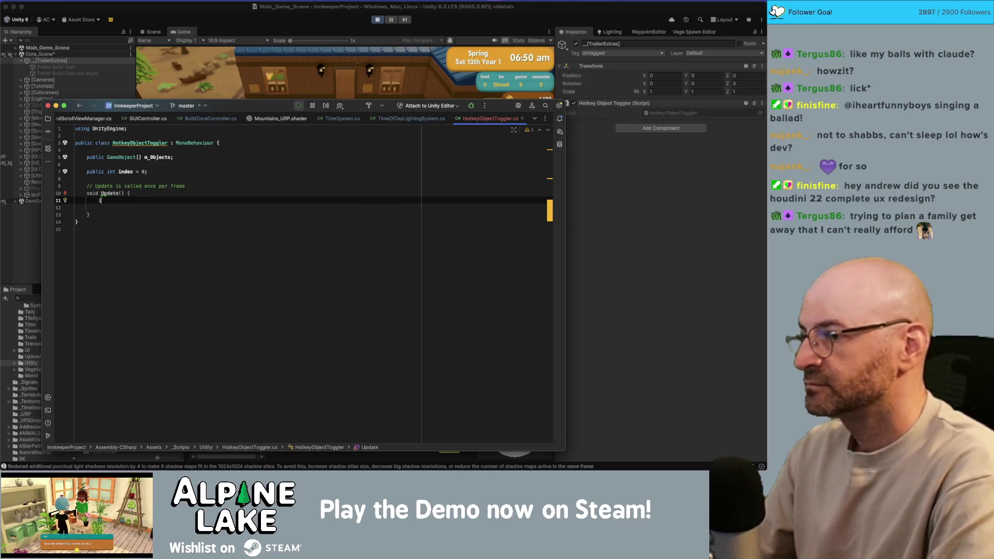
{"action": "type", "text": "GetKeyDown"}
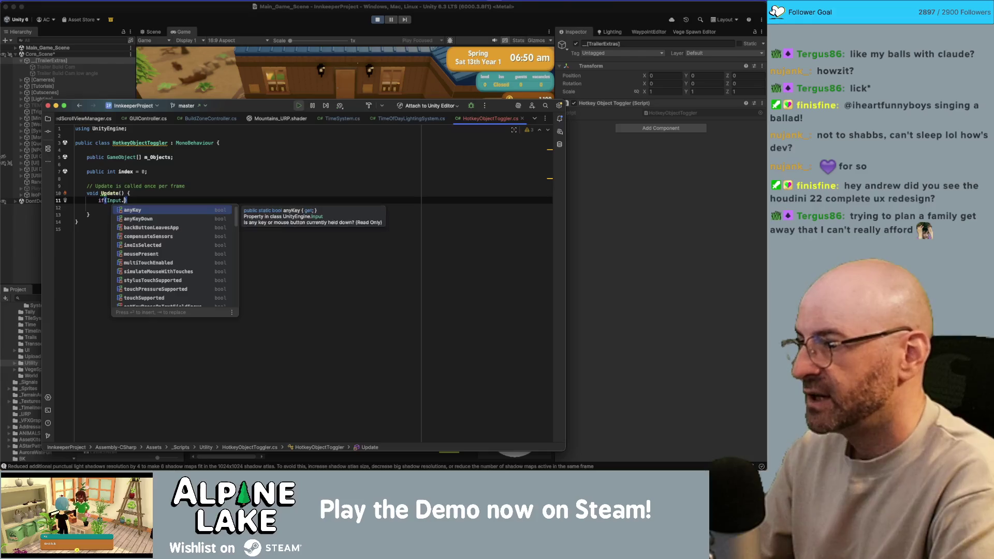
{"action": "key", "text": "Return"}
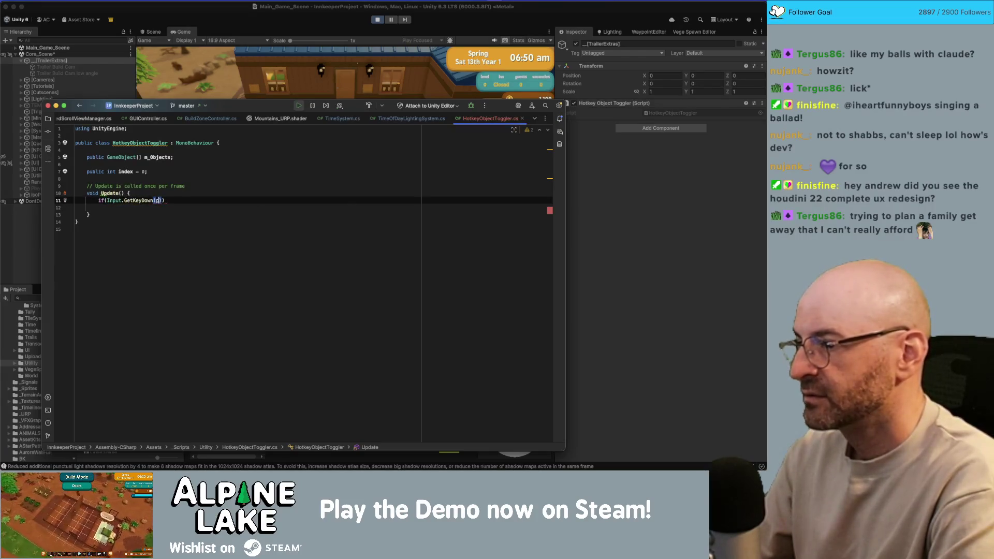
{"action": "type", "text": "ageup"}
{"action": "key", "text": "Return"}
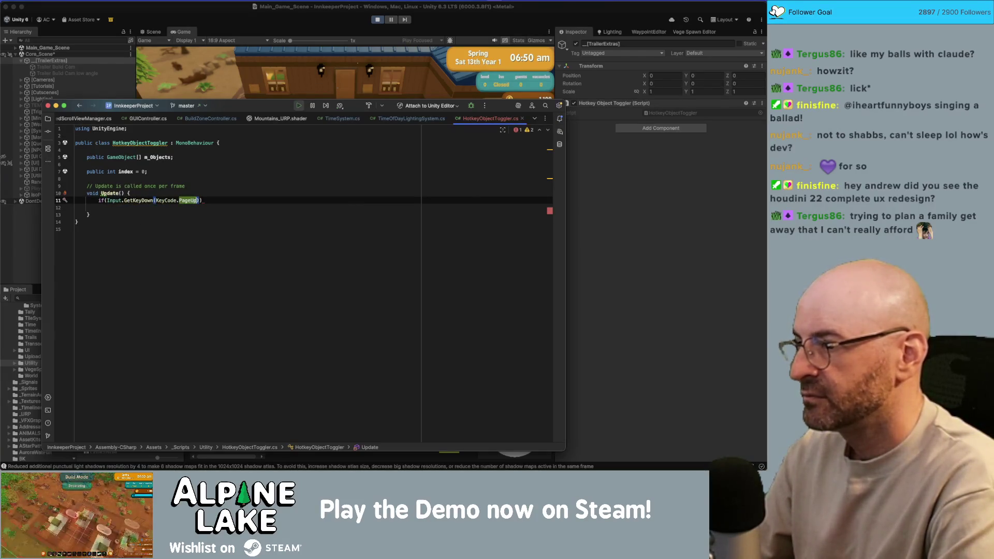
{"action": "type", "text": ") {"}
{"action": "key", "text": "Return"}
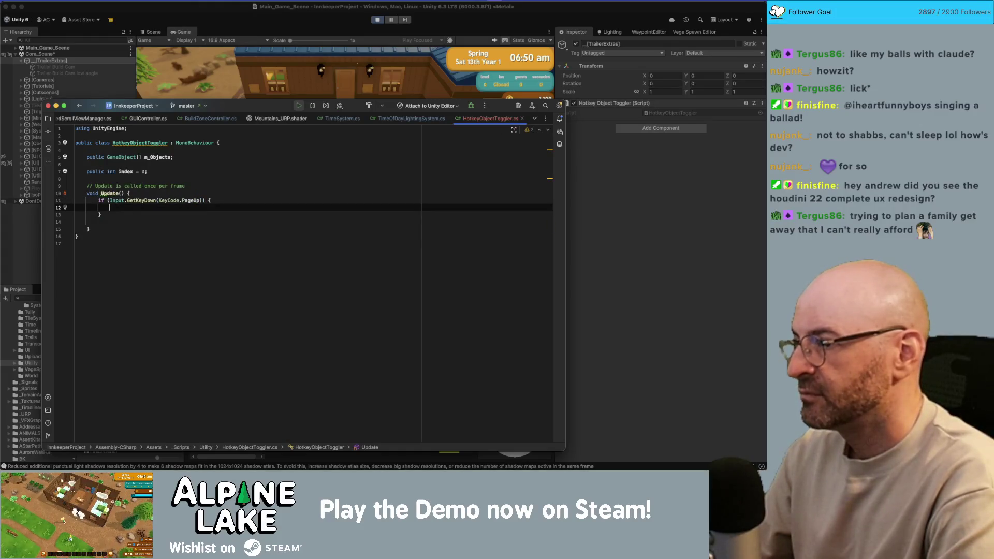
{"action": "type", "text": "index +"}
{"action": "key", "text": "Return"}
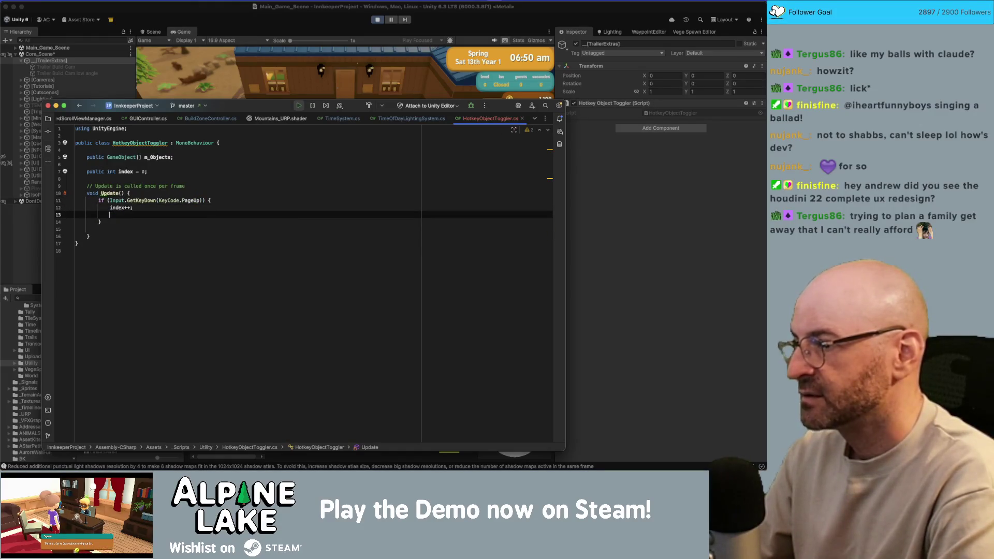
- Reset index to 0 when index >= m_Objects.Length
{"action": "type", "text": "if(index"}
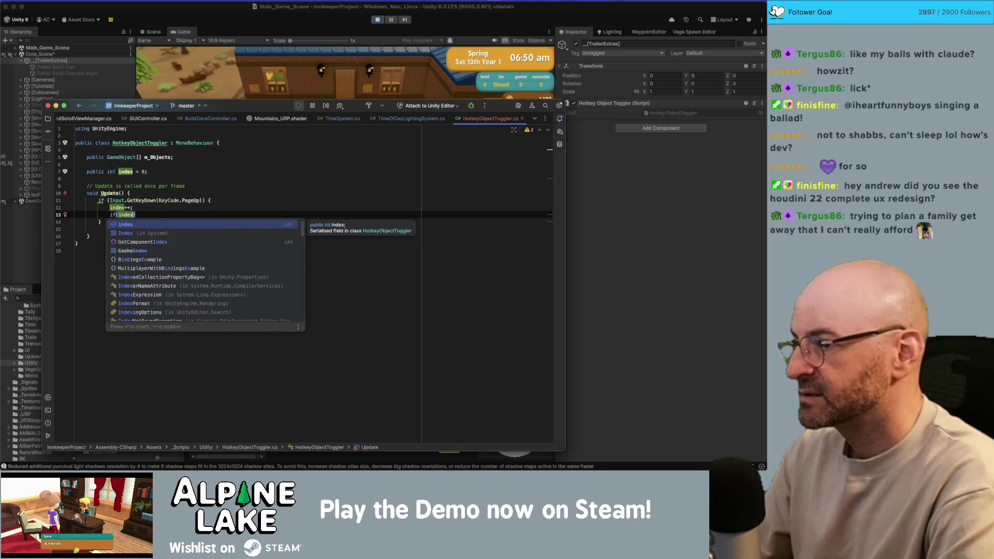
{"action": "type", "text": "m_Objects.le"}
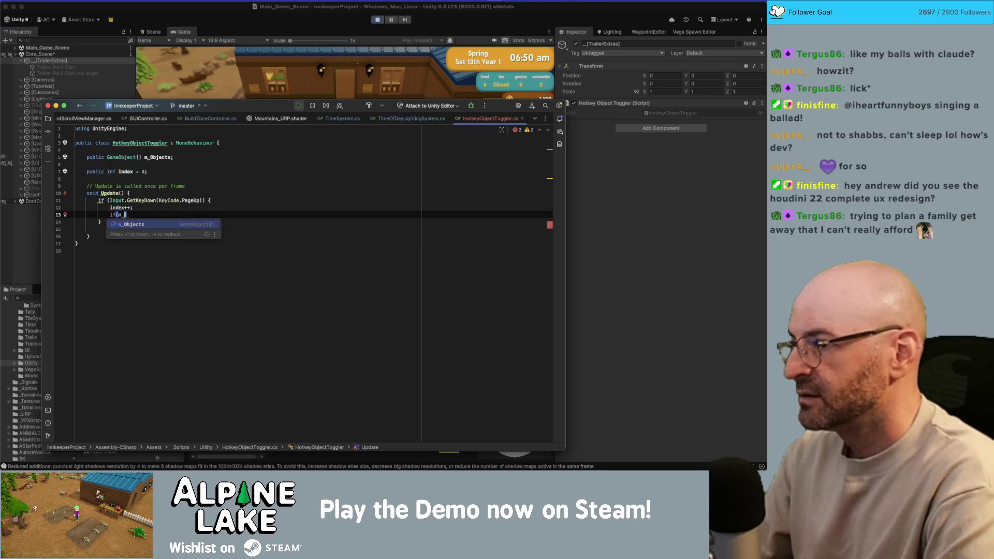
{"action": "key", "text": "Return"}
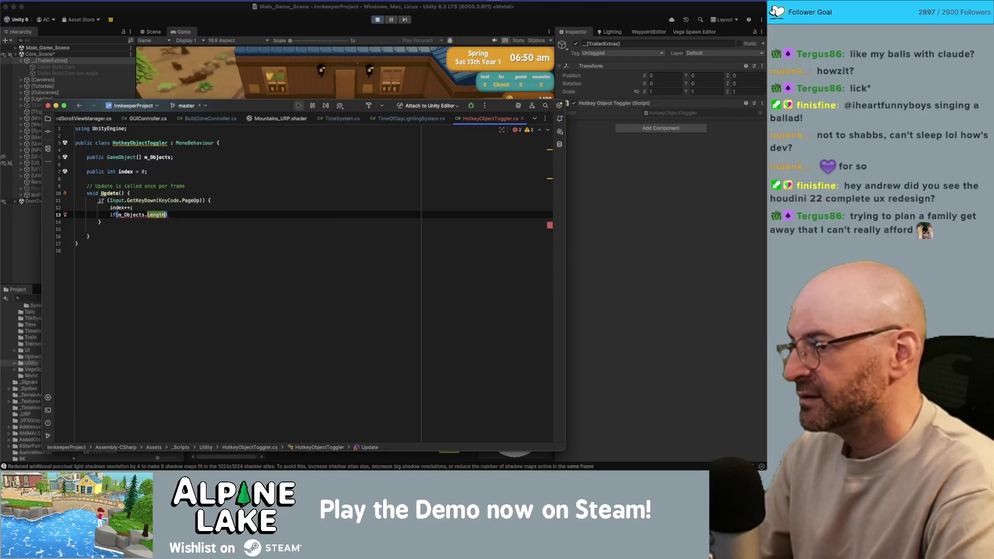
{"action": "left_click", "coordinate": [117, 214]}
{"action": "type", "text": "ex >= "}
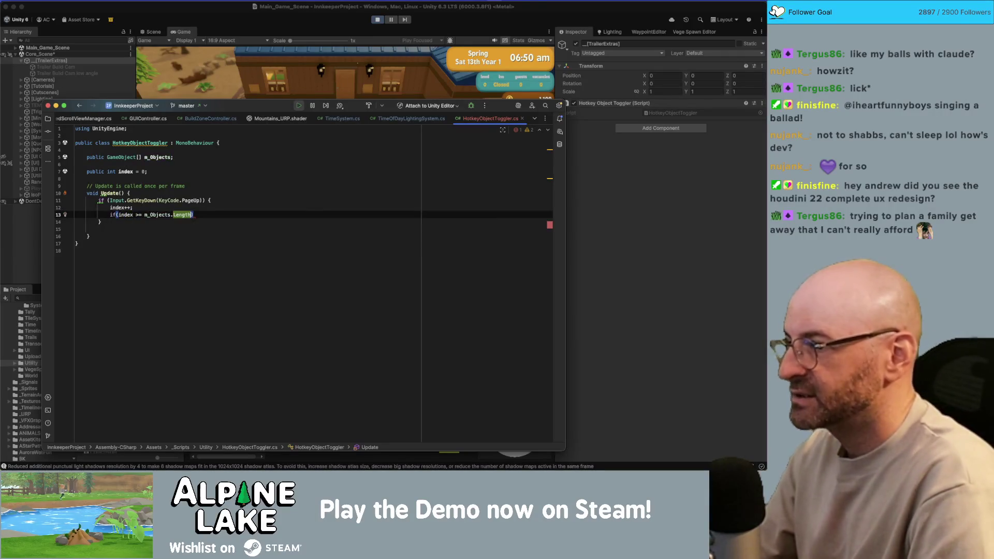
{"action": "type", "text": "{"}
{"action": "key", "text": "Return"}
{"action": "type", "text": "ind"}
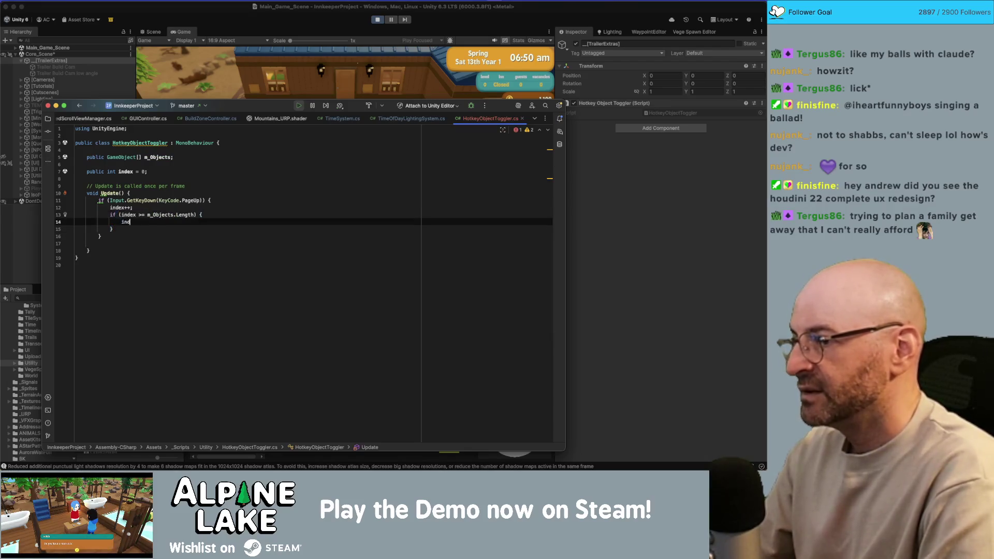
{"action": "type", "text": "ex = 09;"}
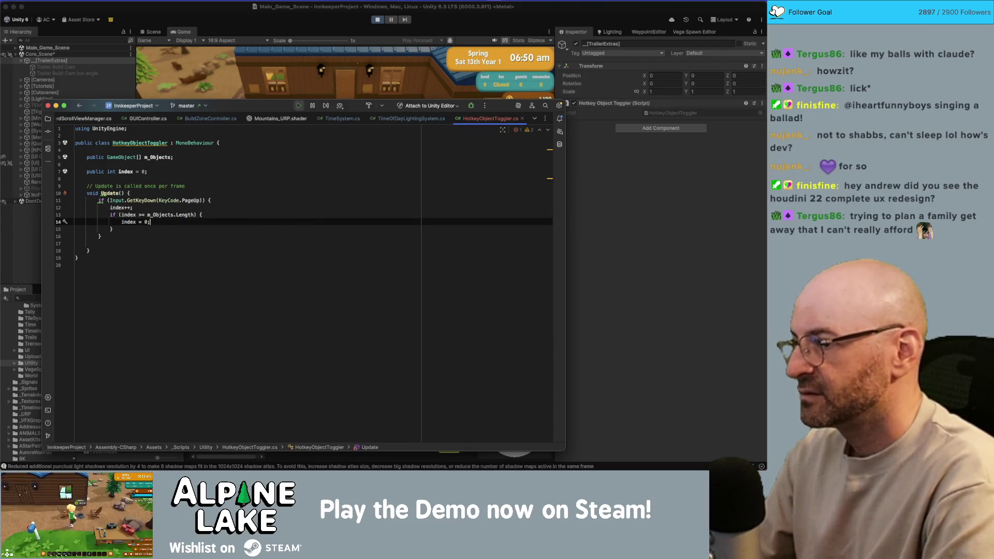
{"action": "key", "text": "Down"}
{"action": "key", "text": "Return"}
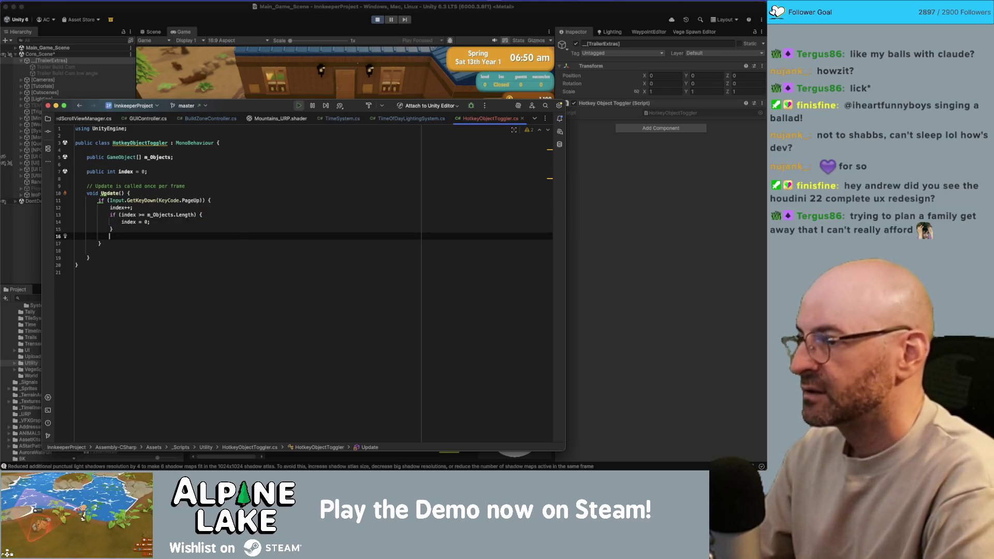
{"action": "type", "text": "m_Objects"}
{"action": "key", "text": "alt+BackSpace"}
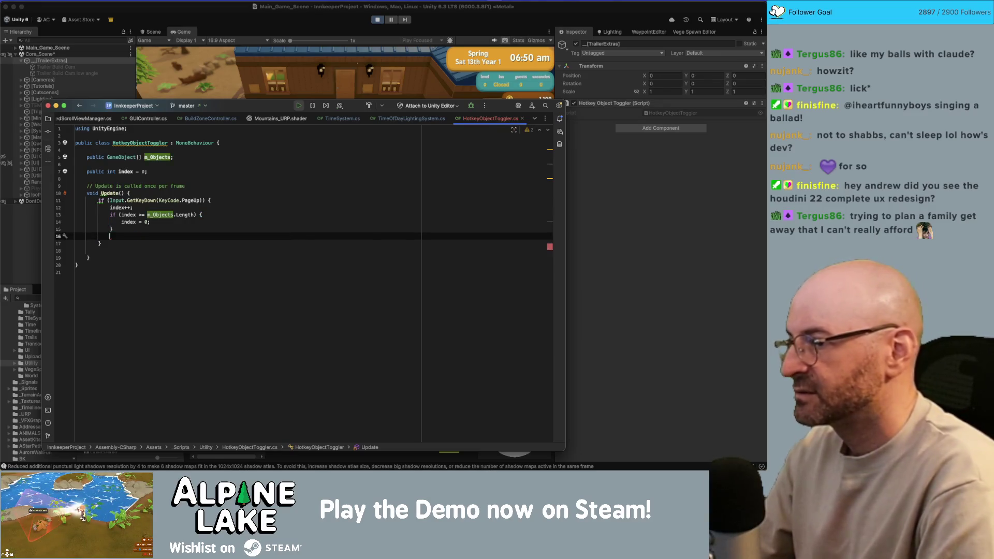
- Create an empty private void HideAll() method below Update
{"action": "key", "text": "Up"}
{"action": "key", "text": "Up"}
{"action": "key", "text": "Up"}
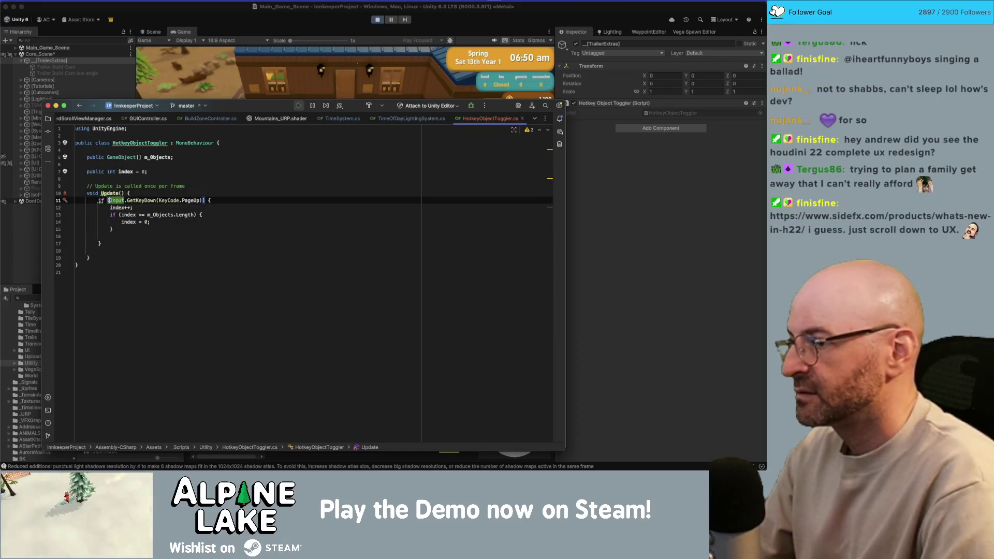
{"action": "key", "text": "Up"}
{"action": "key", "text": "shift+Return"}
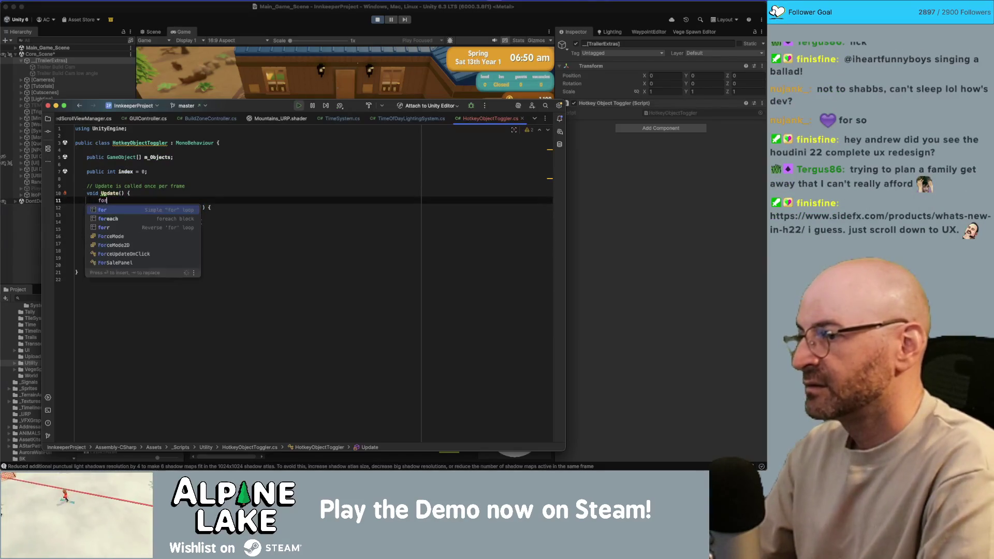
{"action": "key", "text": "BackSpace"}
{"action": "key", "text": "BackSpace"}
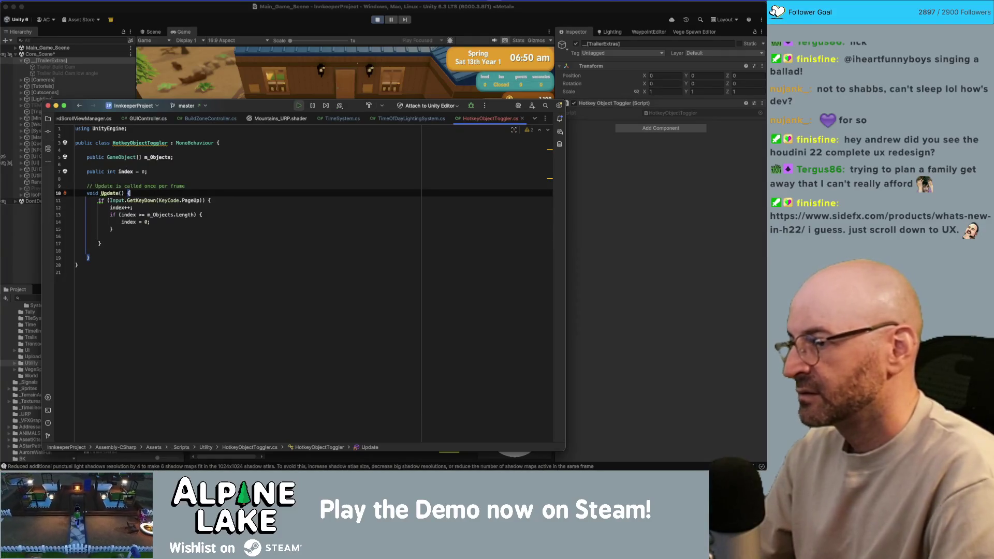
{"action": "key", "text": "Down"}
{"action": "key", "text": "Down"}
{"action": "key", "text": "Down"}
{"action": "key", "text": "Return"}
{"action": "key", "text": "Return"}
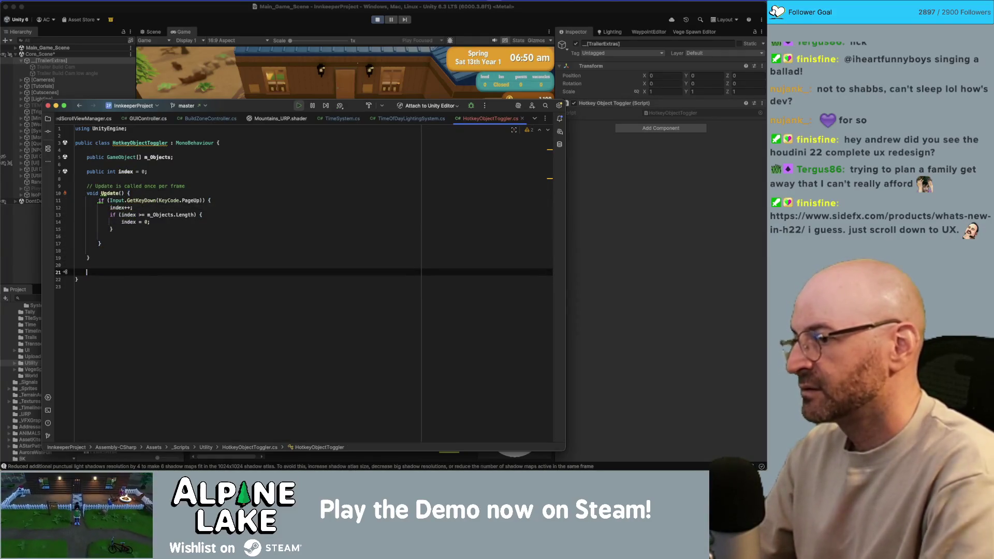
{"action": "type", "text": "private void "}
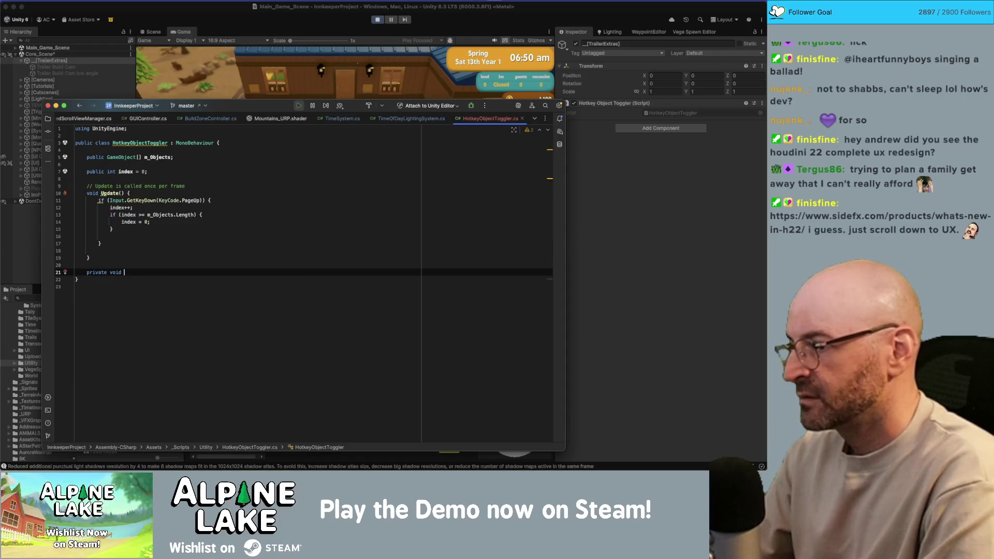
{"action": "type", "text": "Togg"}
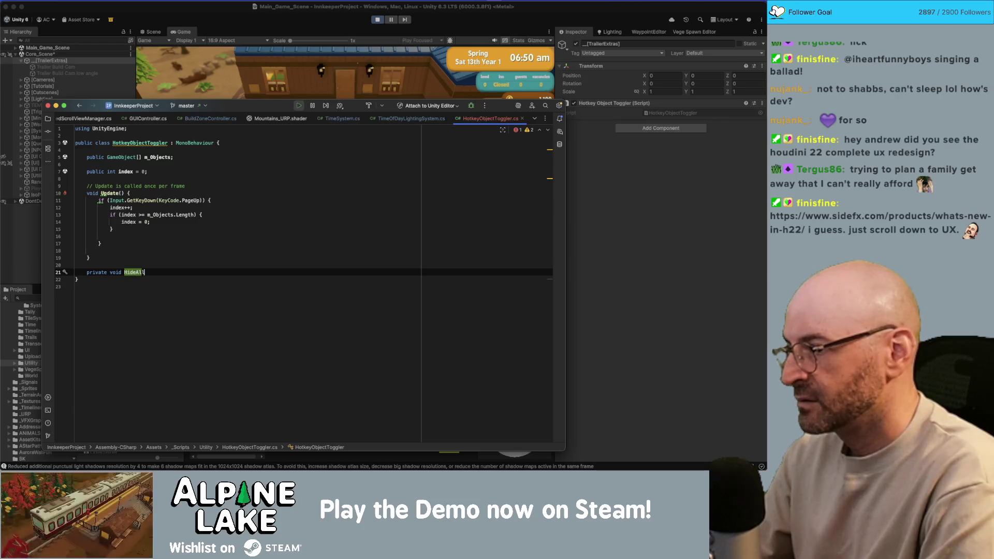
{"action": "type", "text": "() {"}
{"action": "key", "text": "Return"}
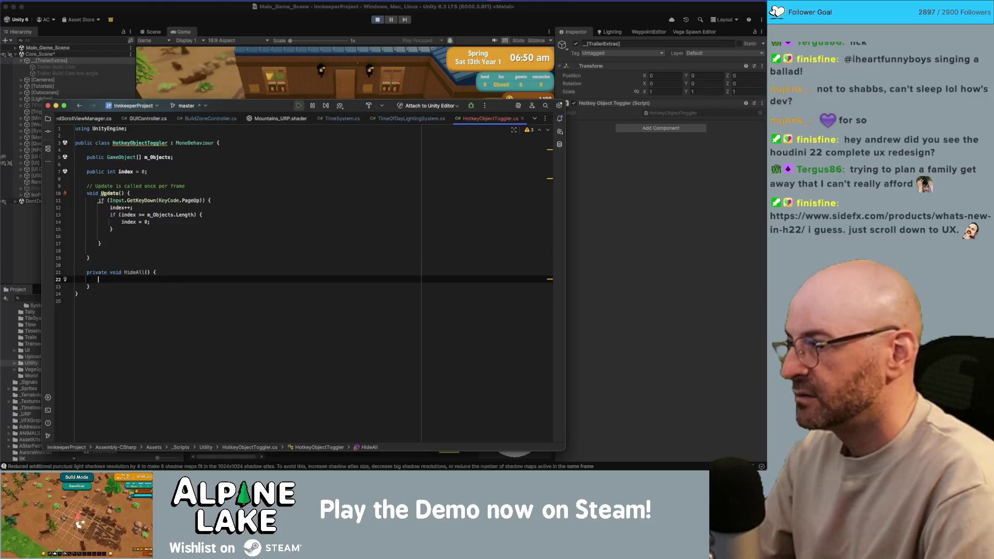
{"action": "key", "text": "Up"}
{"action": "key", "text": "Up"}
{"action": "key", "text": "Up"}
{"action": "key", "text": "BackSpace"}
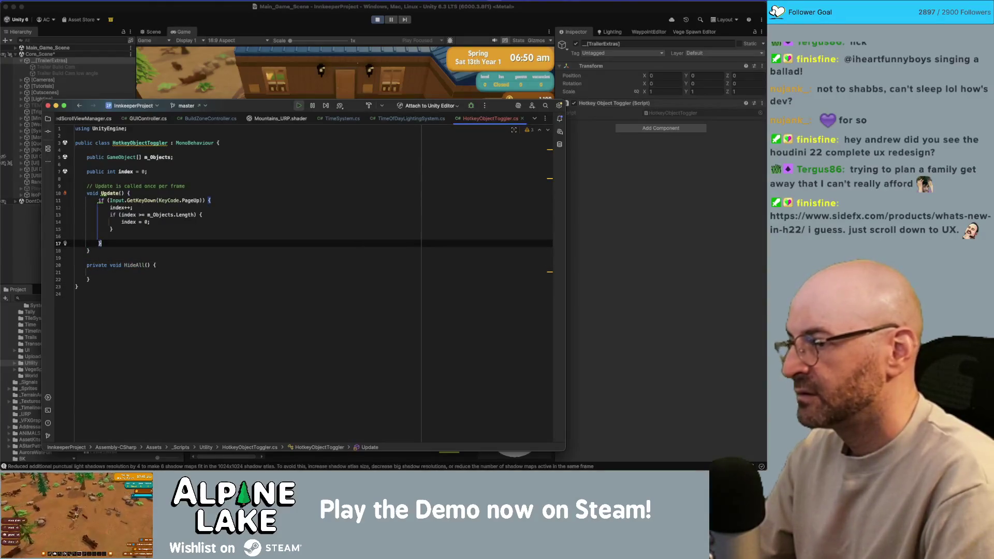
{"action": "key", "text": "Down"}
{"action": "key", "text": "Down"}
{"action": "key", "text": "Down"}
{"action": "key", "text": "Down"}
- Fill HideAll with a foreach over m_Objects calling go.SetActive(false)
{"action": "type", "text": "foreach (G"}
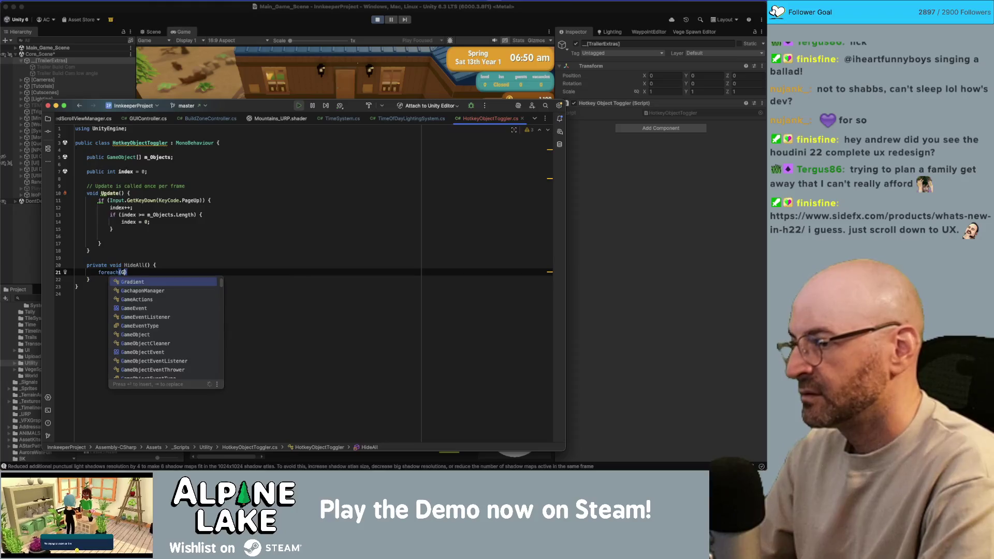
{"action": "type", "text": "ameObject go in "}
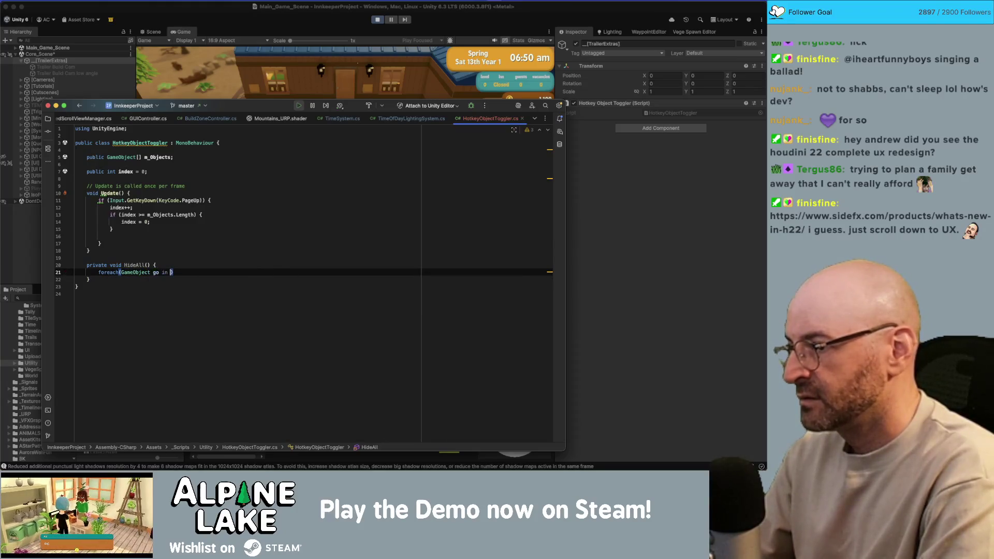
{"action": "type", "text": "m_"}
{"action": "key", "text": "Return"}
{"action": "type", "text": ") {"}
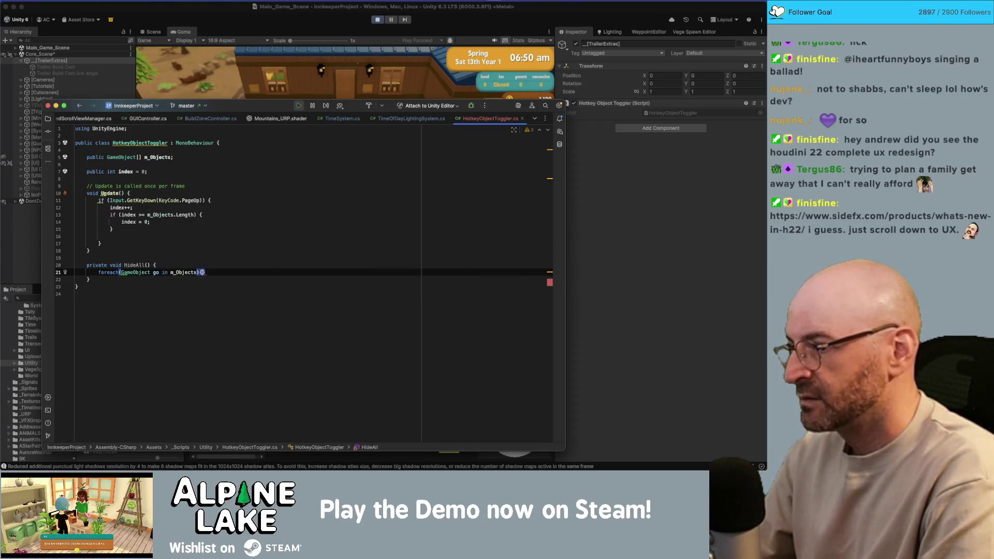
{"action": "key", "text": "Return"}
{"action": "type", "text": "go."}
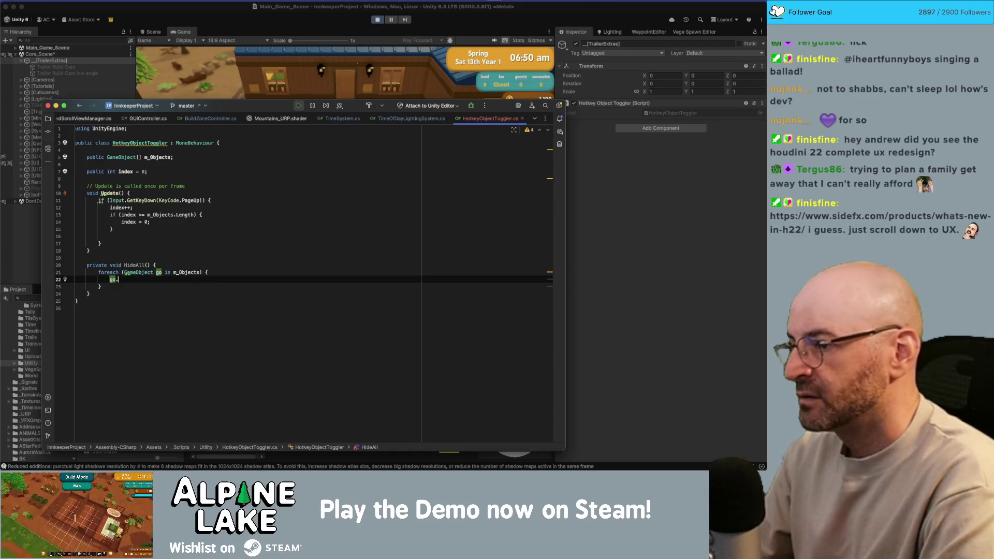
{"action": "type", "text": "SetActive(false);"}
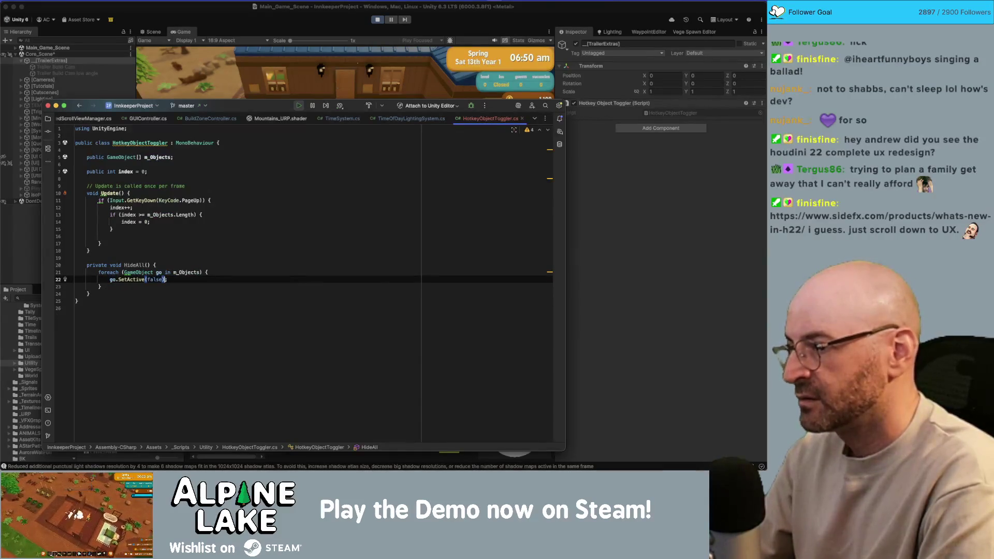
{"action": "key", "text": "Up"}
{"action": "key", "text": "Up"}
{"action": "key", "text": "Up"}
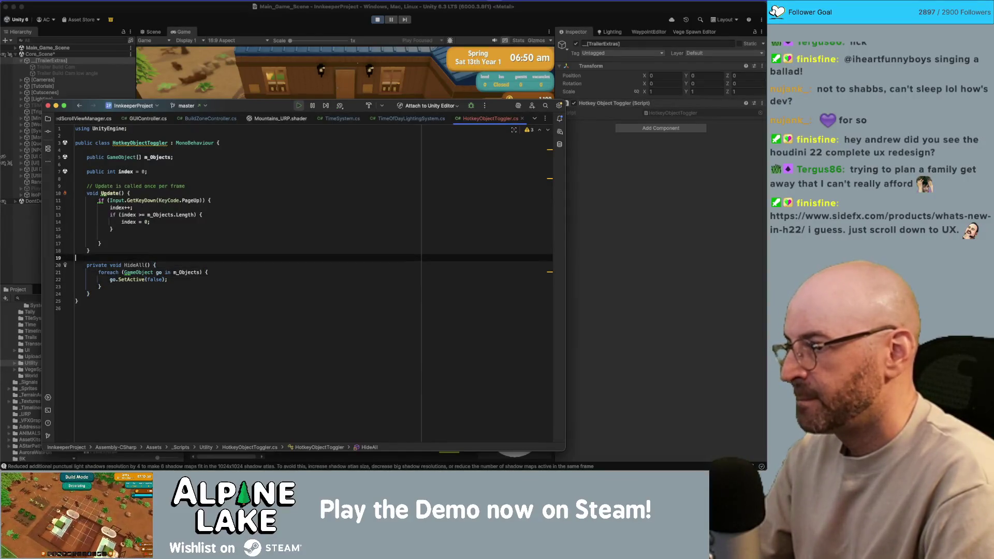
{"action": "key", "text": "Up"}
{"action": "key", "text": "Up"}
{"action": "key", "text": "Up"}
- In the PageUp block, activate the current object with m_Objects[index].SetActive(true)
{"action": "type", "text": "m_O"}
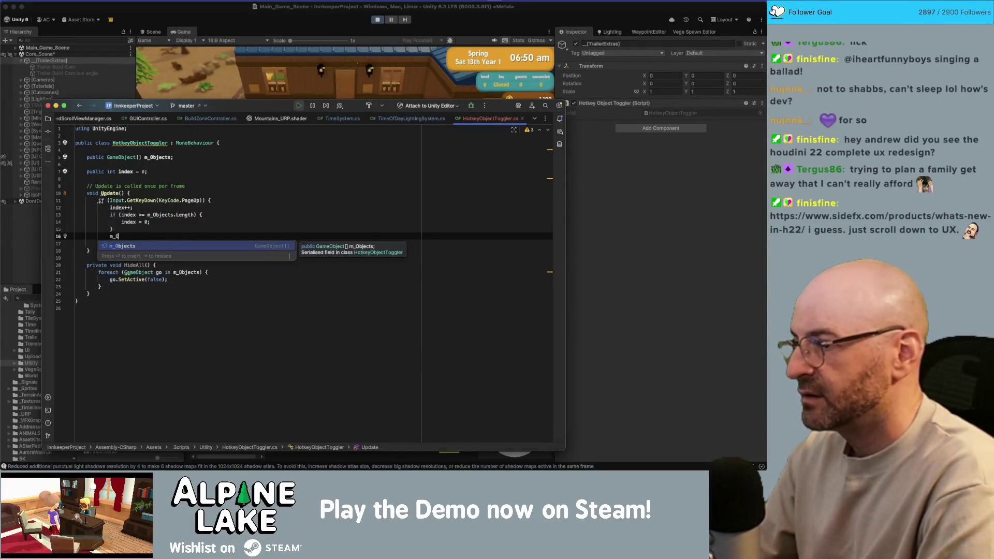
{"action": "type", "text": "bjects[index"}
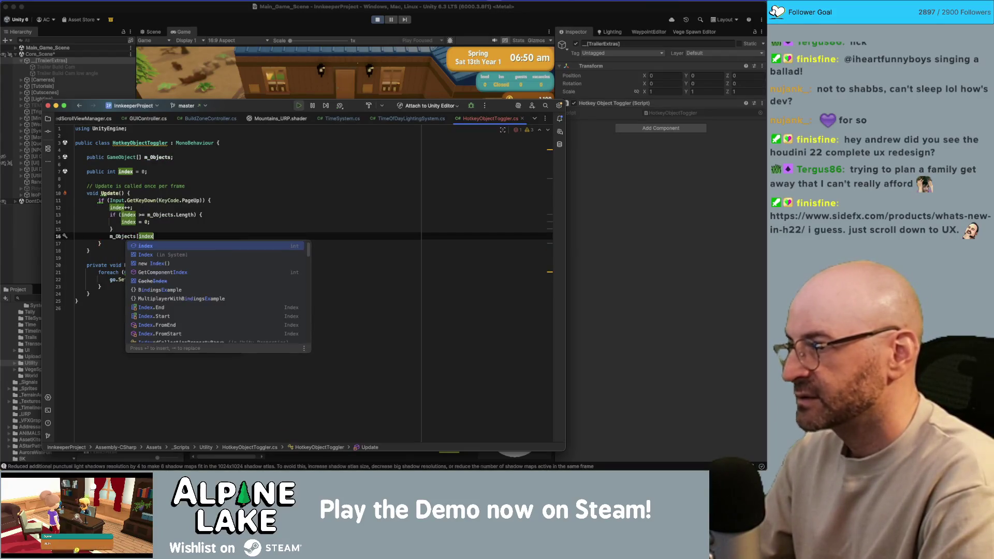
{"action": "key", "text": "Return"}
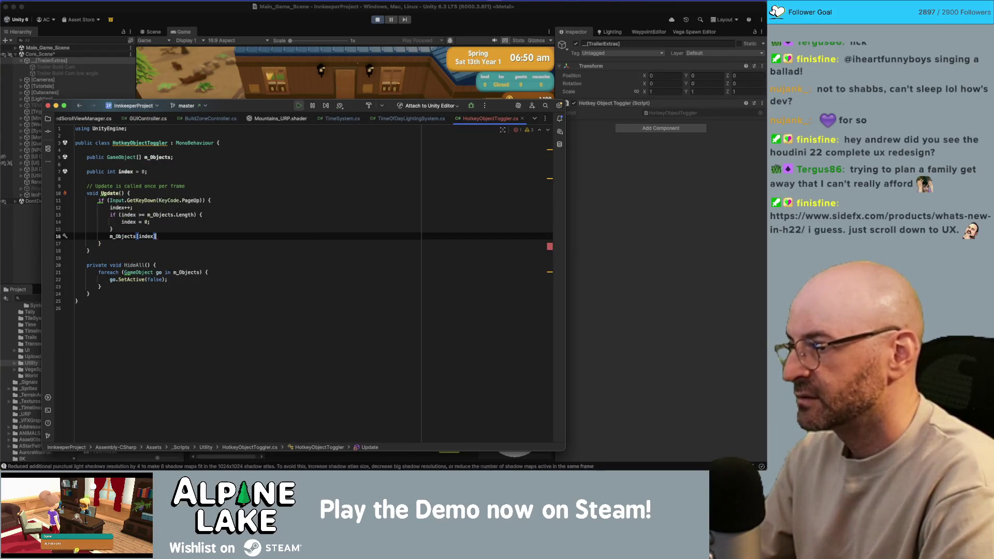
{"action": "type", "text": ".SetA"}
{"action": "key", "text": "Return"}
{"action": "type", "text": "true"}
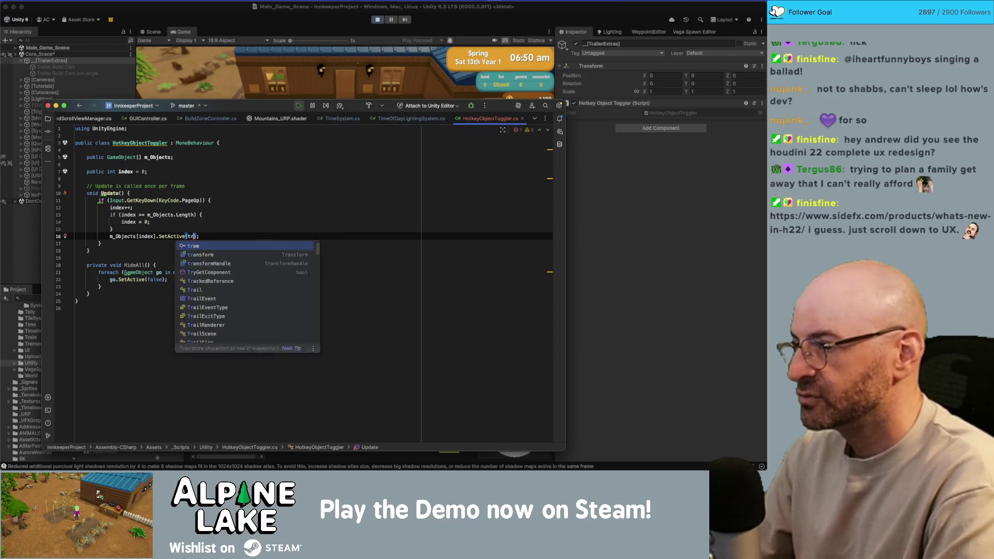
{"action": "key", "text": "End"}
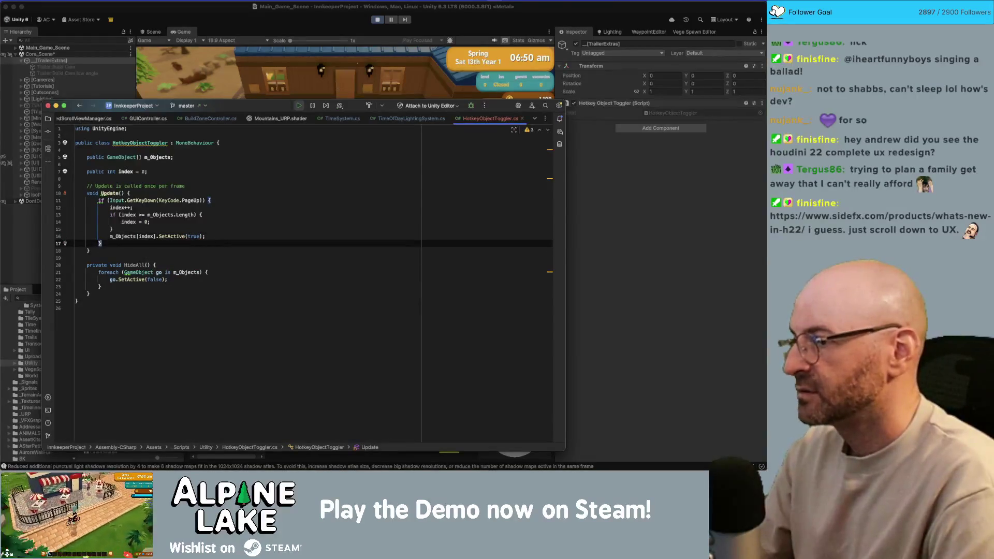
- Duplicate the whole PageUp block below it and reformat the pasted code
{"action": "key", "text": "Down"}
{"action": "key", "text": "Return"}
{"action": "type", "text": "if(input"}
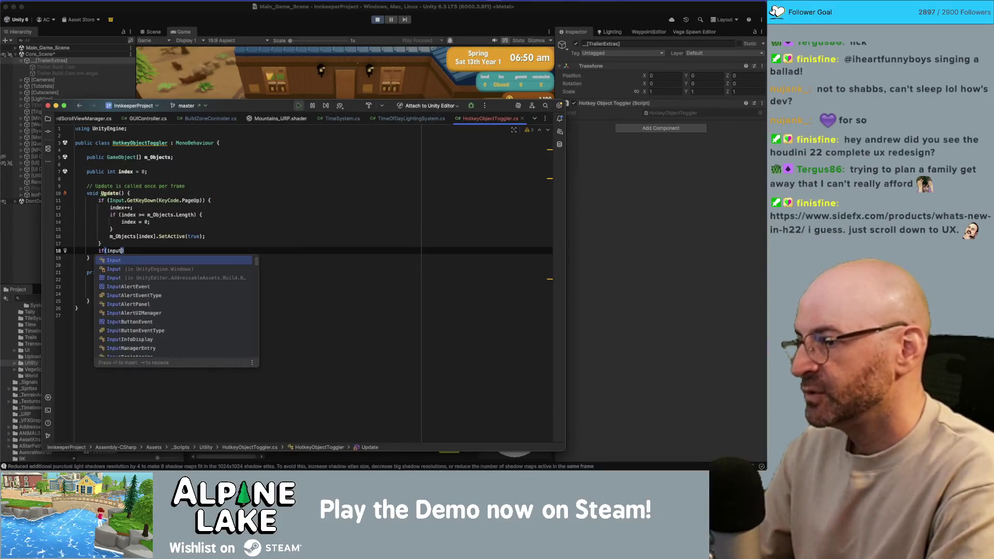
{"action": "key", "text": "BackSpace"}
{"action": "key", "text": "BackSpace"}
{"action": "key", "text": "BackSpace"}
{"action": "key", "text": "Up"}
{"action": "key", "text": "shift+Up"}
{"action": "key", "text": "shift+Up"}
{"action": "key", "text": "shift+Up"}
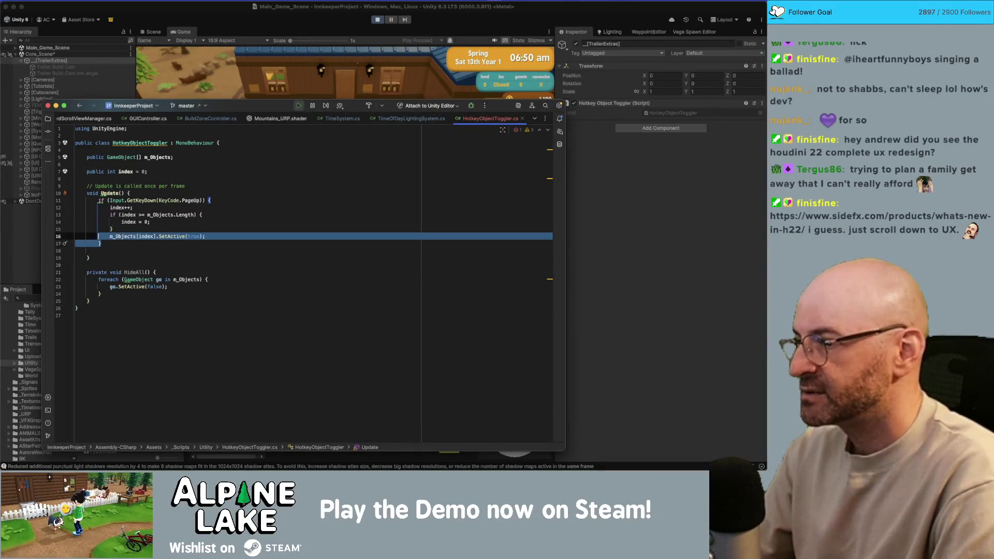
{"action": "key", "text": "super+c"}
{"action": "key", "text": "Right"}
{"action": "key", "text": "Return"}
{"action": "key", "text": "super+v"}
{"action": "key", "text": "Up"}
{"action": "key", "text": "Up"}
{"action": "key", "text": "Up"}
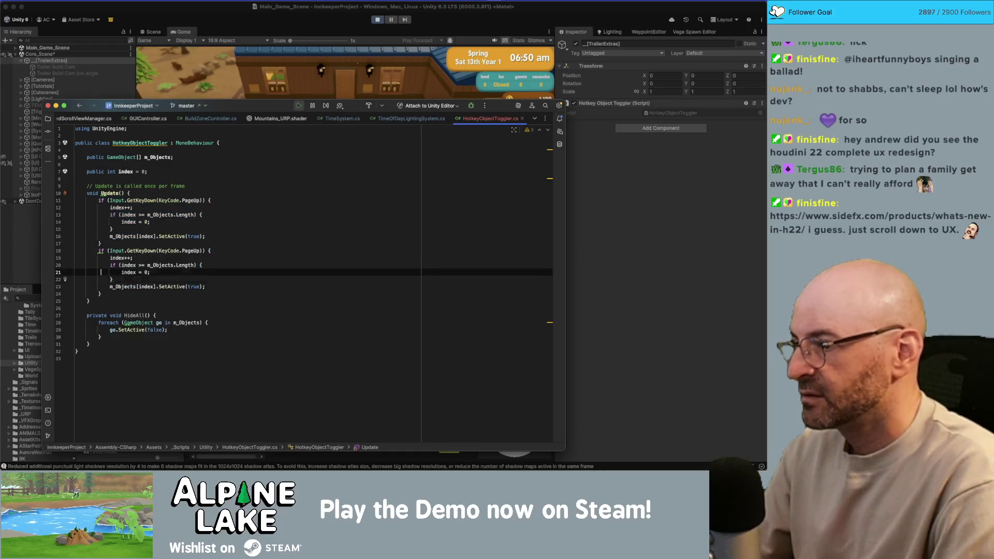
{"action": "key", "text": "super+alt+l"}
- Make the copy handle PageDown, wrapping index below 0 back to m_Objects.Length - 1
{"action": "key", "text": "alt+Right"}
{"action": "key", "text": "alt+Right"}
{"action": "key", "text": "alt+Right"}
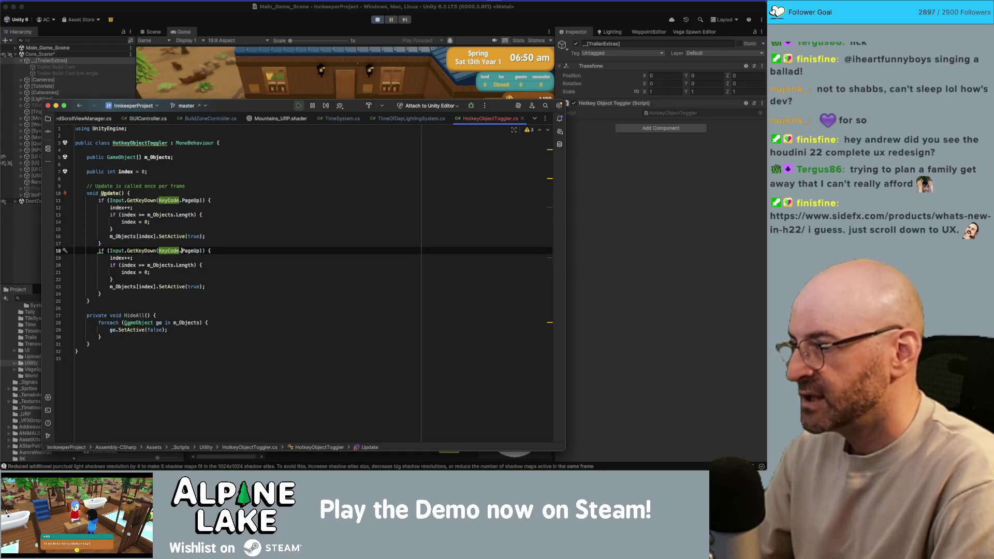
{"action": "key", "text": "BackSpace"}
{"action": "key", "text": "BackSpace"}
{"action": "type", "text": "D"}
{"action": "key", "text": "Return"}
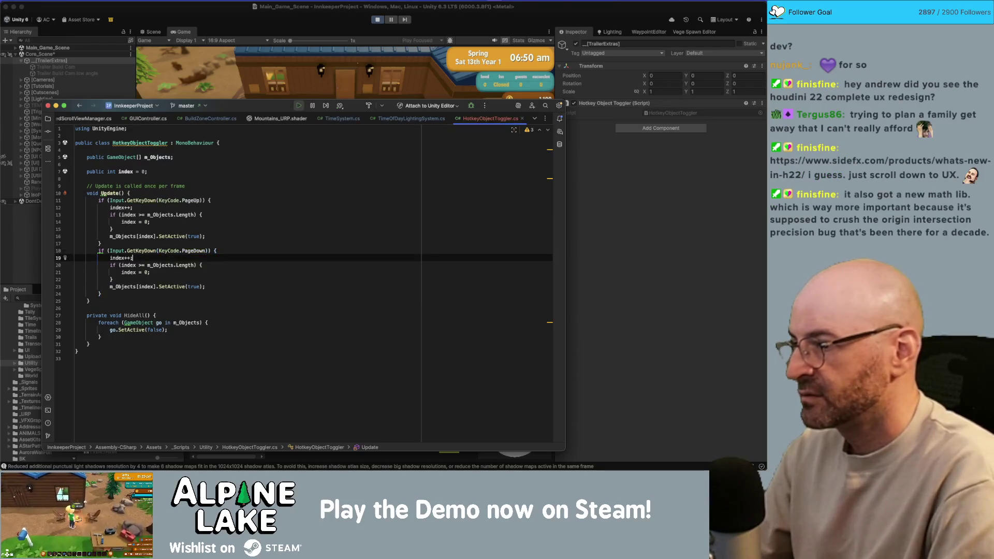
{"action": "key", "text": "Down"}
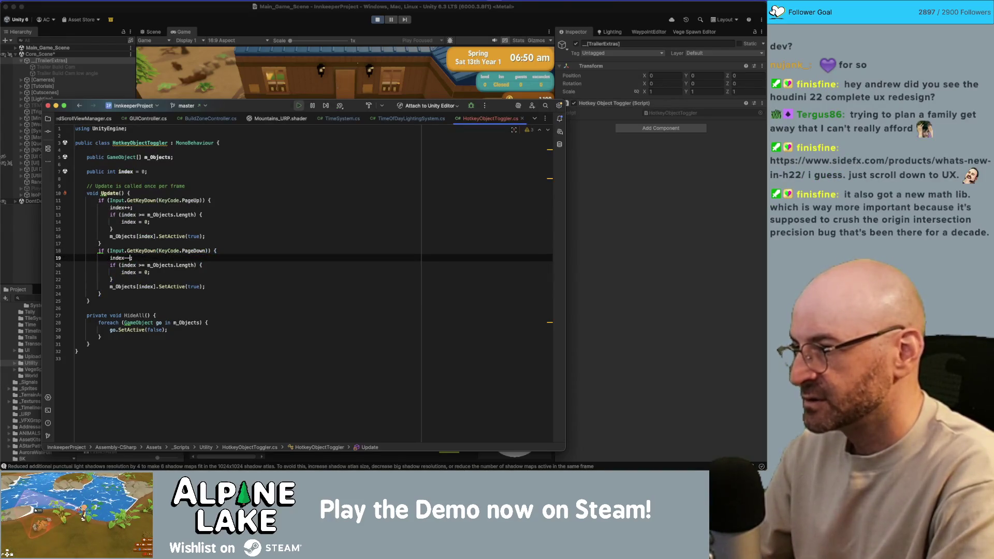
{"action": "left_click", "coordinate": [140, 265]}
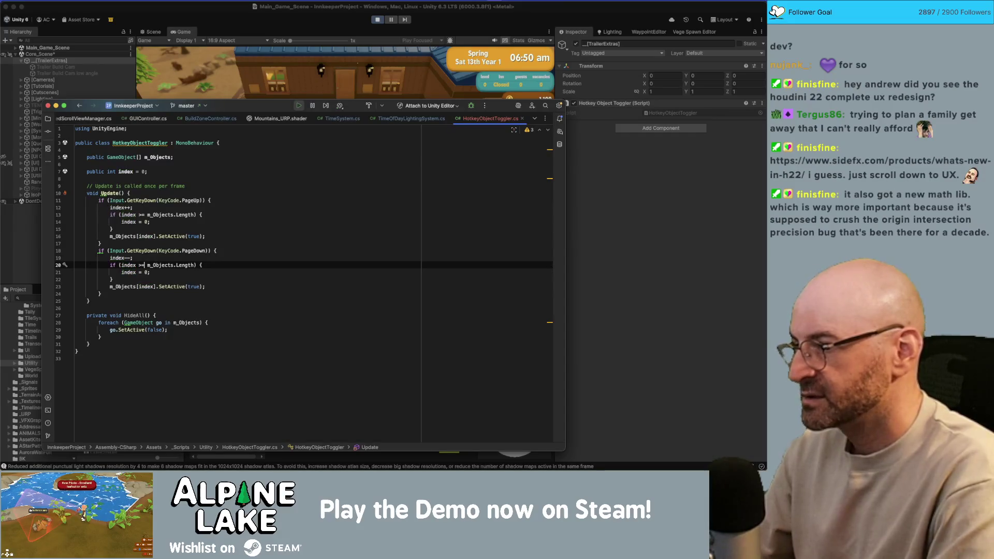
{"action": "key", "text": "BackSpace"}
{"action": "key", "text": "BackSpace"}
{"action": "type", "text": "<"}
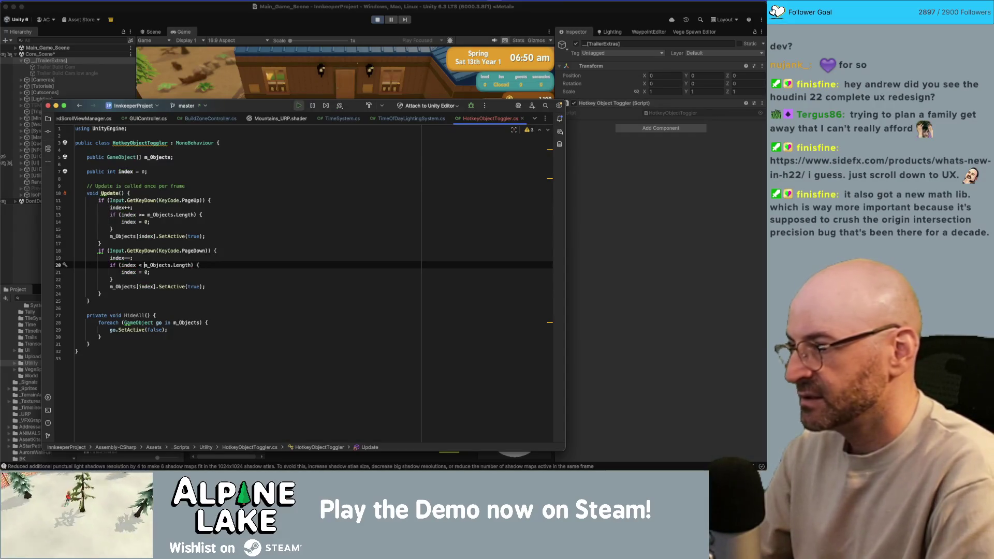
{"action": "key", "text": "alt+shift+Right"}
{"action": "key", "text": "alt+shift+Right"}
{"action": "type", "text": "0"}
{"action": "left_click", "coordinate": [147, 272]}
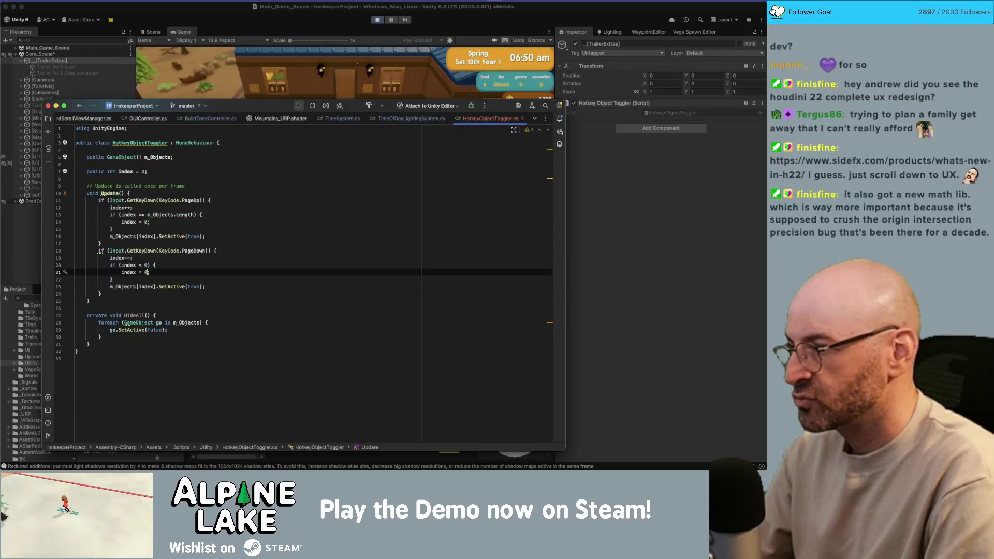
{"action": "type", "text": "m_Objects.le"}
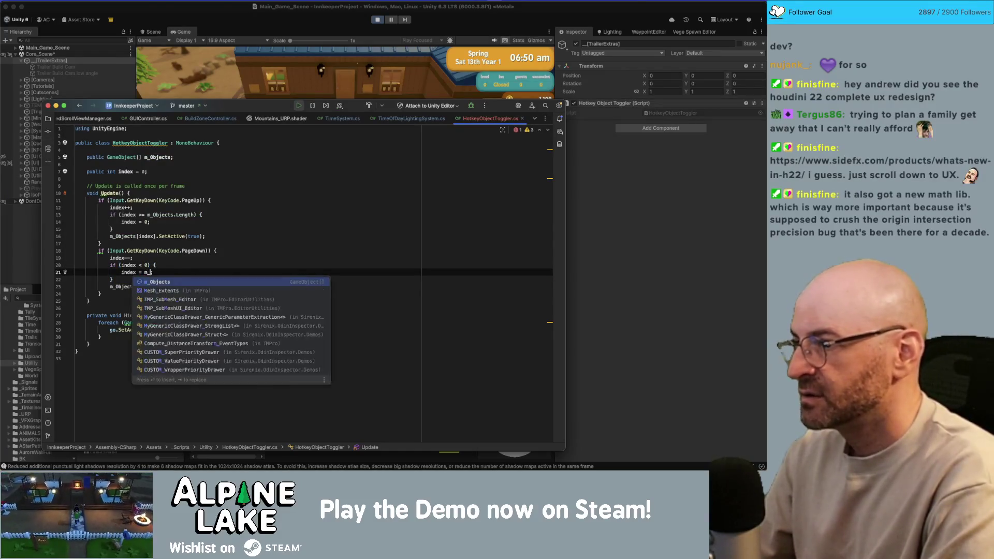
{"action": "key", "text": "Return"}
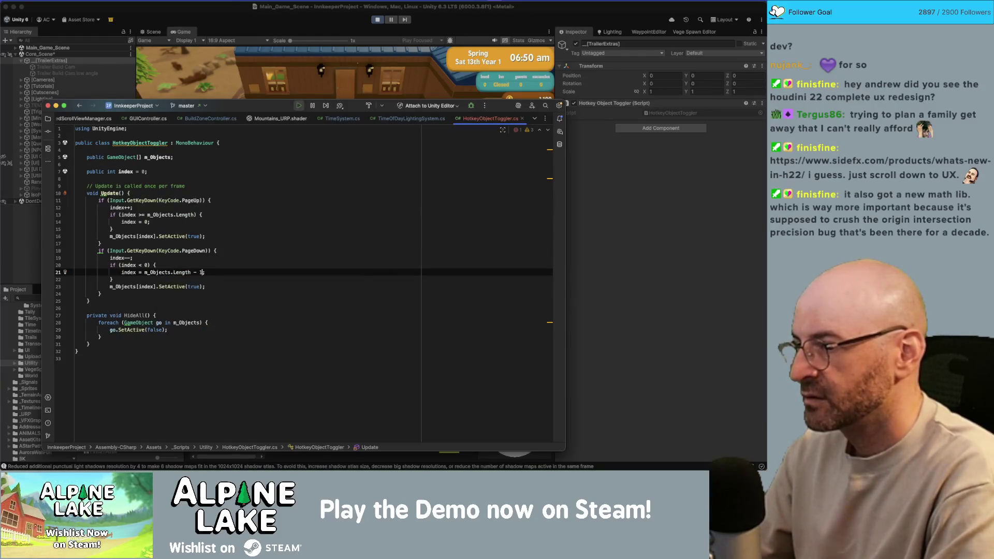
- Call HideAll() at the start of both the PageDown and PageUp branches
{"action": "key", "text": "Down"}
{"action": "key", "text": "Down"}
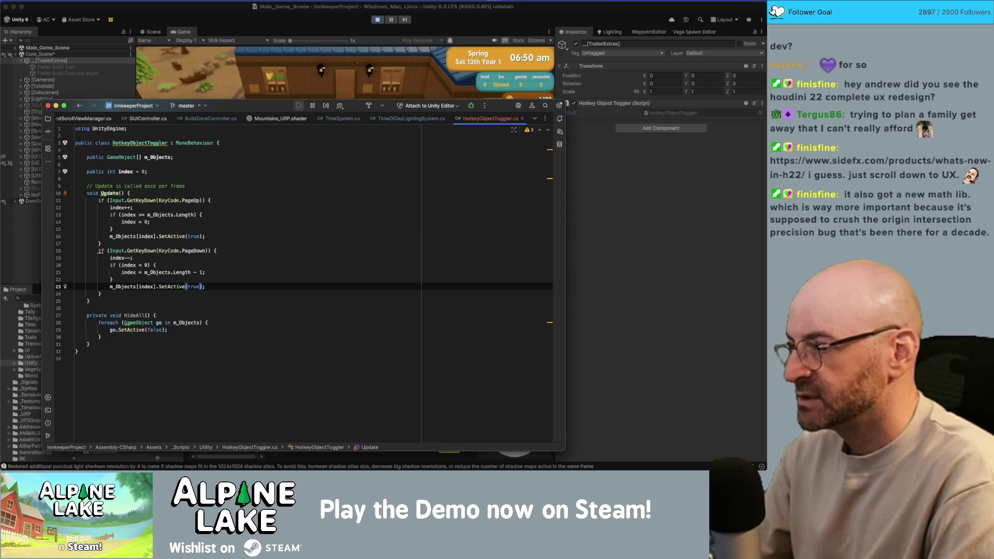
{"action": "key", "text": "Down"}
{"action": "key", "text": "Down"}
{"action": "key", "text": "Down"}
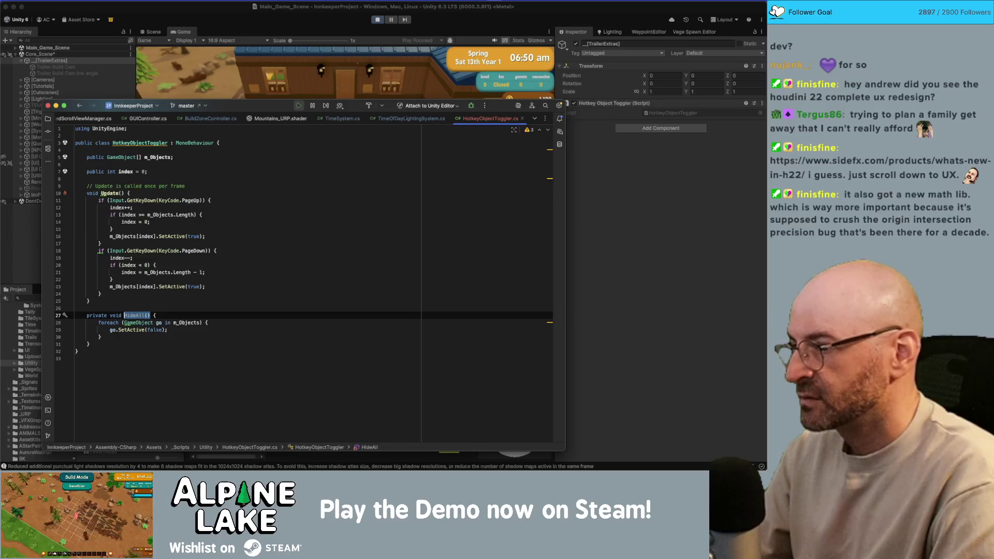
{"action": "key", "text": "Up"}
{"action": "key", "text": "Up"}
{"action": "key", "text": "Up"}
{"action": "key", "text": "Up"}
{"action": "key", "text": "End"}
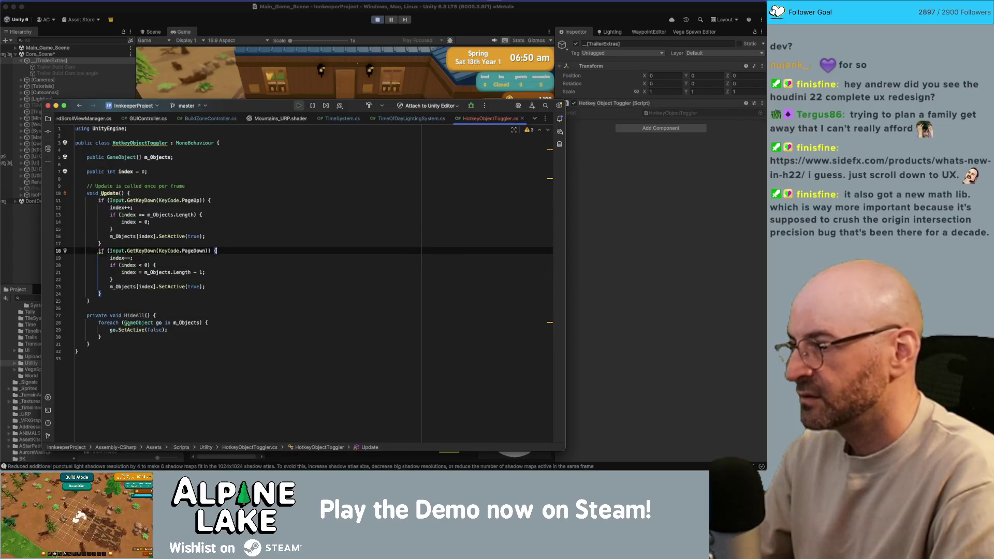
{"action": "key", "text": "Return"}
{"action": "type", "text": "HideAll()"}
{"action": "key", "text": "Up"}
{"action": "key", "text": "Up"}
{"action": "key", "text": "Up"}
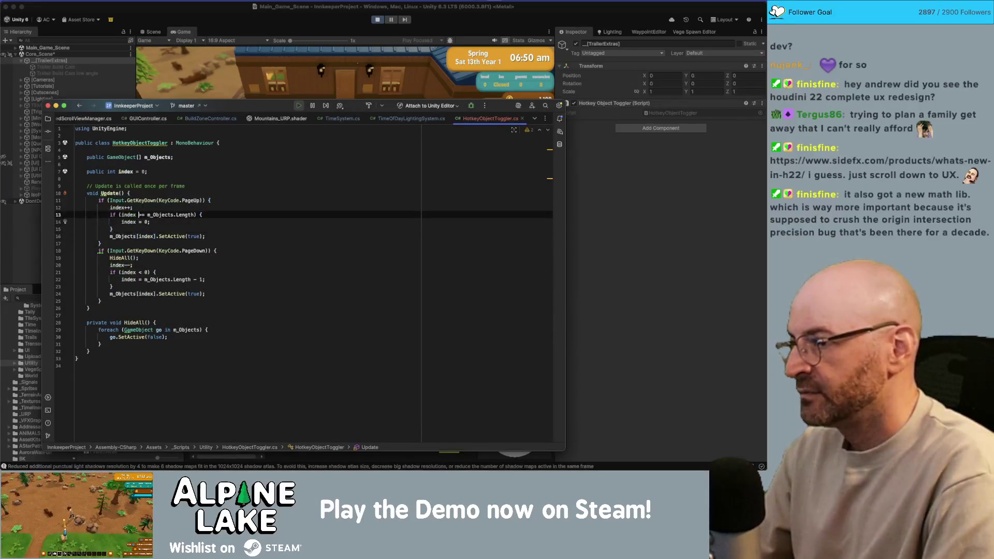
{"action": "key", "text": "End"}
{"action": "key", "text": "Return"}
{"action": "type", "text": "HideAll()"}
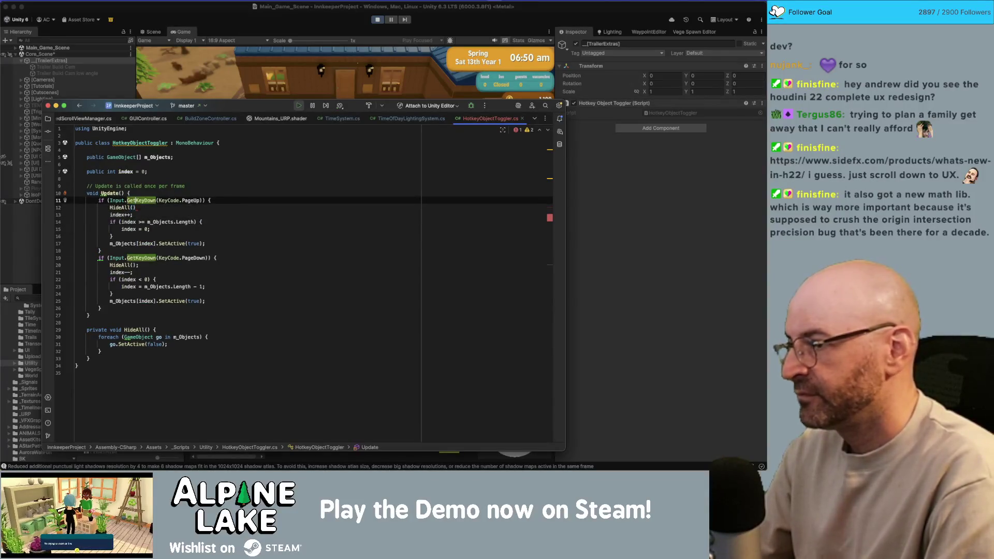
{"action": "key", "text": "Down"}
{"action": "key", "text": "Down"}
{"action": "key", "text": "Down"}
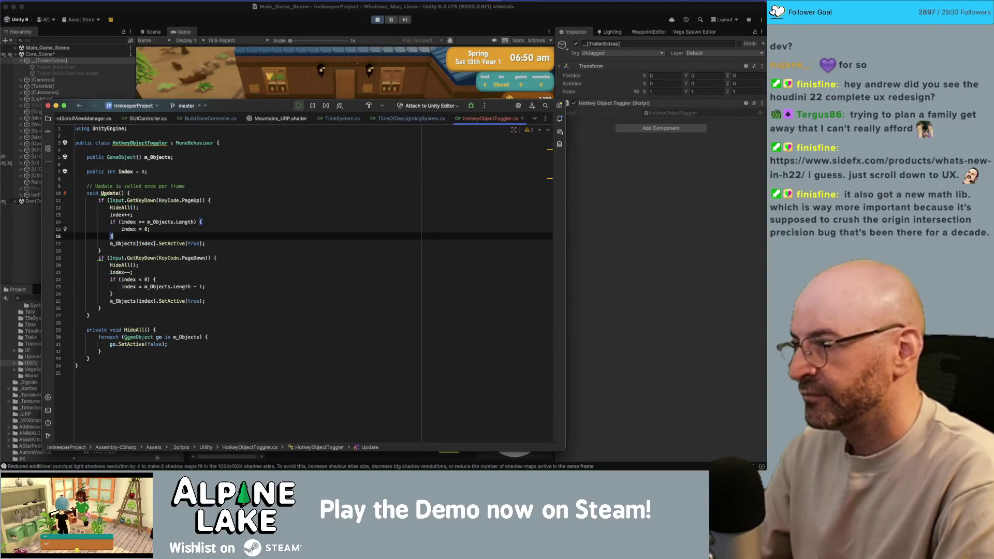
{"action": "left_click", "coordinate": [213, 45]}
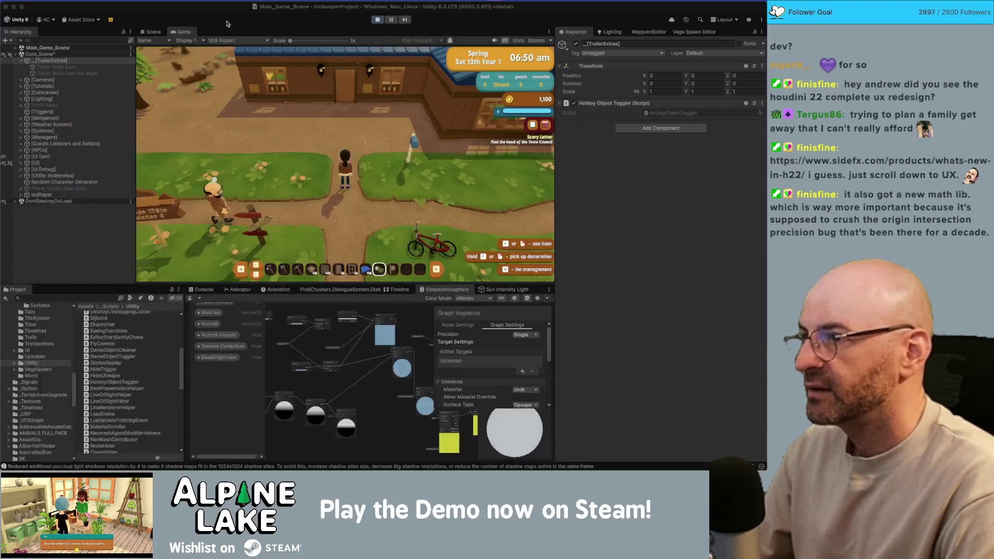
- Stop Play mode in Unity and switch to the SideFX What's New page in Chrome
{"action": "left_click", "coordinate": [378, 20]}
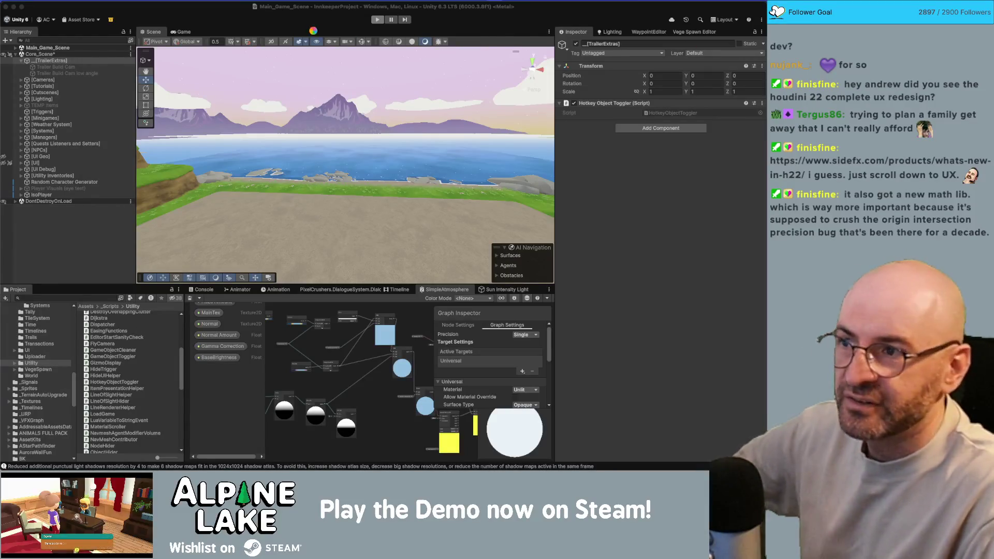
{"action": "key", "text": "super+Tab"}
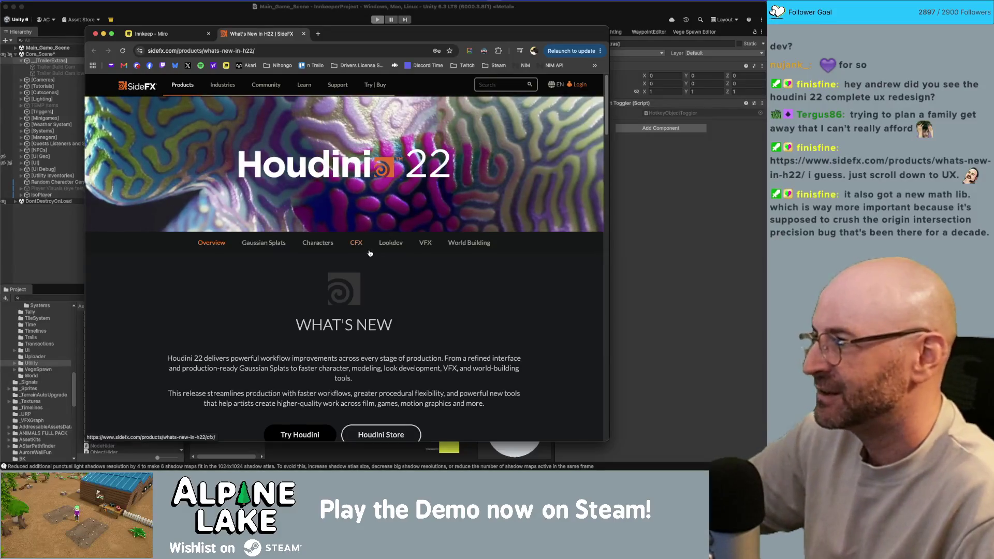
- Scroll the What's New in H22 page and jump to the UI/UX section
{"action": "scroll", "coordinate": [370, 253], "scroll_direction": "down", "scroll_amount": 10}
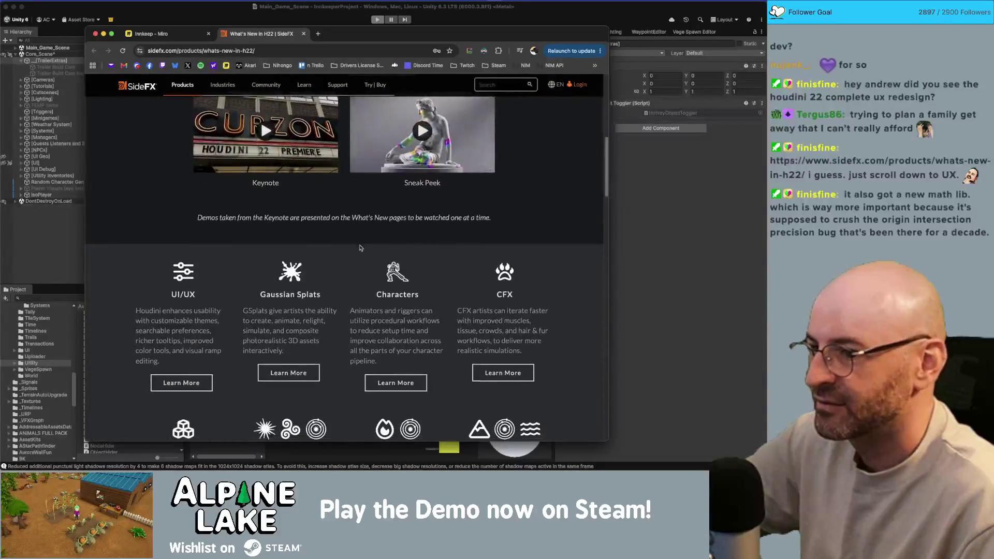
{"action": "scroll", "coordinate": [360, 248], "scroll_direction": "down", "scroll_amount": 8}
{"action": "scroll", "coordinate": [303, 221], "scroll_direction": "up", "scroll_amount": 8}
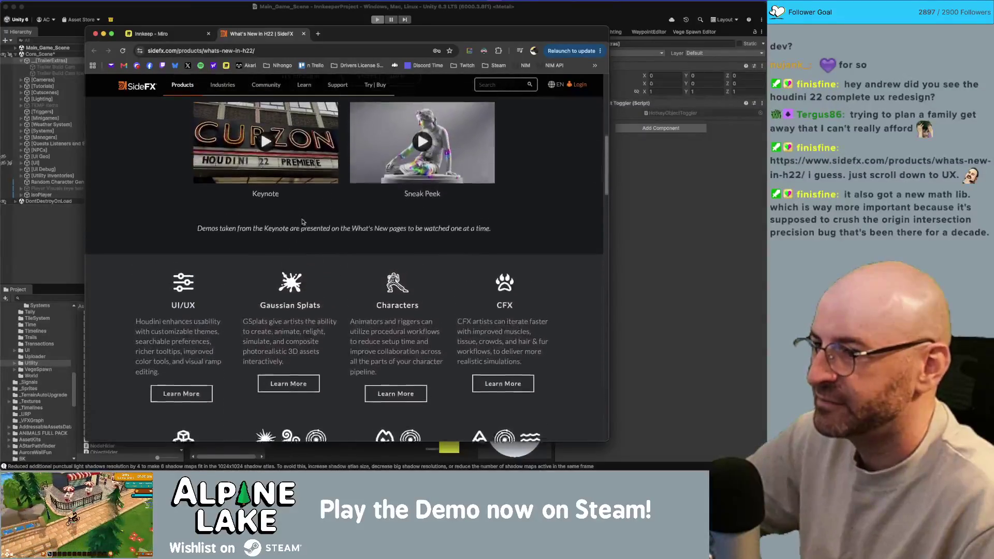
{"action": "scroll", "coordinate": [217, 269], "scroll_direction": "down", "scroll_amount": 3}
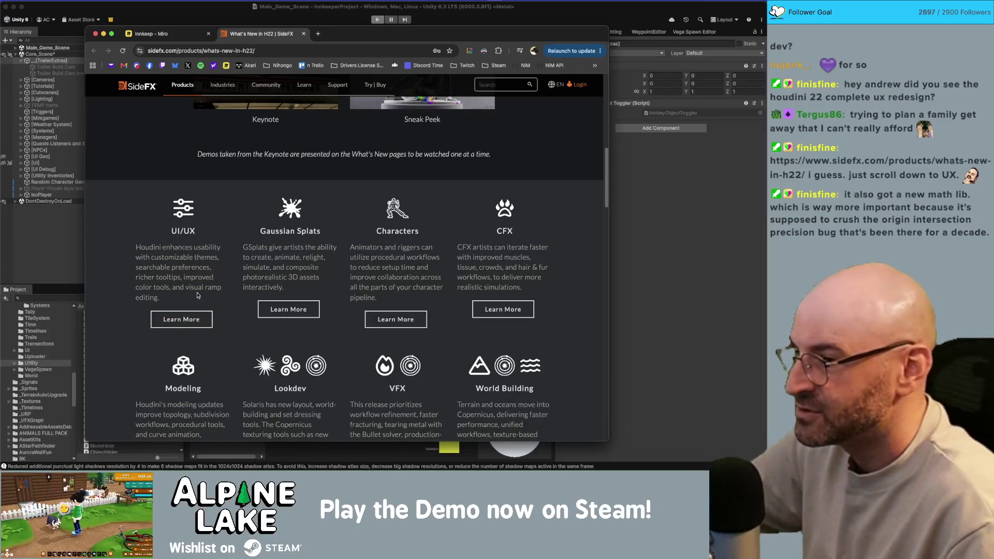
{"action": "left_click", "coordinate": [191, 318]}
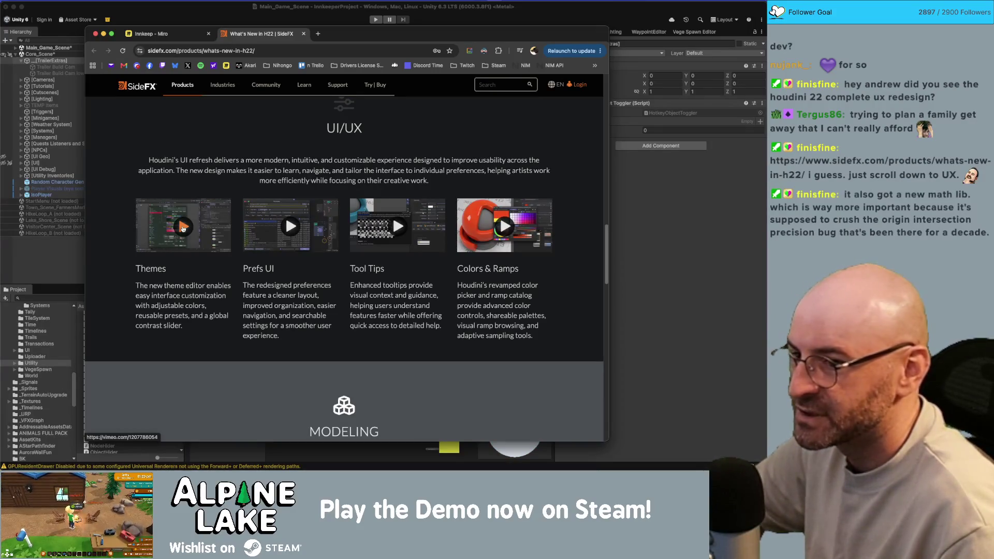
- Play the Themes demo video muted, skip to near its end, and close it
{"action": "left_click", "coordinate": [182, 228]}
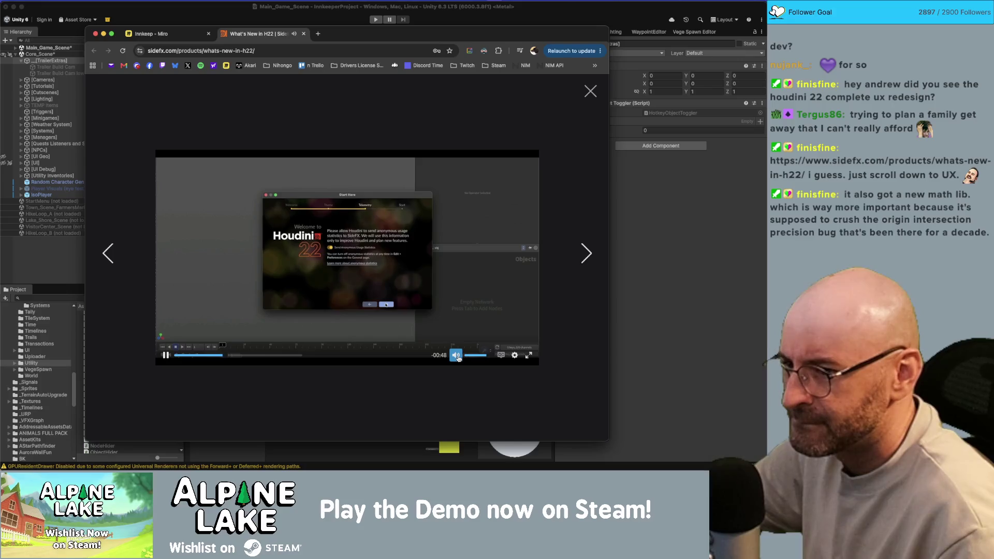
{"action": "left_click", "coordinate": [458, 356]}
{"action": "left_click", "coordinate": [293, 354]}
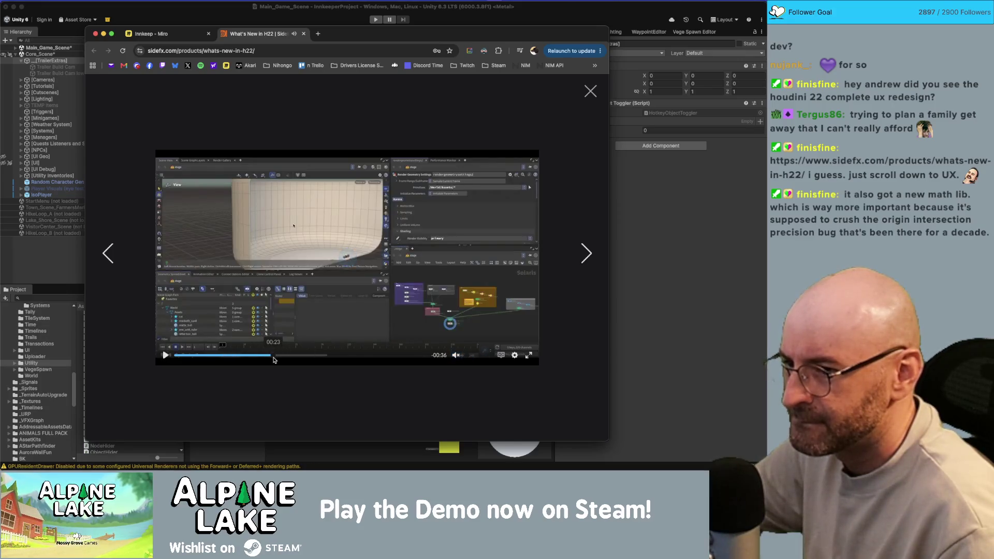
{"action": "left_click", "coordinate": [311, 356]}
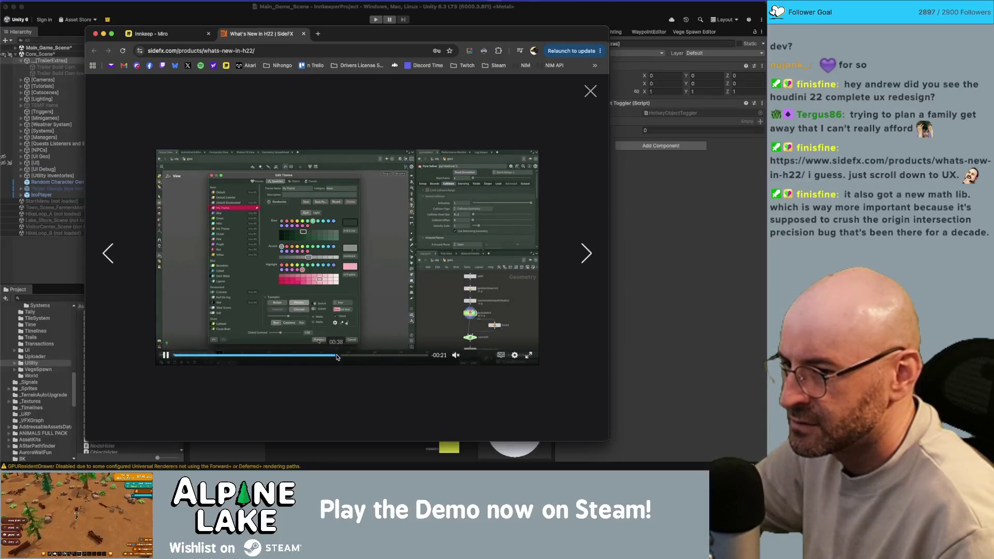
{"action": "left_click_drag", "start_coordinate": [340, 356], "coordinate": [421, 357]}
{"action": "left_click", "coordinate": [589, 90]}
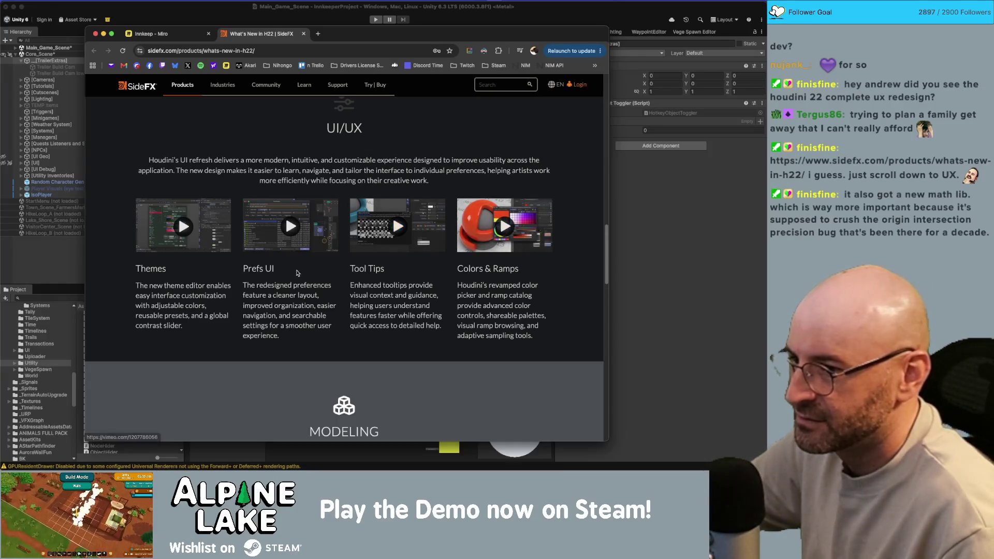
- Watch the Prefs UI video near its end, then the Tool Tips video, closing each
{"action": "left_click", "coordinate": [289, 228]}
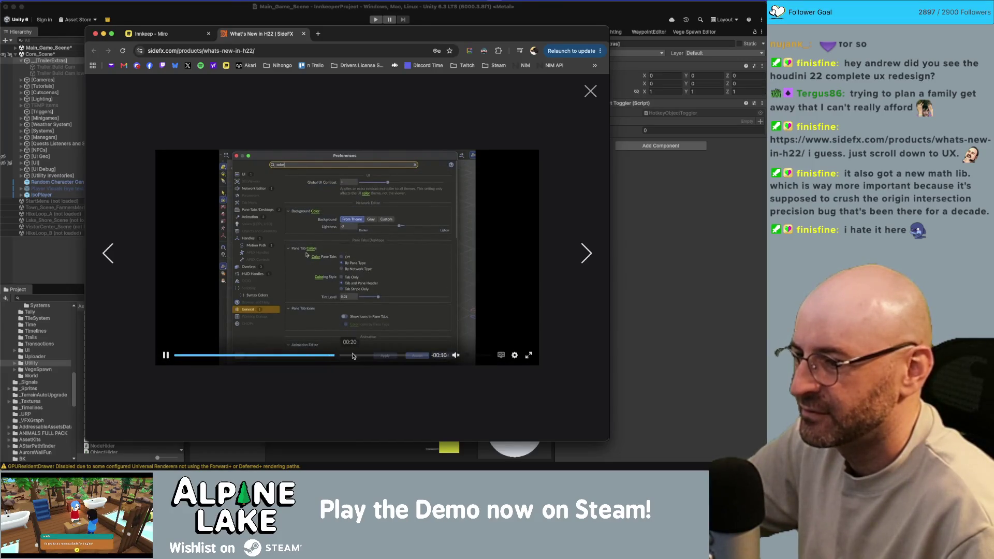
{"action": "left_click_drag", "start_coordinate": [356, 356], "coordinate": [407, 358]}
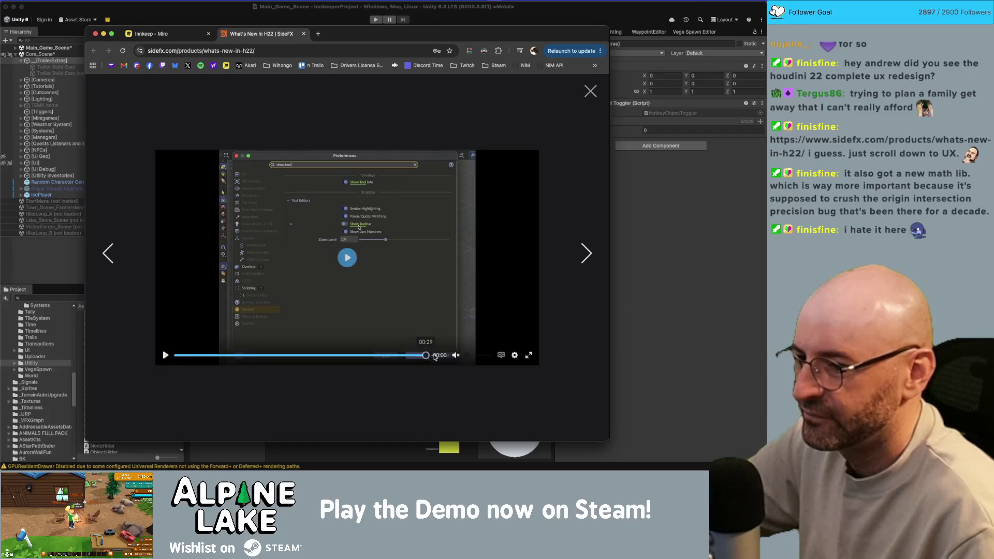
{"action": "left_click", "coordinate": [372, 357]}
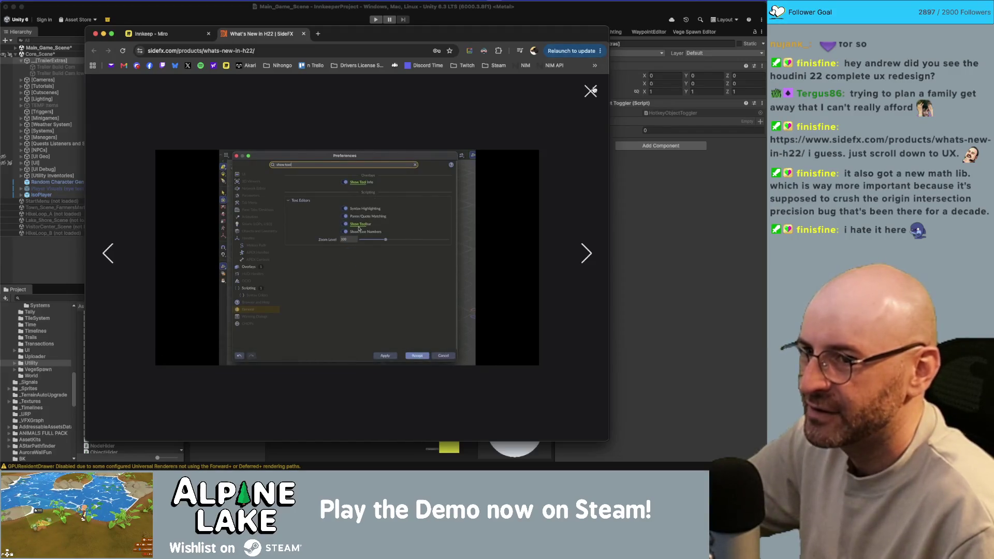
{"action": "left_click", "coordinate": [590, 92]}
{"action": "left_click", "coordinate": [401, 228]}
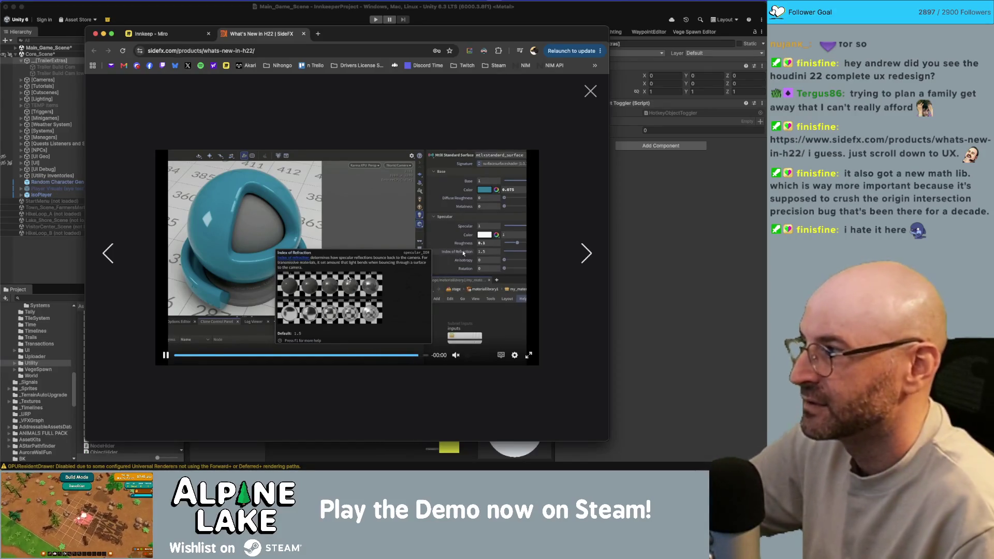
{"action": "left_click", "coordinate": [583, 92]}
- Scroll through the rest of the What's New in H22 page, then switch to the Innkeep - Miro tab
{"action": "scroll", "coordinate": [305, 239], "scroll_direction": "down", "scroll_amount": 4}
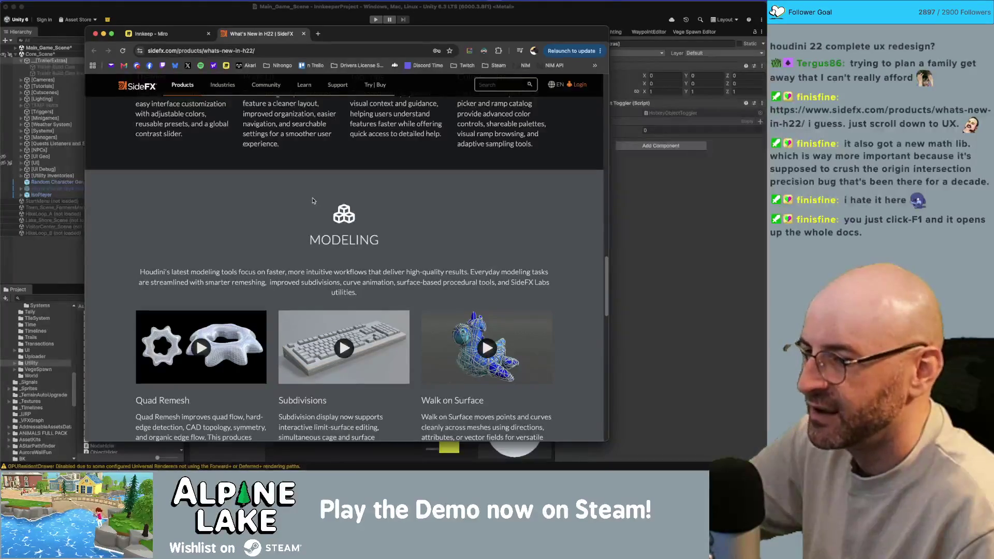
{"action": "scroll", "coordinate": [313, 200], "scroll_direction": "down", "scroll_amount": 5}
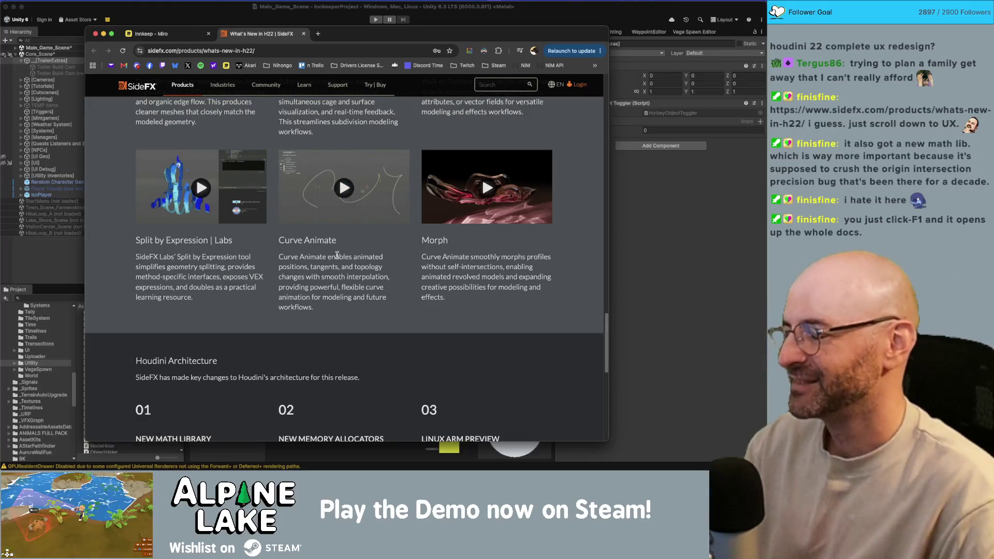
{"action": "scroll", "coordinate": [318, 253], "scroll_direction": "down", "scroll_amount": 6}
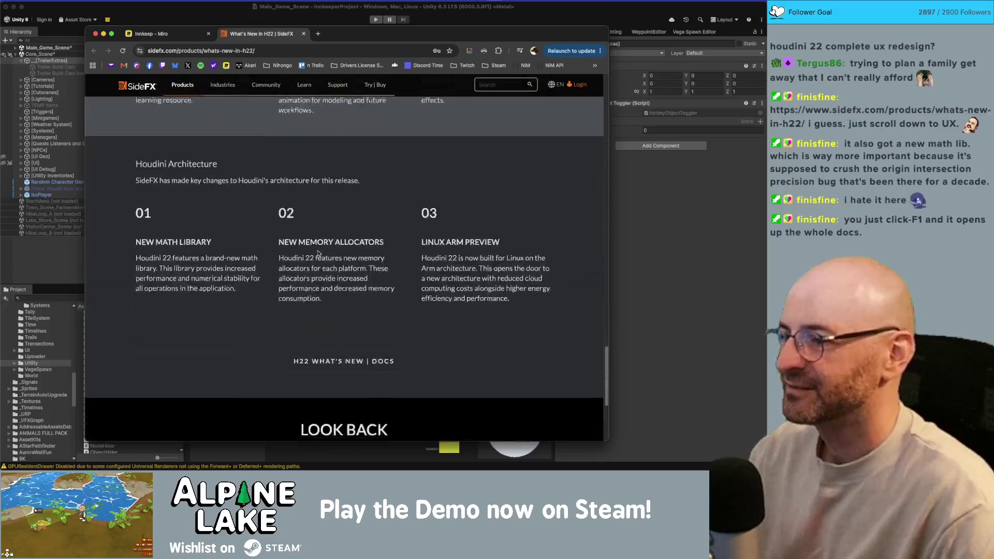
{"action": "scroll", "coordinate": [318, 253], "scroll_direction": "up", "scroll_amount": 11}
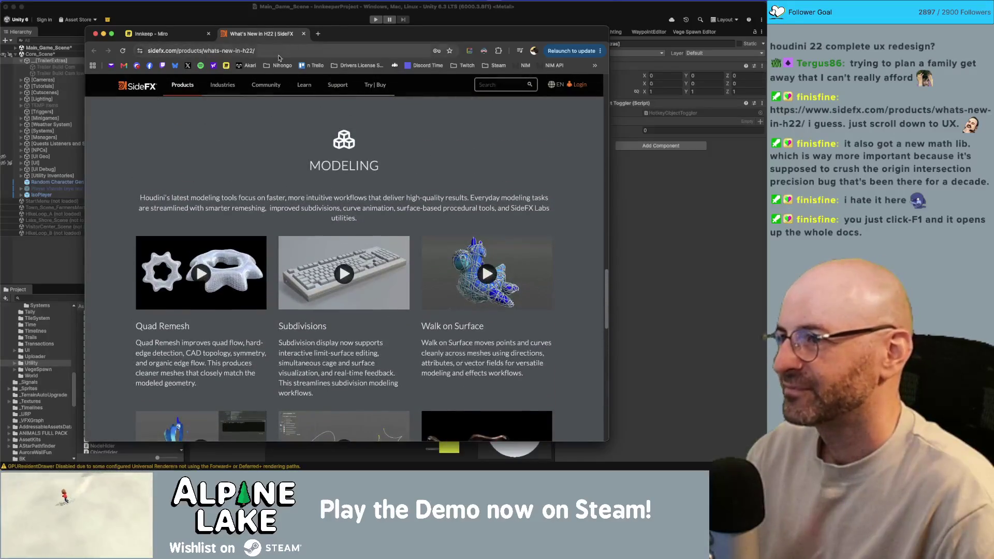
{"action": "scroll", "coordinate": [272, 146], "scroll_direction": "down", "scroll_amount": 5}
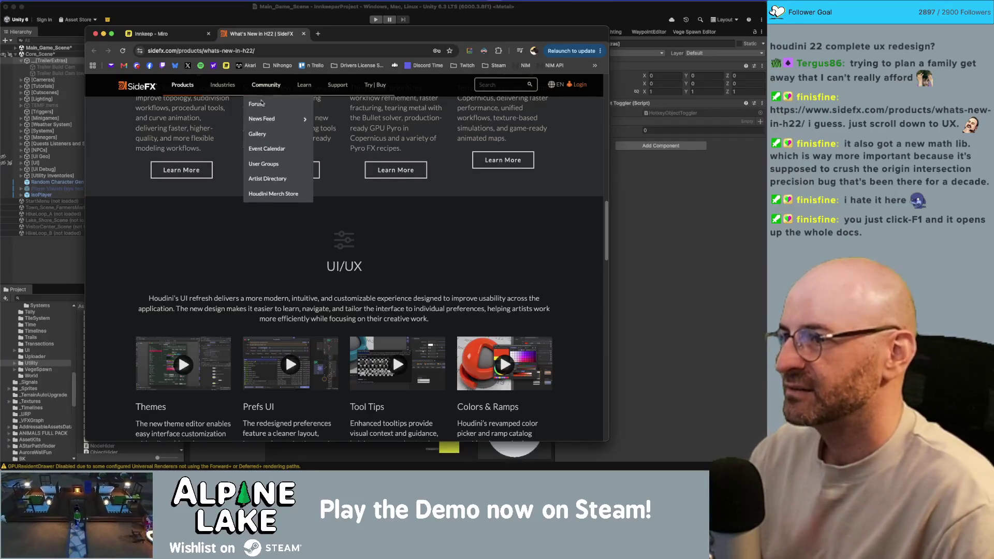
{"action": "scroll", "coordinate": [326, 154], "scroll_direction": "up", "scroll_amount": 10}
{"action": "scroll", "coordinate": [326, 153], "scroll_direction": "down", "scroll_amount": 10}
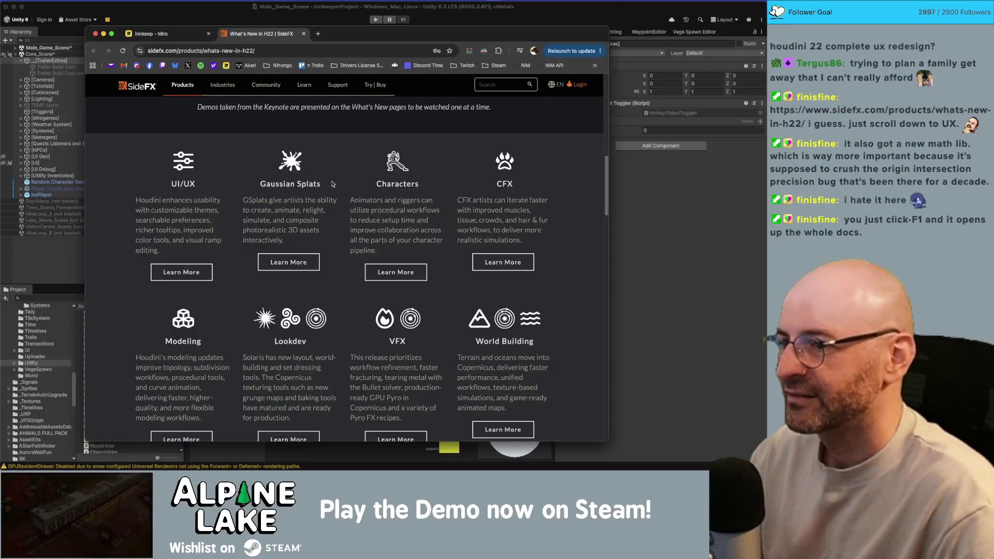
{"action": "scroll", "coordinate": [443, 211], "scroll_direction": "down", "scroll_amount": 2}
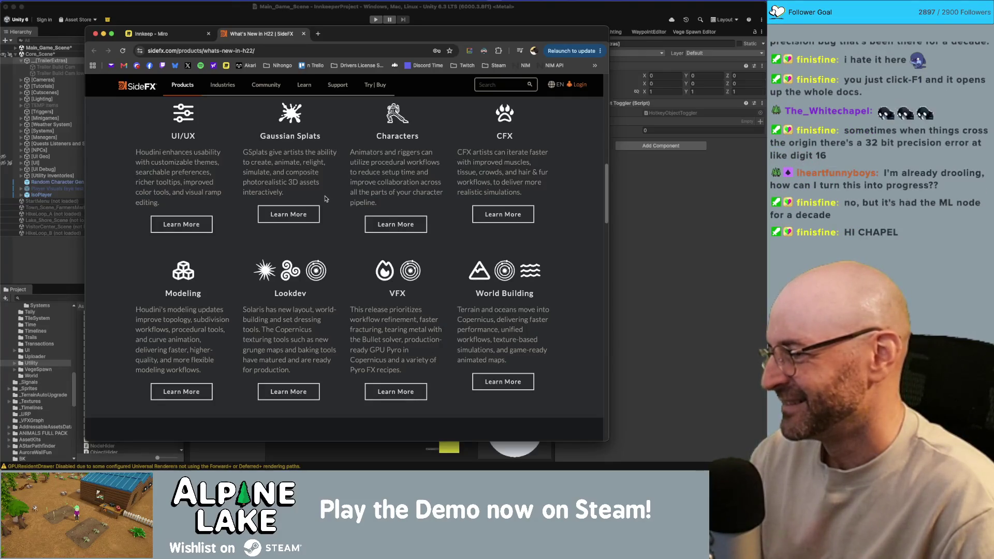
{"action": "scroll", "coordinate": [456, 207], "scroll_direction": "down", "scroll_amount": 4}
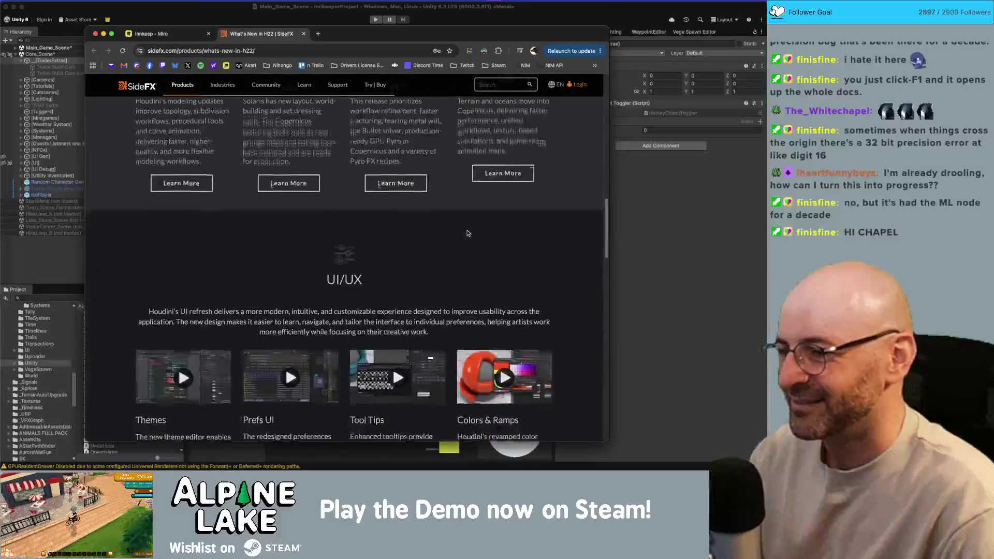
{"action": "scroll", "coordinate": [466, 228], "scroll_direction": "up", "scroll_amount": 4}
{"action": "scroll", "coordinate": [466, 231], "scroll_direction": "up", "scroll_amount": 1}
{"action": "scroll", "coordinate": [456, 223], "scroll_direction": "down", "scroll_amount": 2}
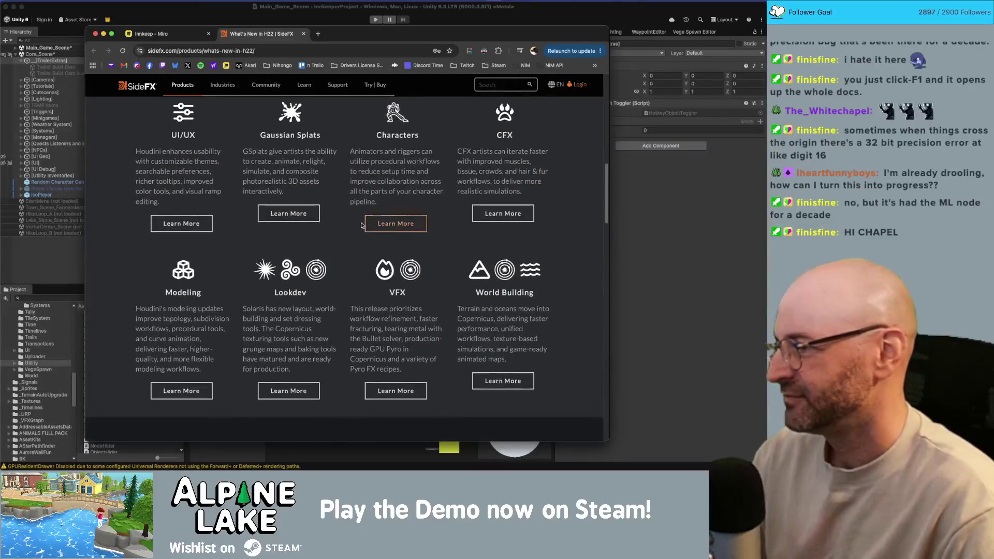
{"action": "left_click", "coordinate": [155, 34]}
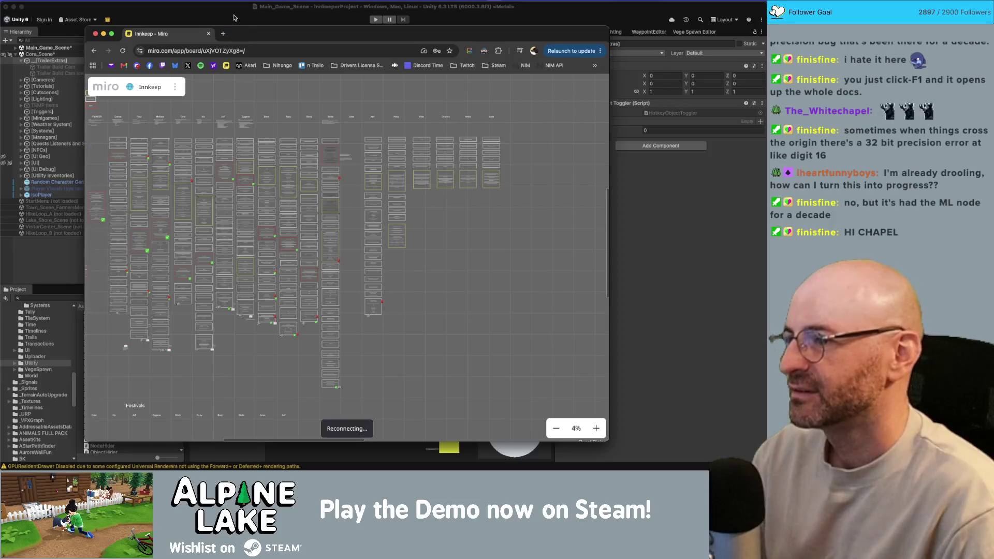
- Bring Unity forward and select only [TrailerExtras] in the Hierarchy
{"action": "left_click", "coordinate": [234, 18]}
{"action": "left_click_drag", "start_coordinate": [362, 156], "coordinate": [341, 158]}
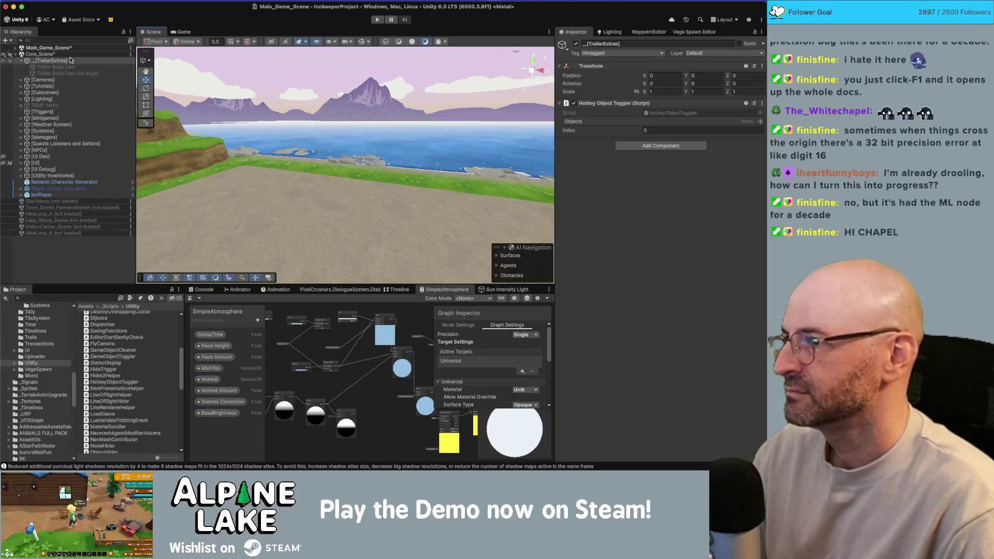
{"action": "left_click", "coordinate": [92, 61]}
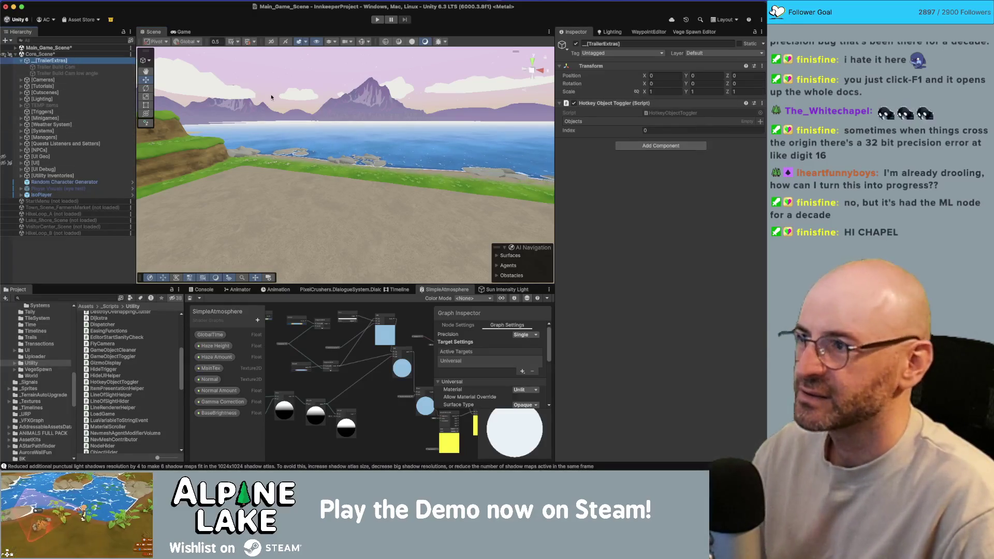
{"action": "left_click", "coordinate": [70, 67]}
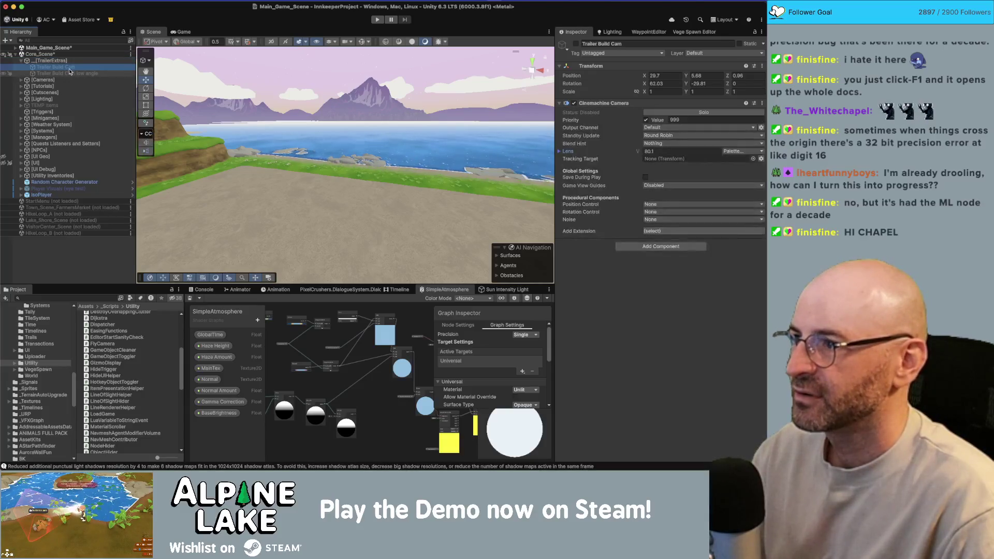
{"action": "left_click", "coordinate": [67, 62]}
{"action": "left_click", "coordinate": [68, 68], "text": "shift"}
{"action": "left_click", "coordinate": [67, 62]}
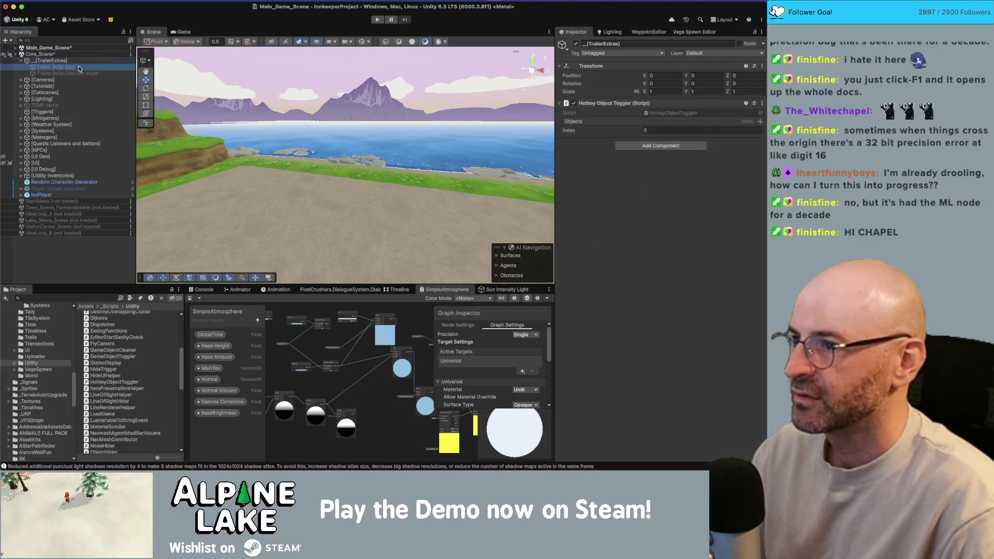
- Add Trailer Build Cam low angle to the toggler's Objects list and show the Game view
{"action": "left_click_drag", "start_coordinate": [67, 73], "coordinate": [605, 121]}
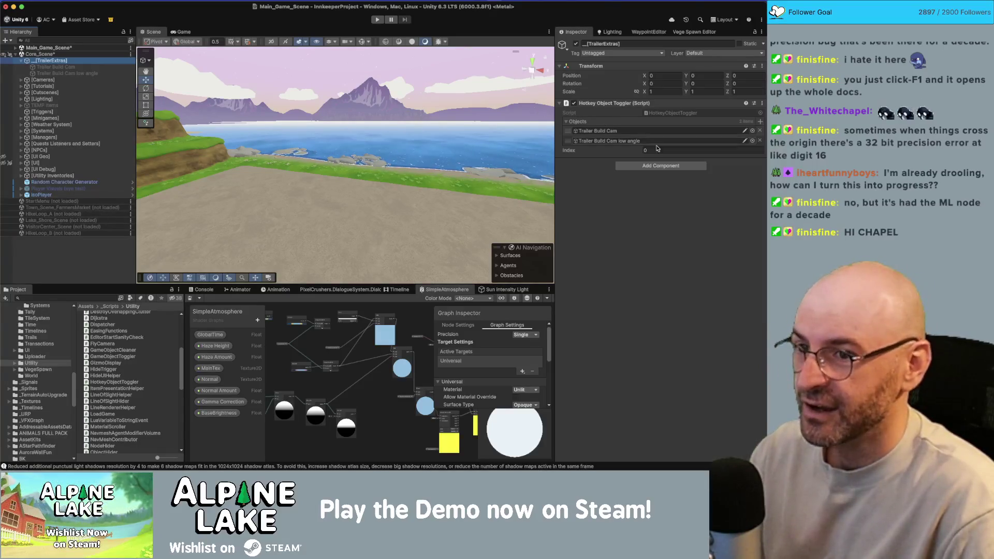
{"action": "left_click", "coordinate": [608, 133]}
{"action": "left_click", "coordinate": [181, 32]}
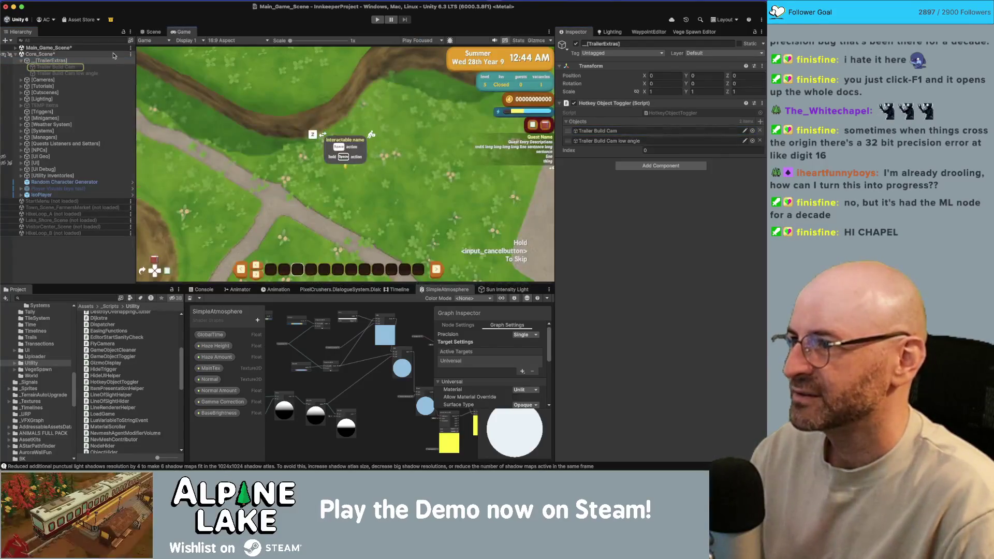
- Enable Trailer Build Cam and rename it with a 'top down' suffix, leaving the low angle name unchanged
{"action": "left_click", "coordinate": [575, 43]}
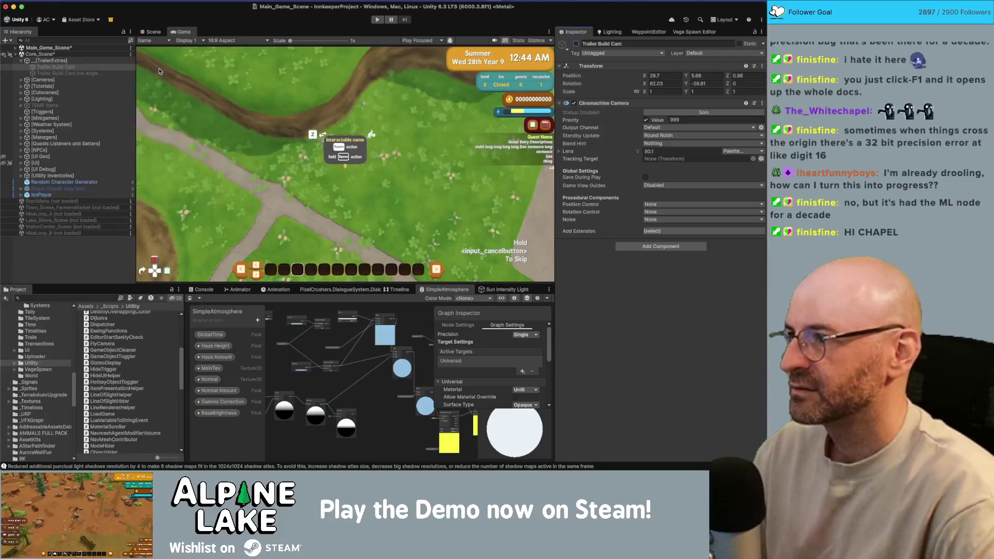
{"action": "left_click", "coordinate": [109, 67]}
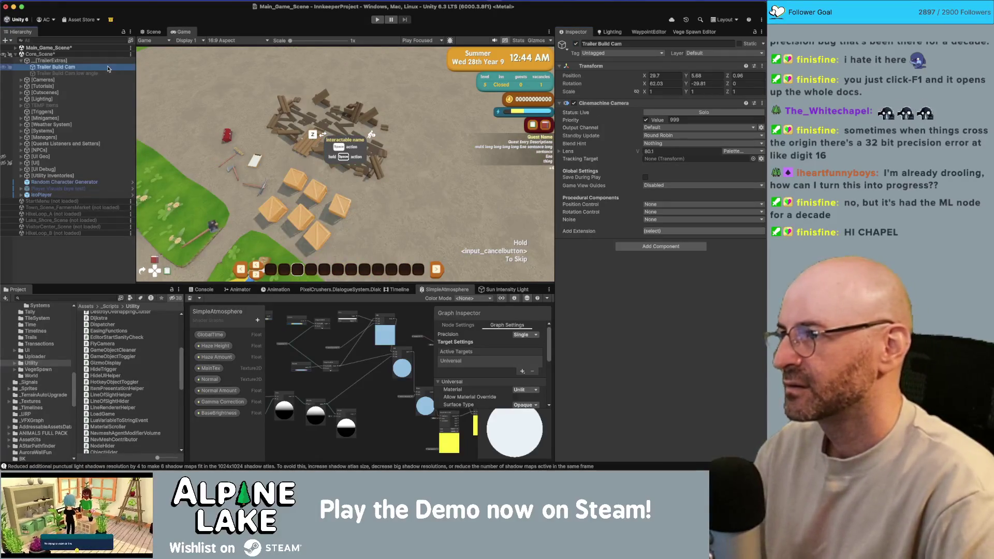
{"action": "left_click", "coordinate": [108, 67]}
{"action": "type", "text": "top down"}
{"action": "key", "text": "Return"}
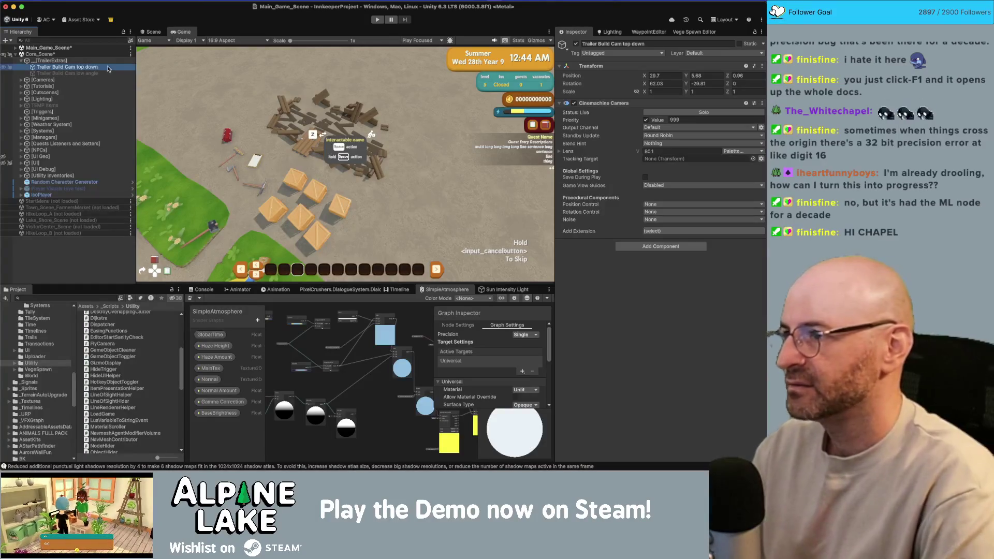
{"action": "left_click", "coordinate": [106, 71]}
{"action": "left_click", "coordinate": [107, 71]}
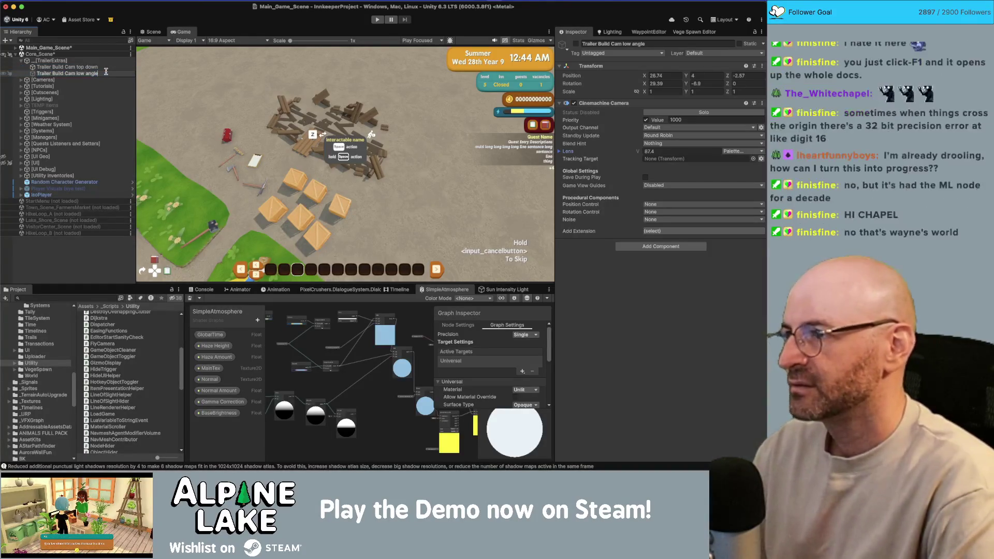
{"action": "key", "text": "Return"}
- Disable the top down camera, step to the next trailer camera, and open the custom Tools menu
{"action": "left_click", "coordinate": [104, 66]}
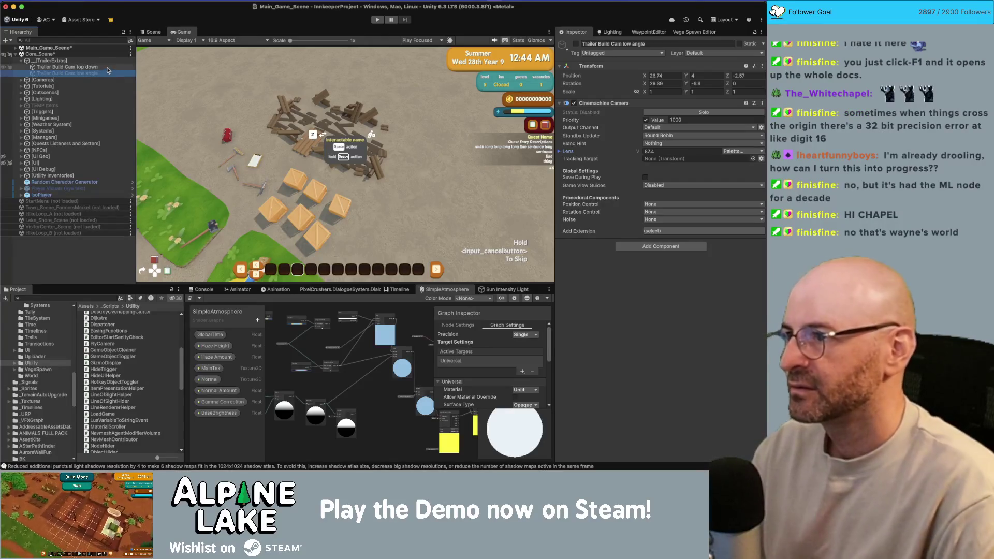
{"action": "left_click", "coordinate": [577, 45]}
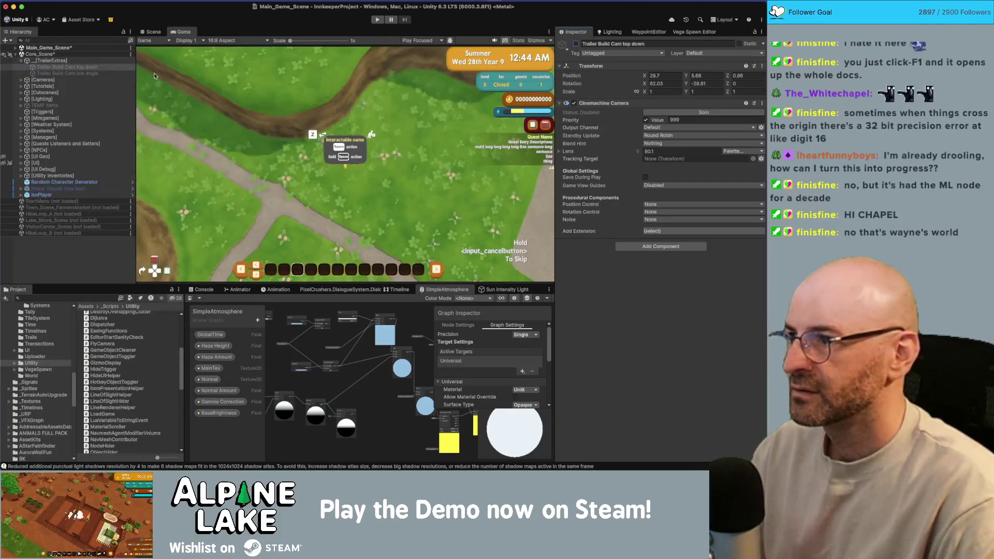
{"action": "key", "text": "Down"}
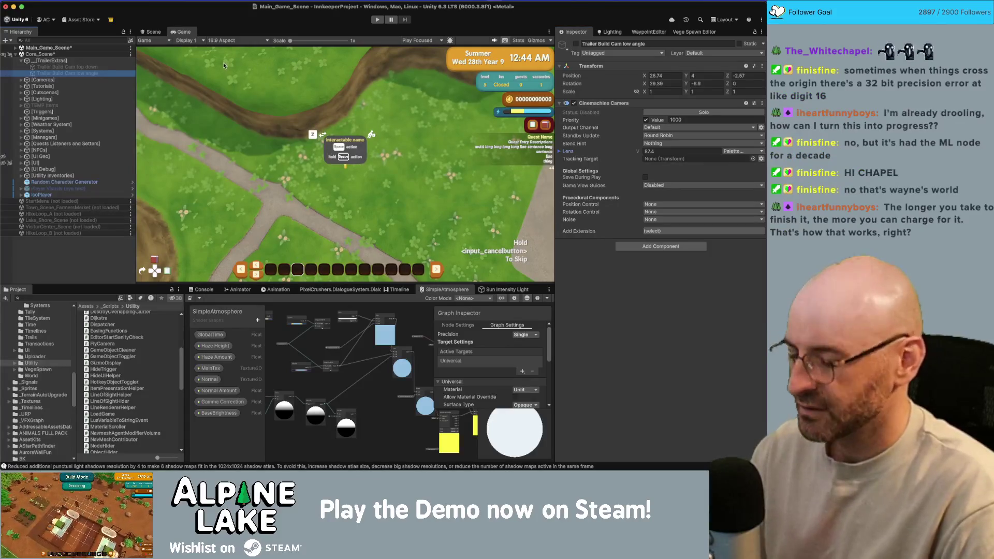
{"action": "left_click", "coordinate": [101, 67]}
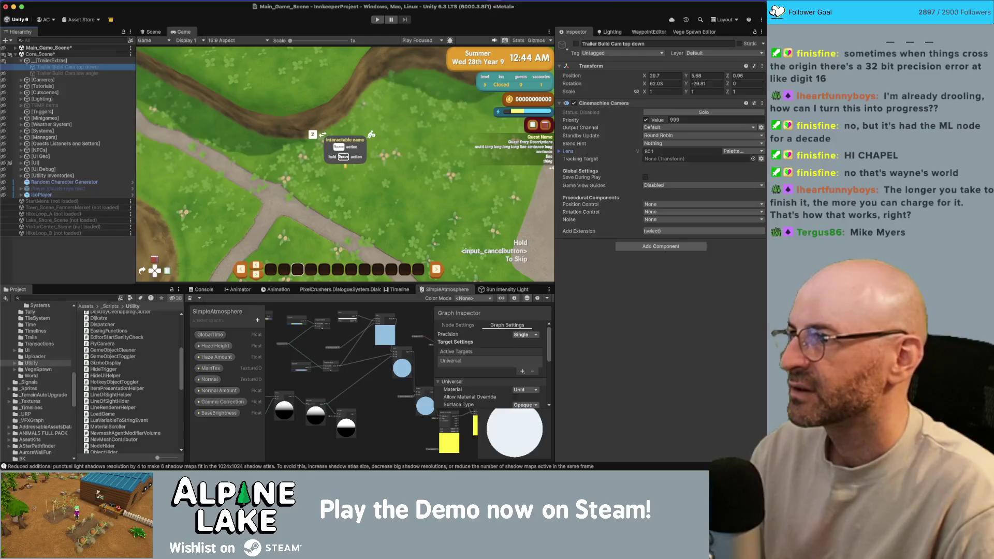
{"action": "left_click", "coordinate": [207, 0]}
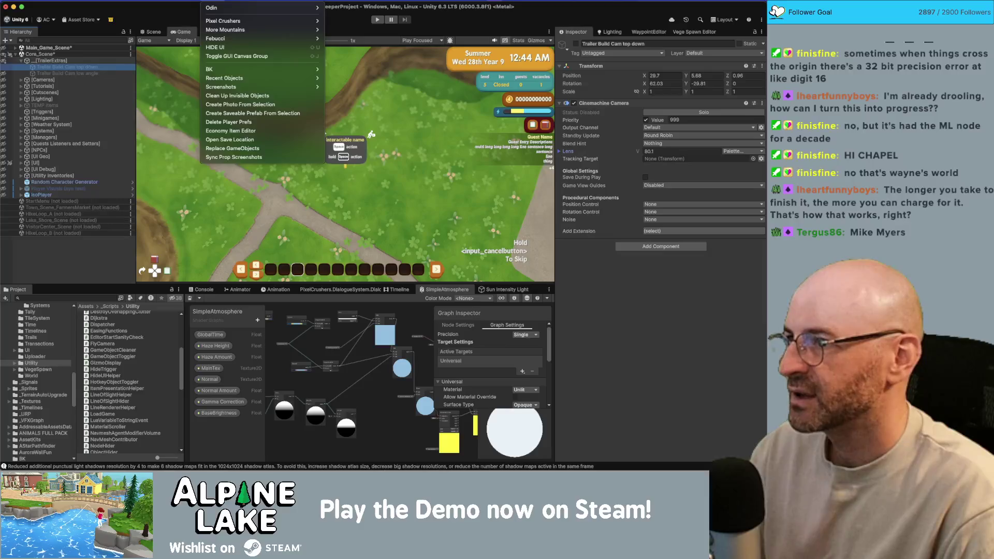
- Close the Tools menu and replace the Project search's hotkey query with 'gui'
{"action": "left_click", "coordinate": [175, 79]}
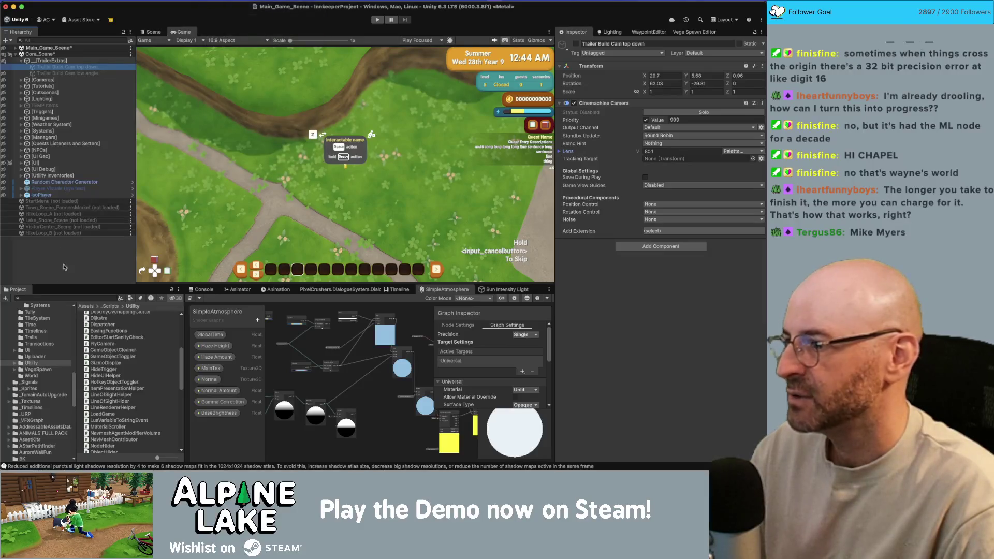
{"action": "left_click", "coordinate": [63, 297]}
{"action": "type", "text": "hotkey"}
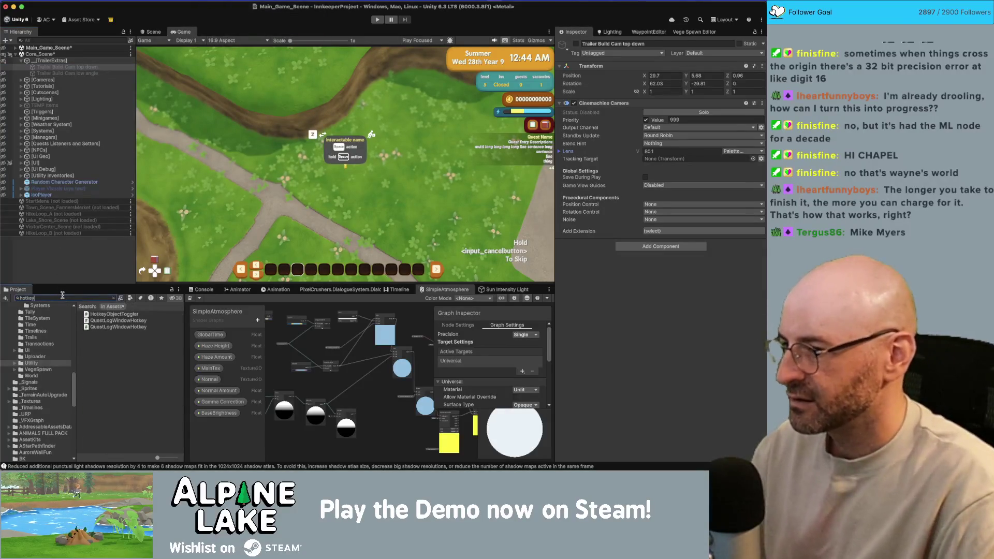
{"action": "double_click", "coordinate": [99, 299]}
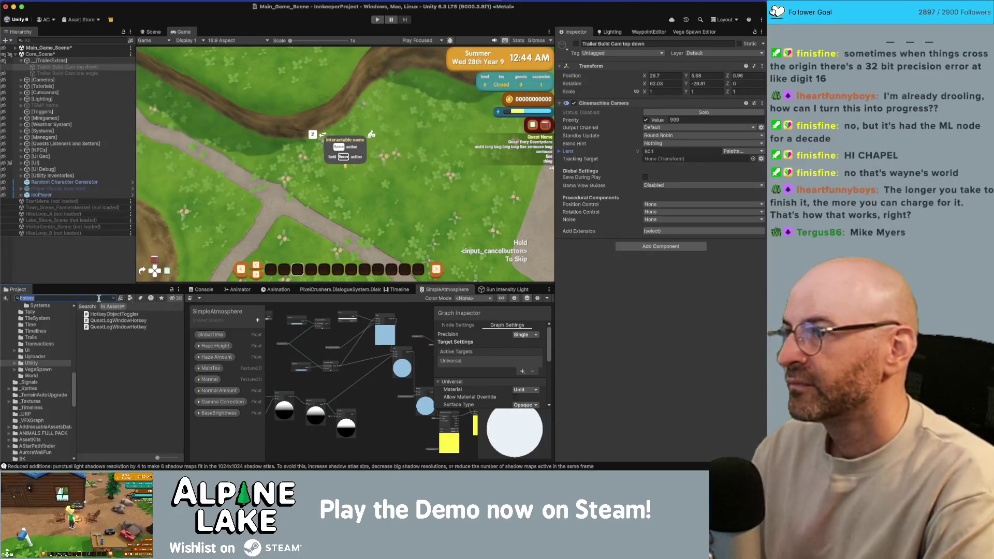
{"action": "key", "text": "BackSpace"}
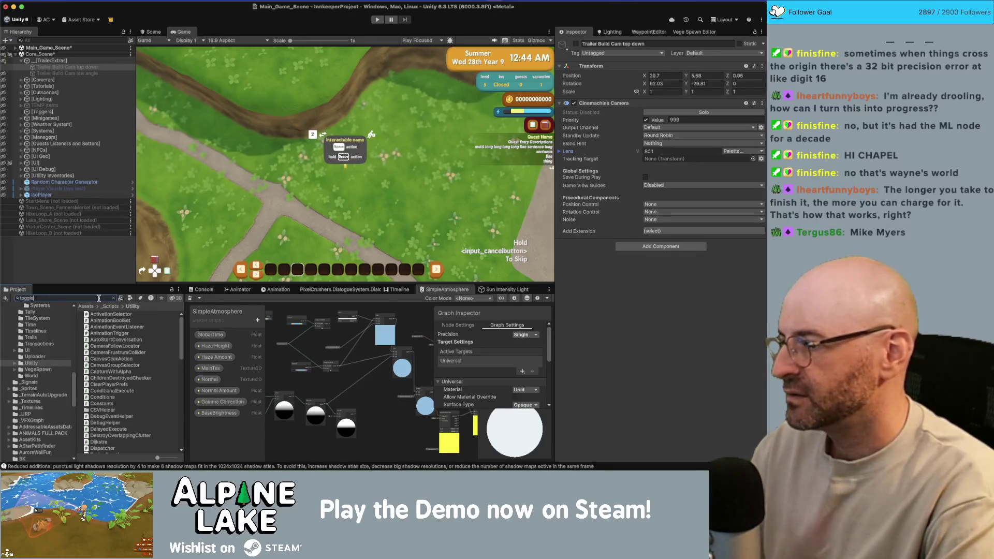
{"action": "type", "text": "gui"}
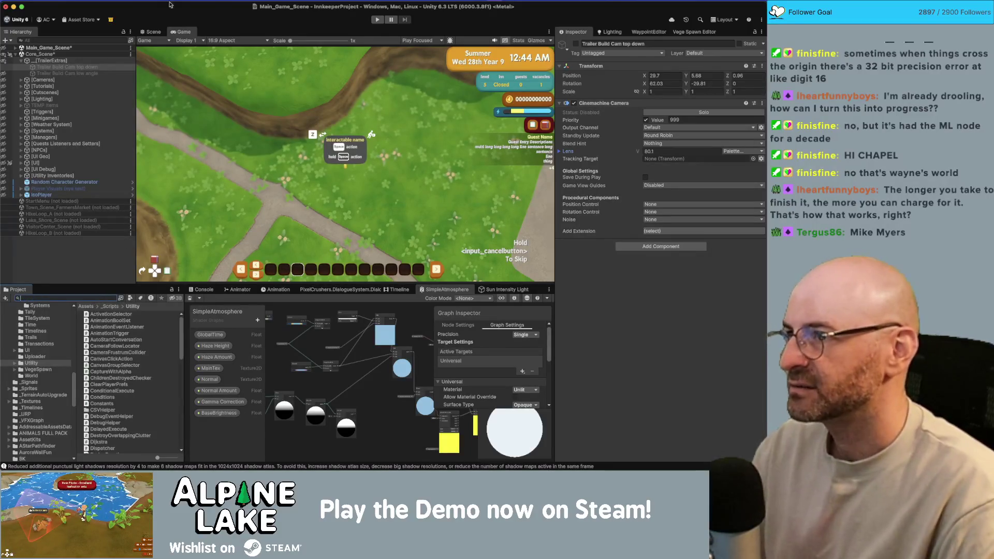
- Reopen the custom Tools menu, then switch away from Unity and back
{"action": "left_click", "coordinate": [179, 0]}
{"action": "left_click", "coordinate": [209, 0]}
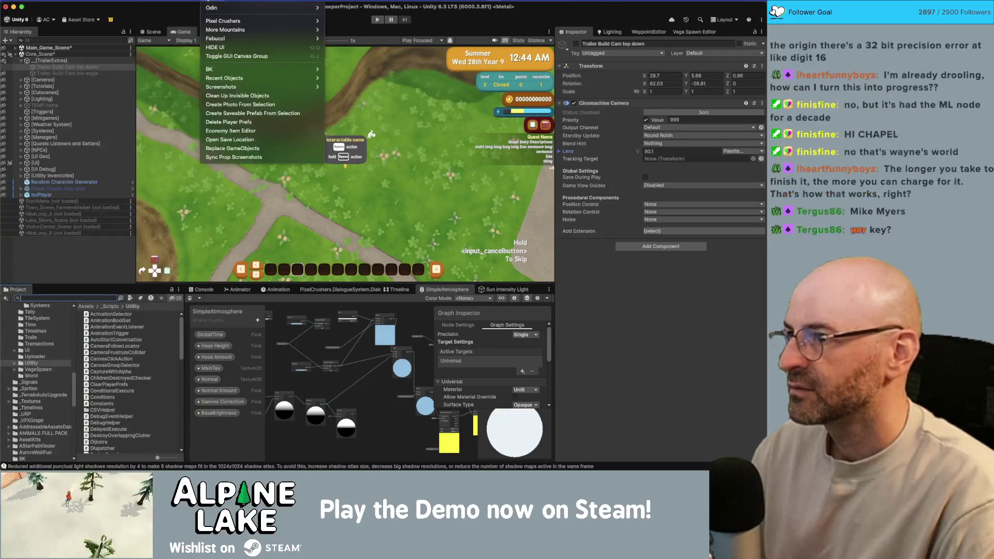
{"action": "key", "text": "super+Tab"}
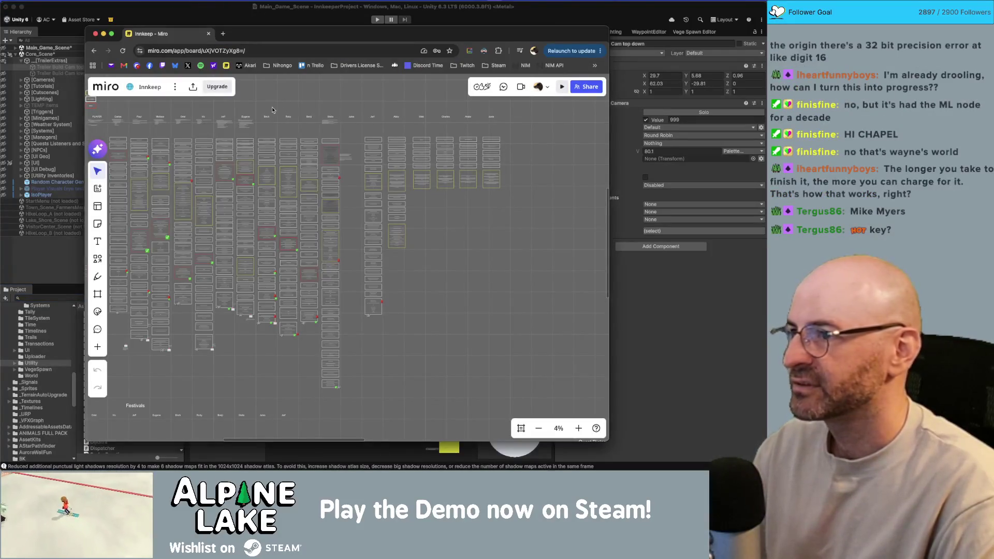
{"action": "key", "text": "super+Tab"}
{"action": "key", "text": "super+Tab"}
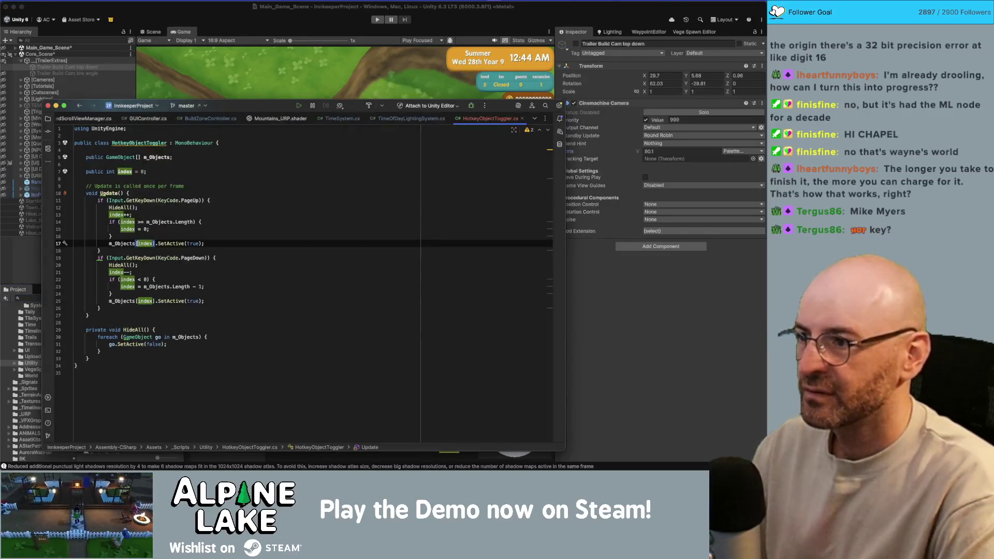
- Find 'HIDE UI' across the solution to open MenuTools.cs and add a new line after the last method
{"action": "key", "text": "super+shift+f"}
{"action": "type", "text": "HIDE"}
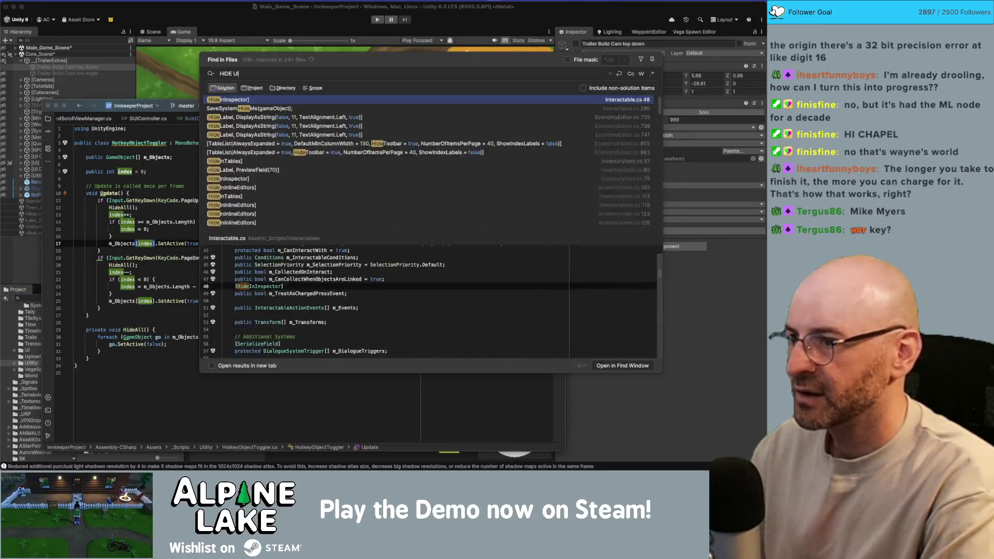
{"action": "type", "text": " UI"}
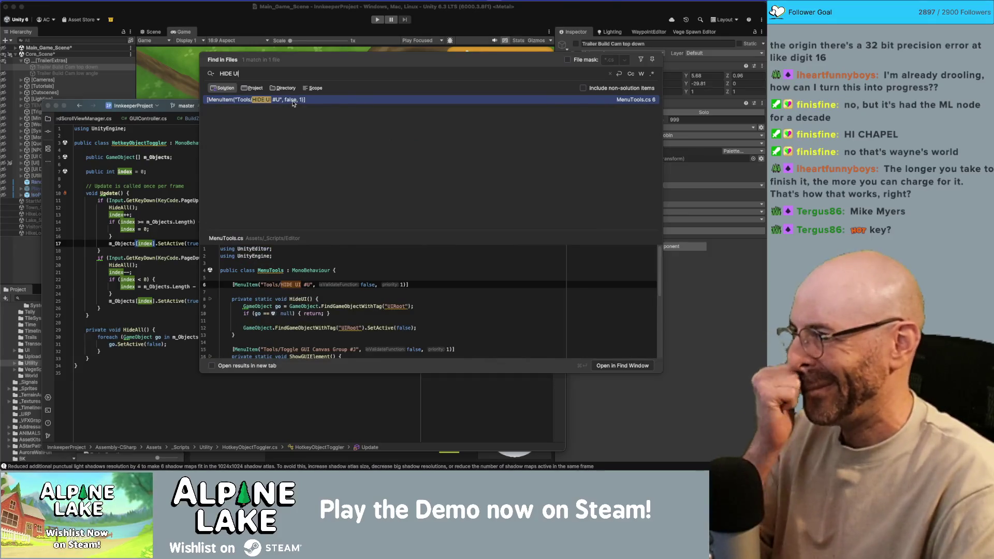
{"action": "key", "text": "Return"}
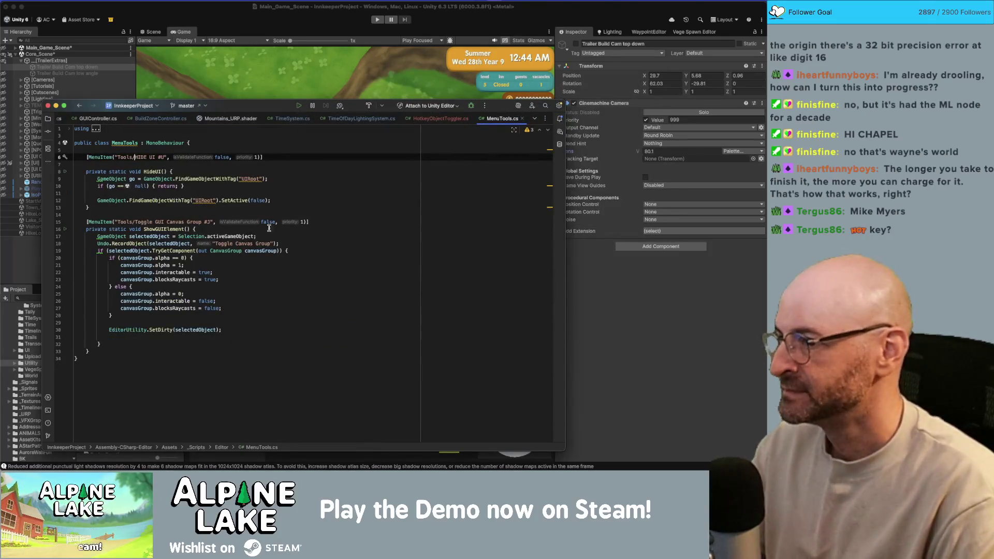
{"action": "left_click", "coordinate": [240, 348]}
{"action": "key", "text": "Return"}
{"action": "key", "text": "Return"}
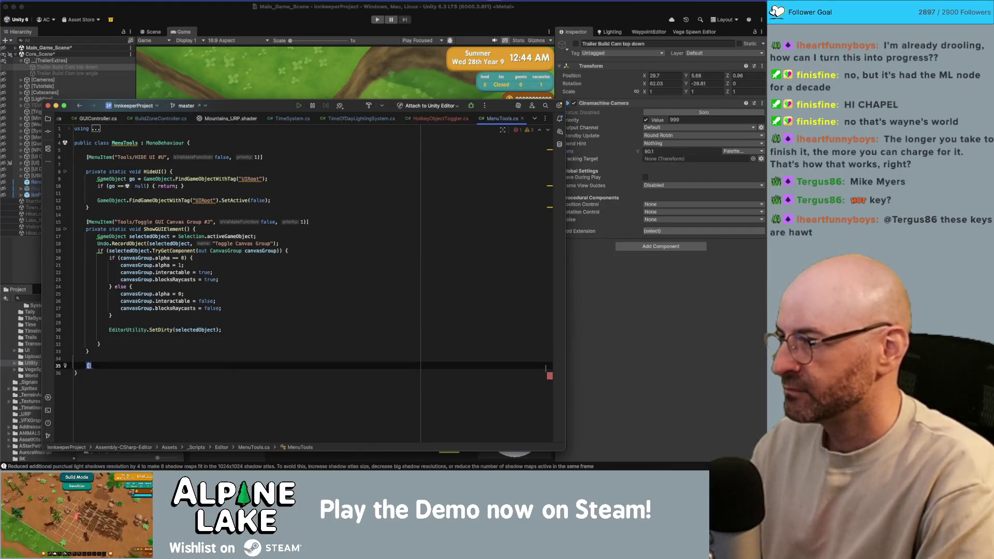
- Type the [MenuItem("Tools/Toggle Active #H", false, 1)] attribute
{"action": "type", "text": "[MenuItem("}
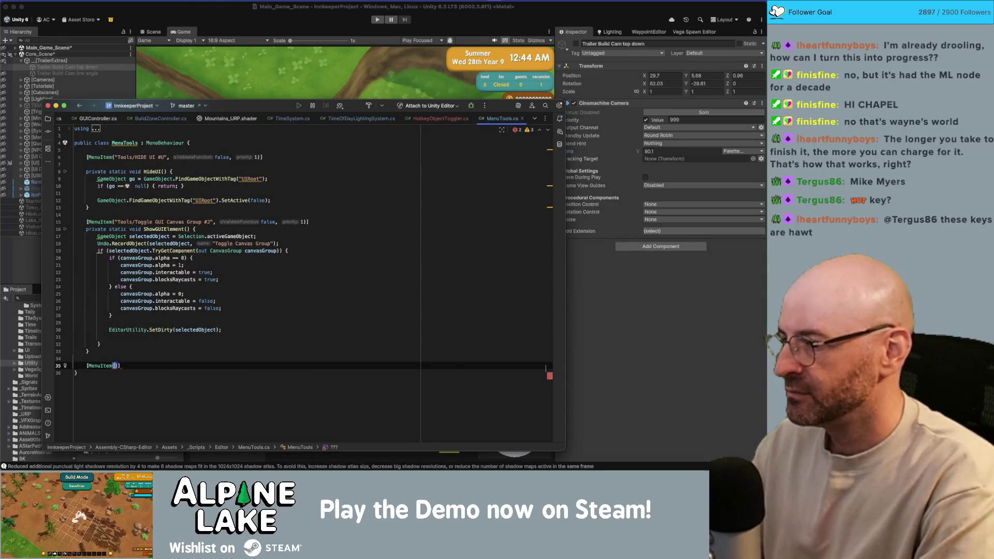
{"action": "type", "text": "\"Too"}
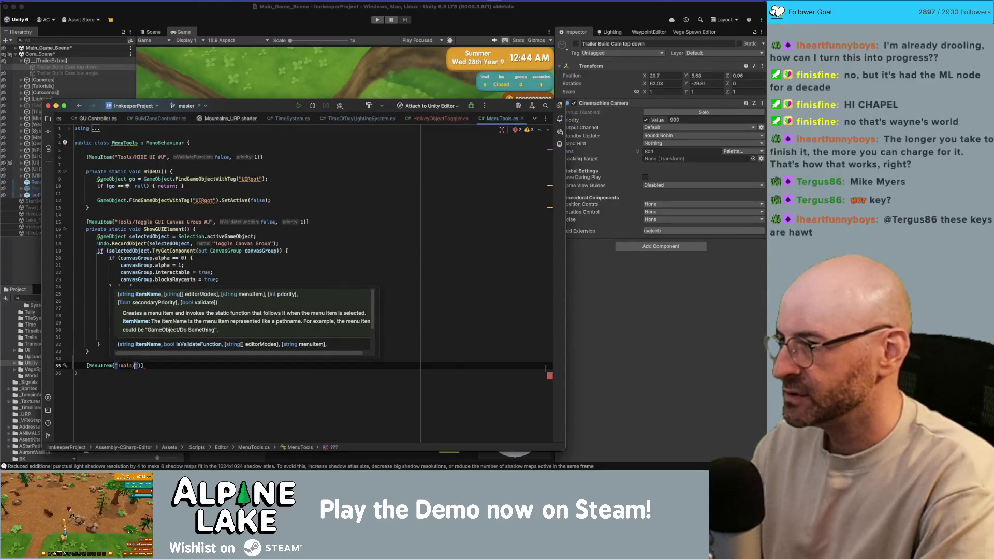
{"action": "type", "text": "ls/Toggle Hidden"}
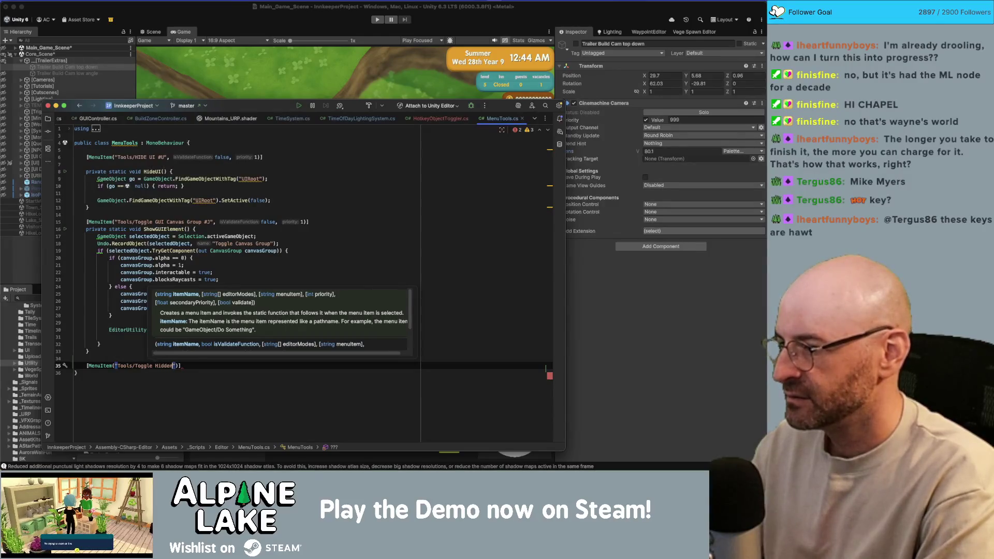
{"action": "key", "text": "BackSpace"}
{"action": "key", "text": "BackSpace"}
{"action": "key", "text": "BackSpace"}
{"action": "type", "text": "e"}
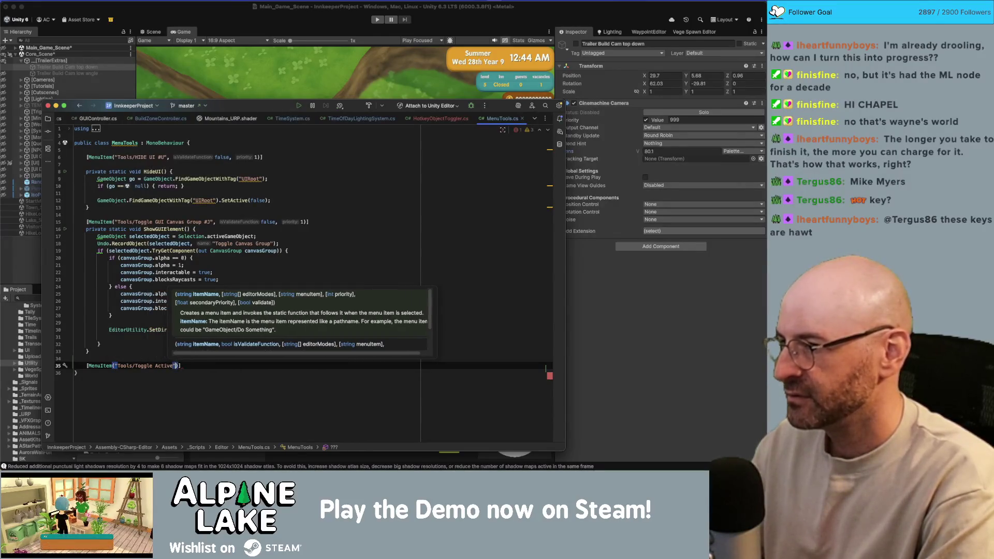
{"action": "type", "text": " #H"}
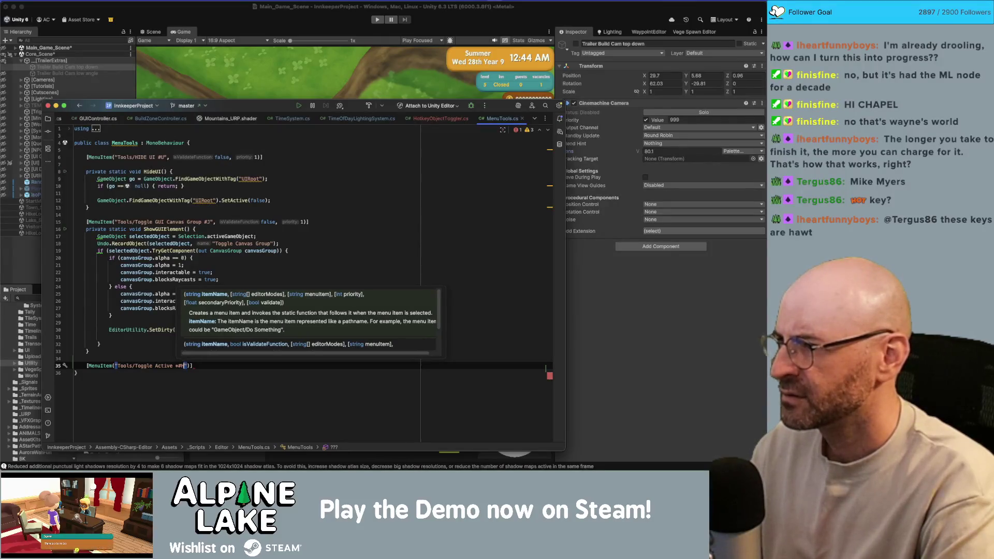
{"action": "key", "text": "BackSpace"}
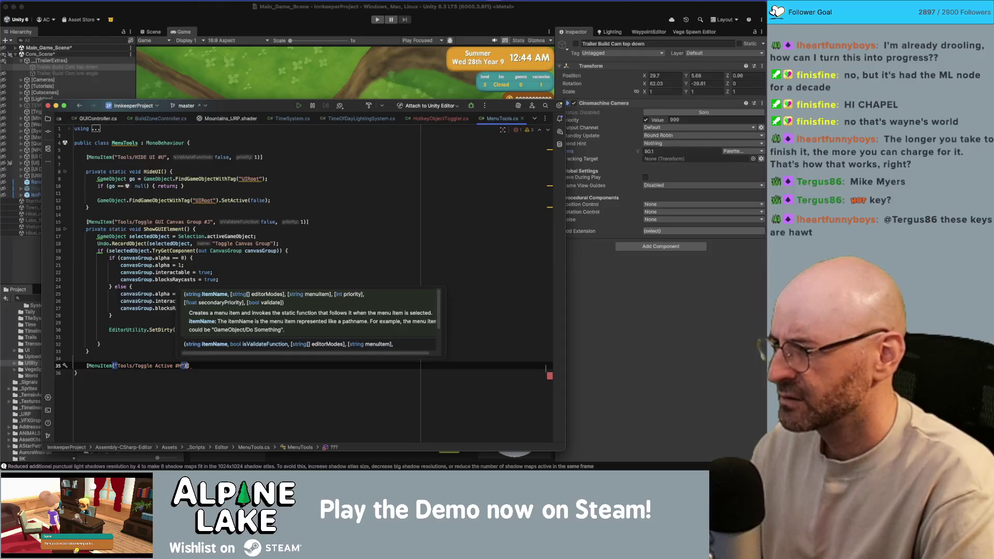
{"action": "key", "text": "End"}
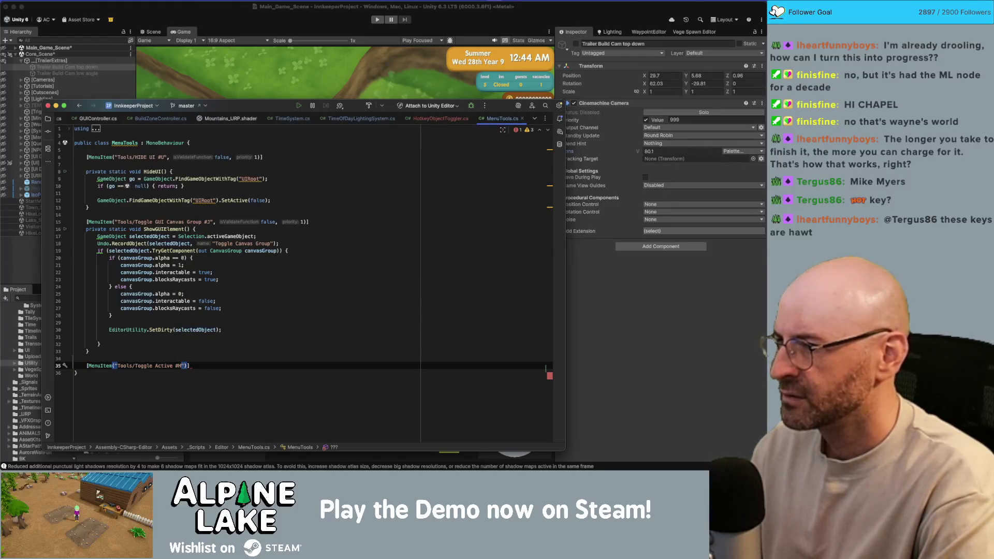
{"action": "type", "text": ", false"}
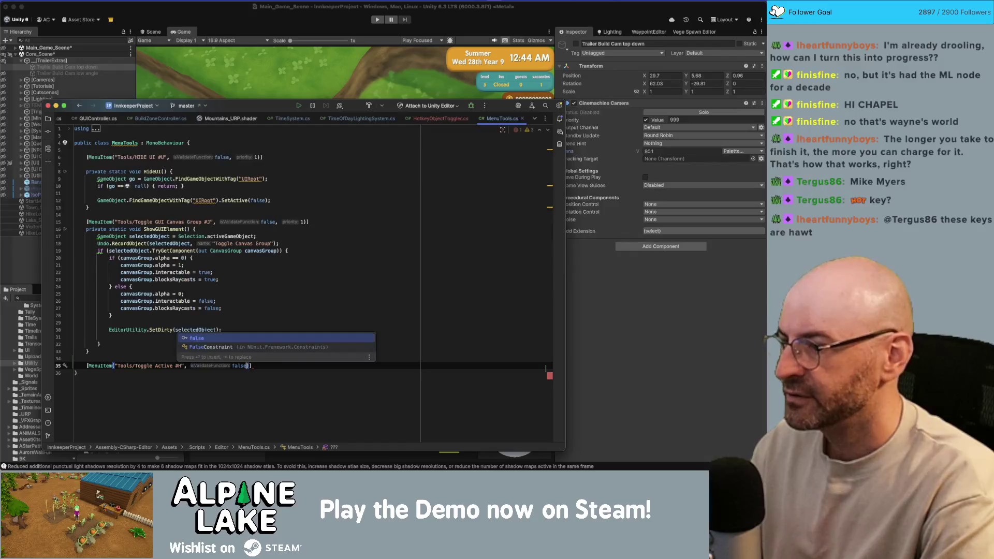
{"action": "type", "text": ", 1"}
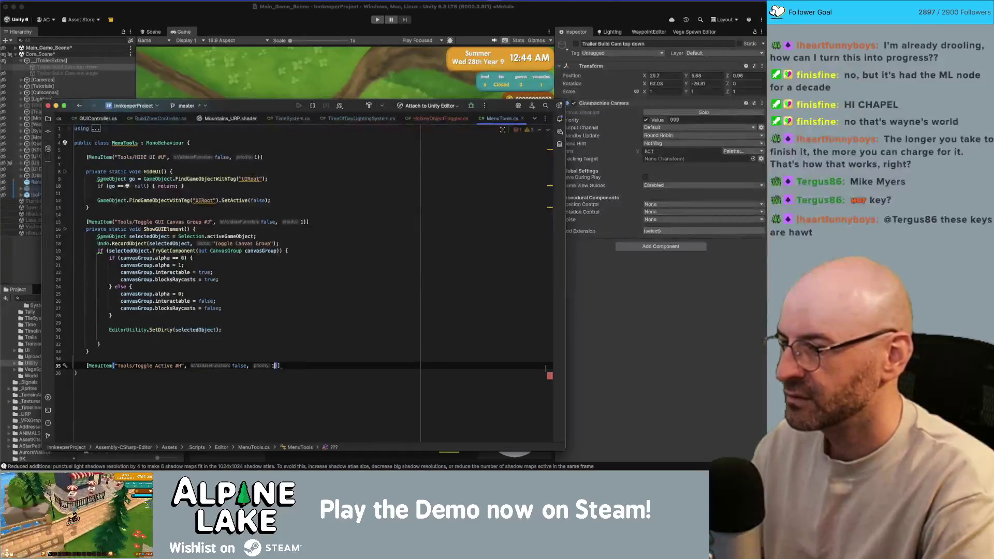
- Declare an empty private static void ToggleActive() method beneath the attribute
{"action": "key", "text": "Return"}
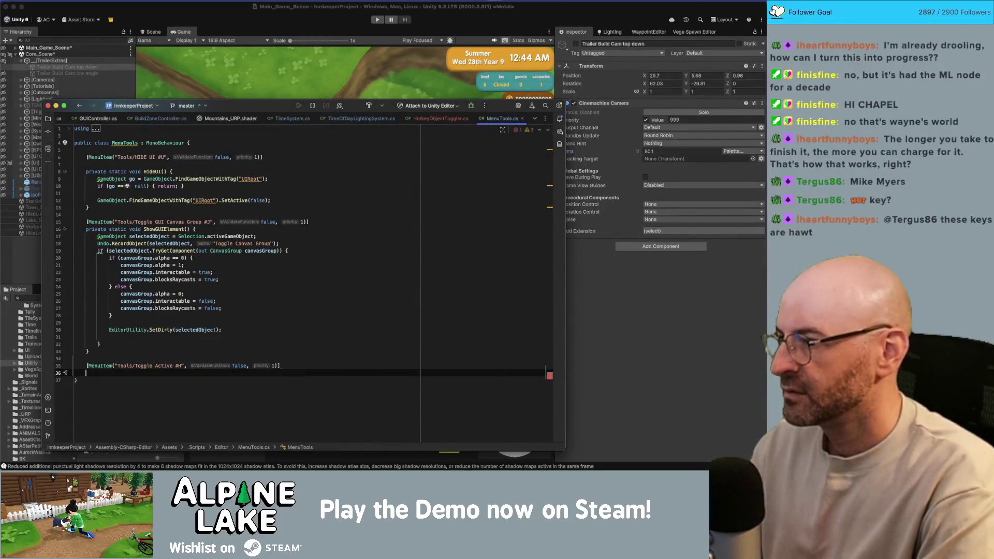
{"action": "type", "text": "private static void ToggleHidd"}
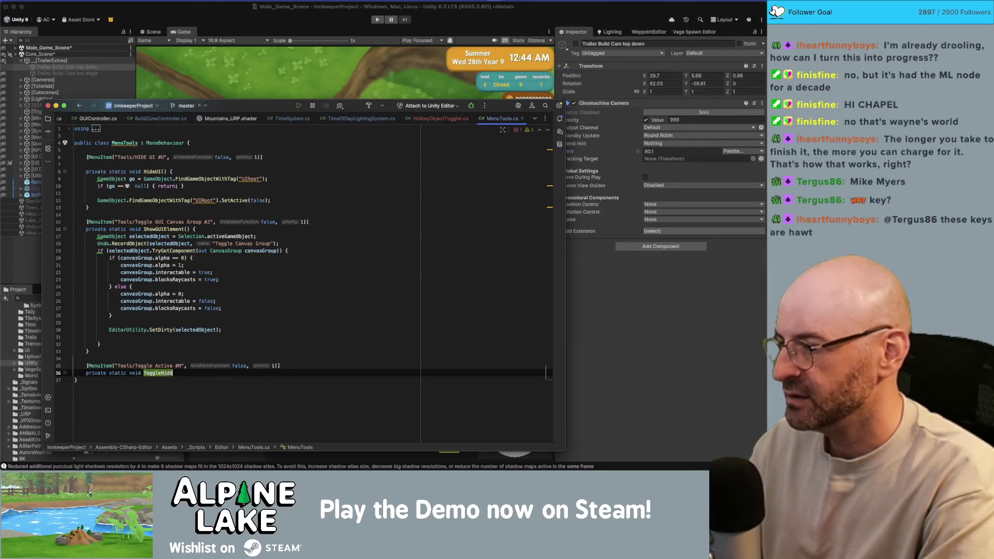
{"action": "type", "text": "en"}
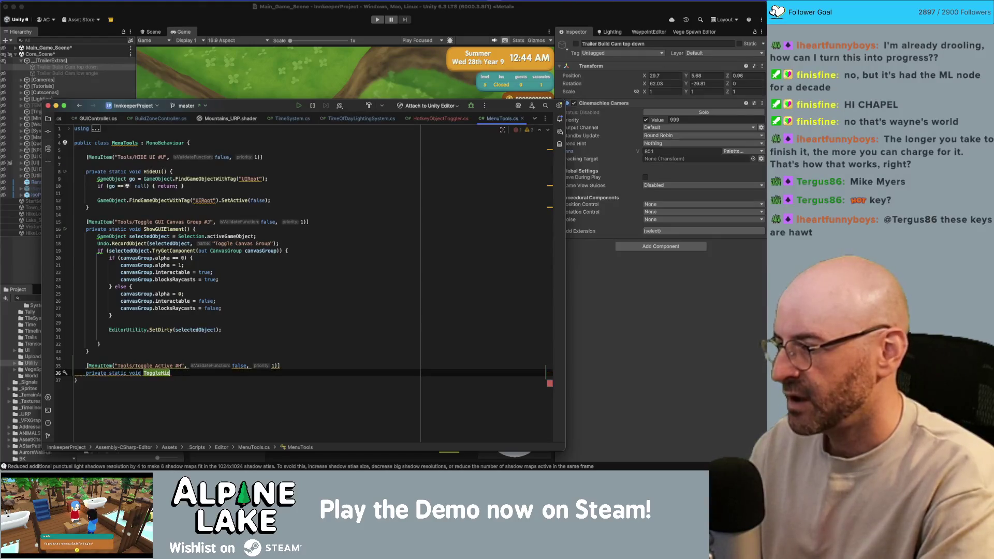
{"action": "key", "text": "BackSpace"}
{"action": "key", "text": "BackSpace"}
{"action": "key", "text": "BackSpace"}
{"action": "type", "text": "Active(){"}
{"action": "key", "text": "Return"}
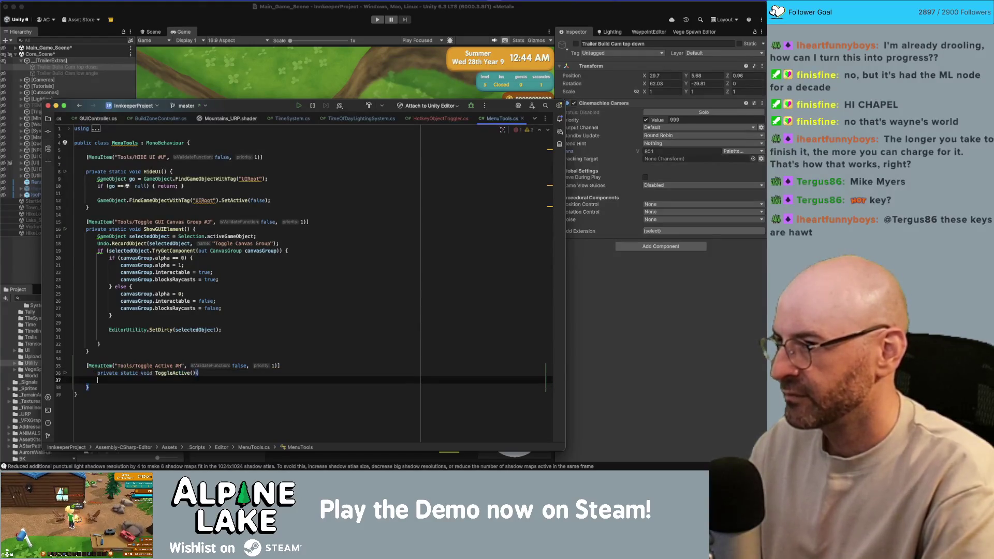
{"action": "key", "text": "Up"}
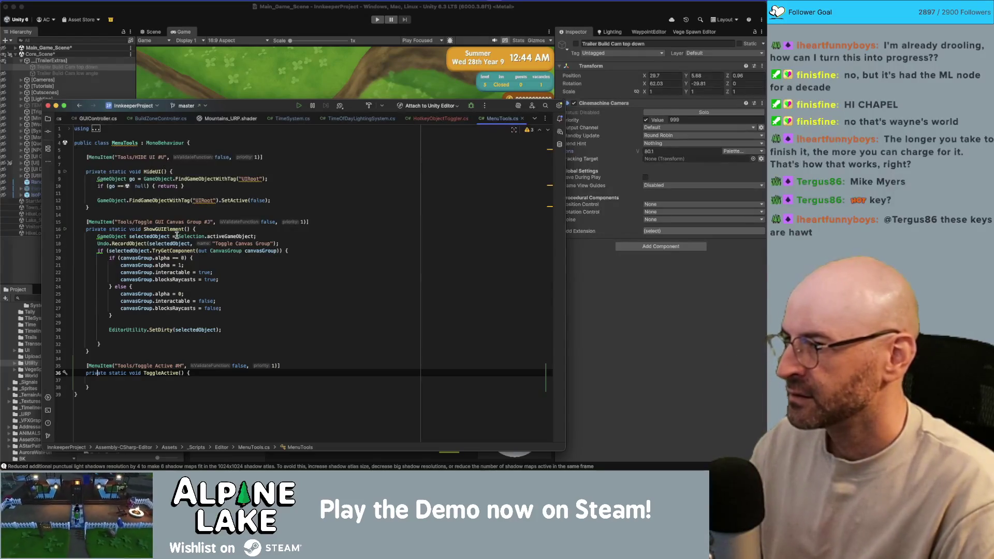
- Copy the selected-object lookup from line 17 into ToggleActive
{"action": "left_click", "coordinate": [193, 236]}
{"action": "key", "text": "alt+Up"}
{"action": "key", "text": "alt+Up"}
{"action": "key", "text": "alt+Up"}
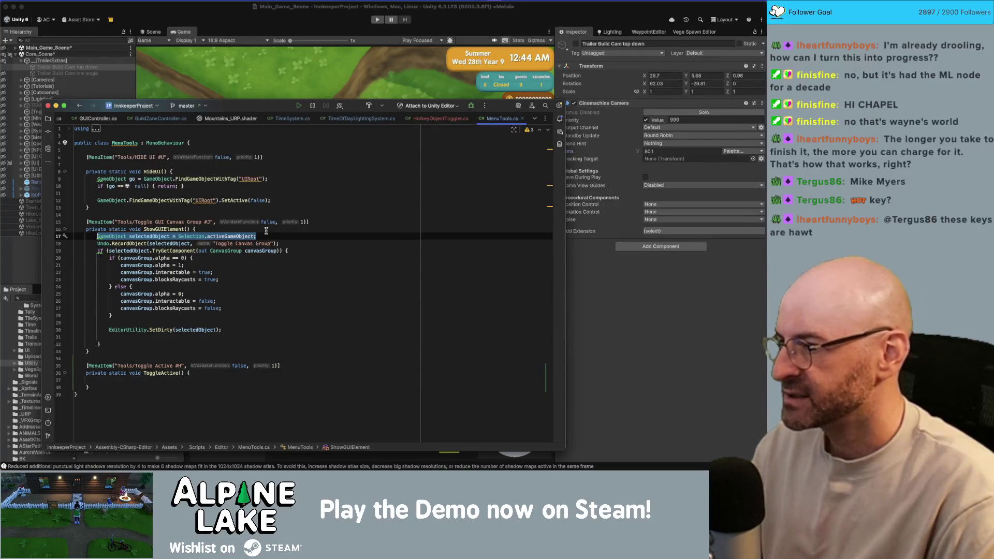
{"action": "left_click", "coordinate": [220, 380]}
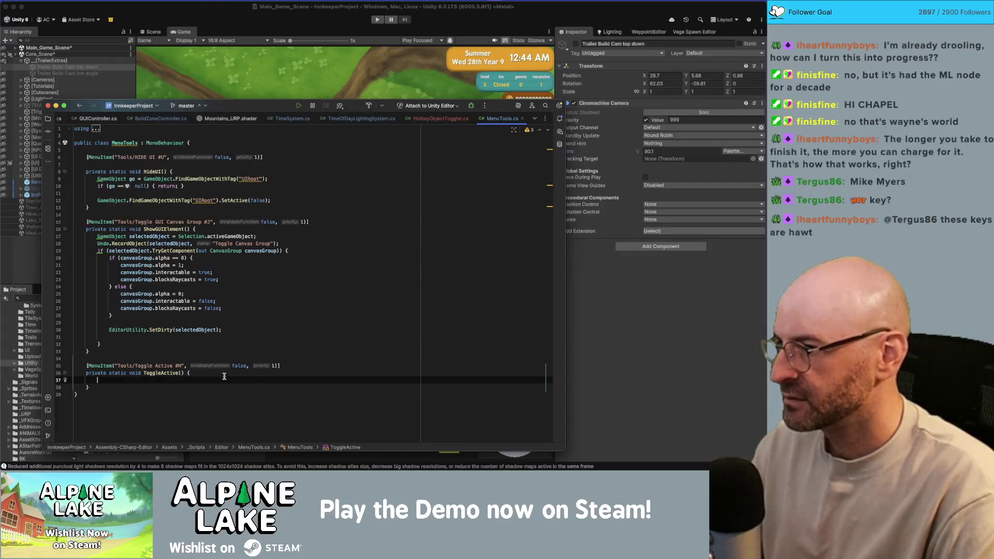
{"action": "key", "text": "ctrl+v"}
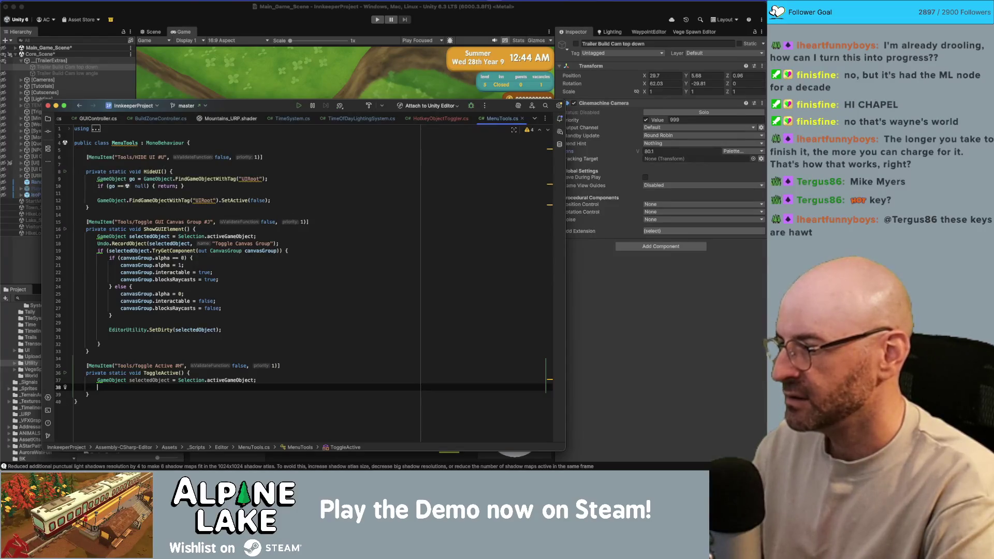
- Add selectedObject.SetActive(!selectedObject.activeInHierarchy); and switch back to Unity
{"action": "type", "text": "selec"}
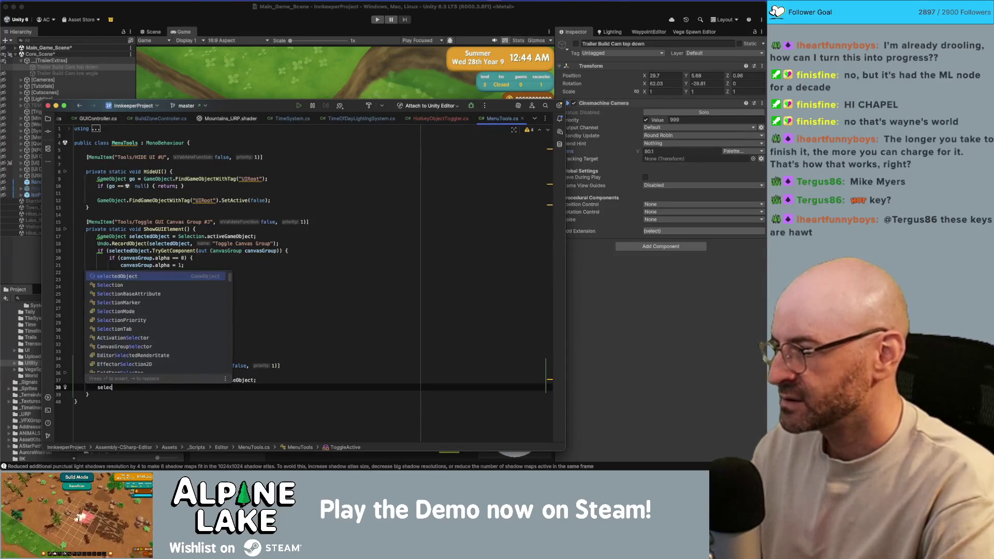
{"action": "type", "text": "tedObject.Set"}
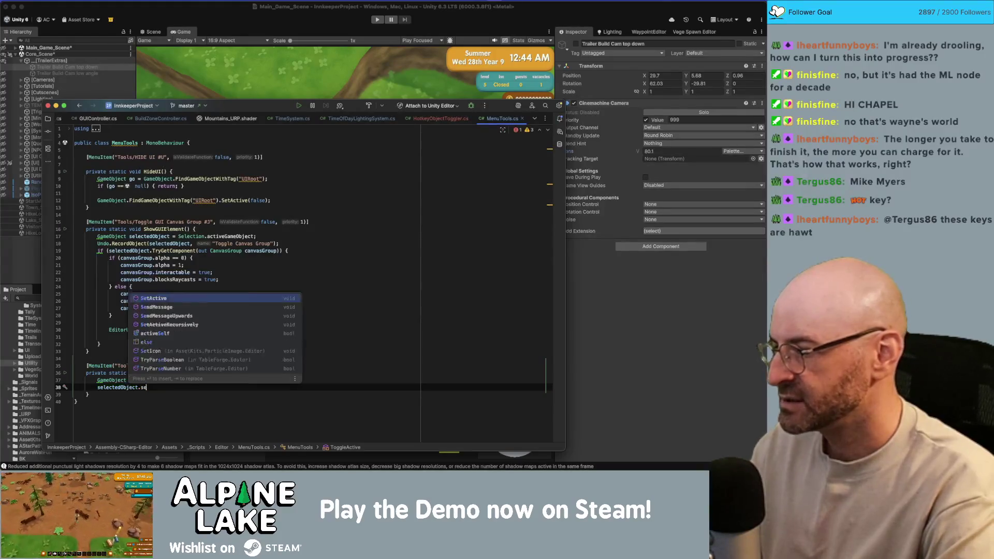
{"action": "key", "text": "Return"}
{"action": "type", "text": "selected);"}
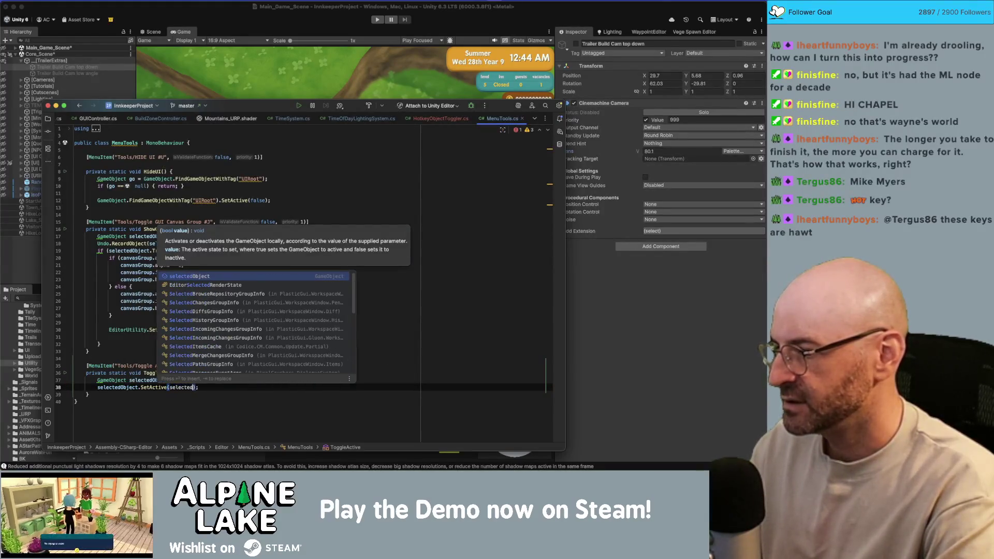
{"action": "key", "text": "Return"}
{"action": "type", "text": ".activ"}
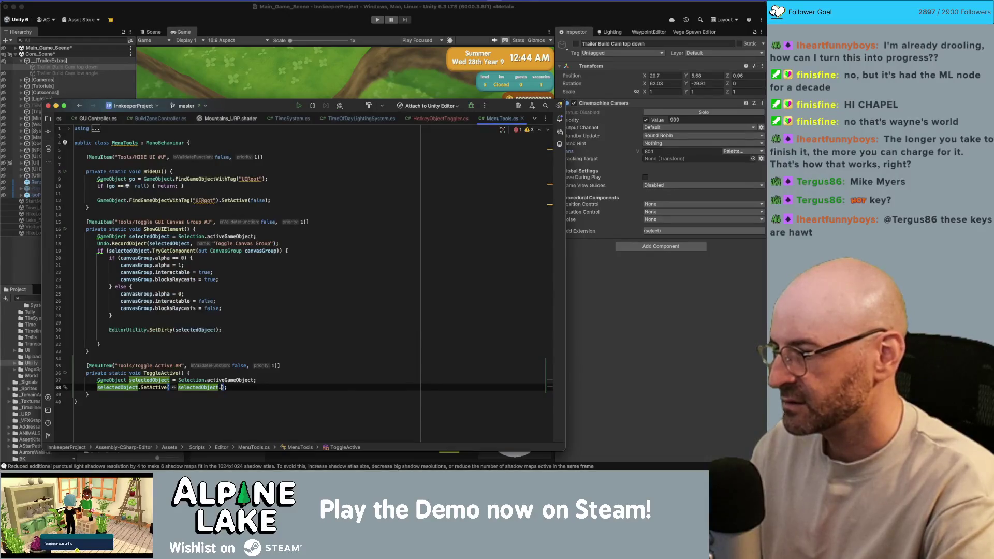
{"action": "type", "text": "eself"}
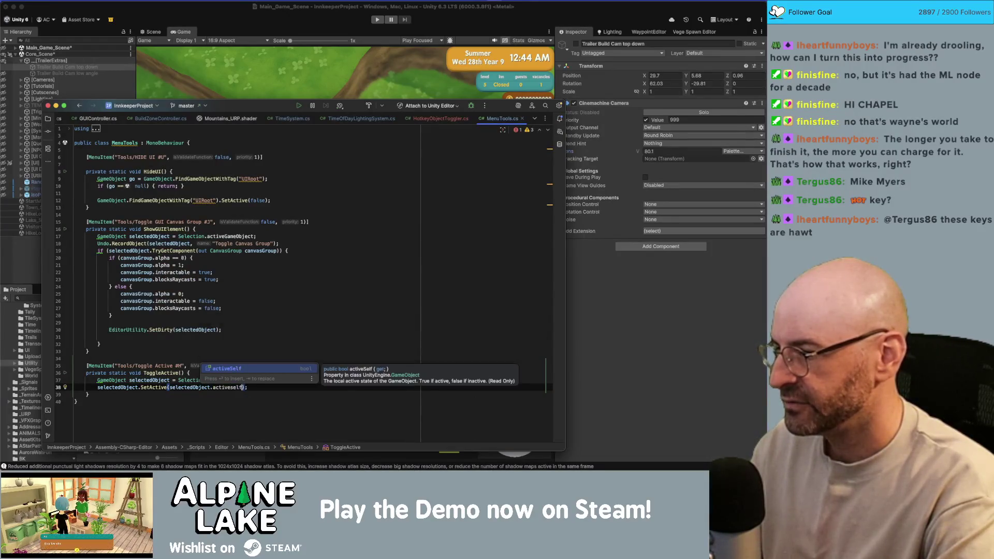
{"action": "key", "text": "BackSpace"}
{"action": "key", "text": "BackSpace"}
{"action": "type", "text": "inh"}
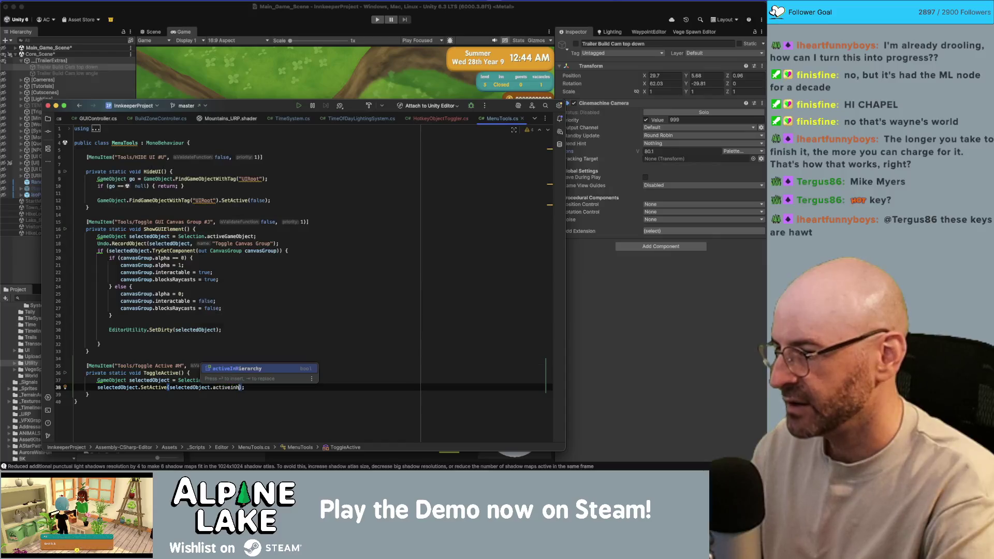
{"action": "key", "text": "Return"}
{"action": "left_click", "coordinate": [169, 387]}
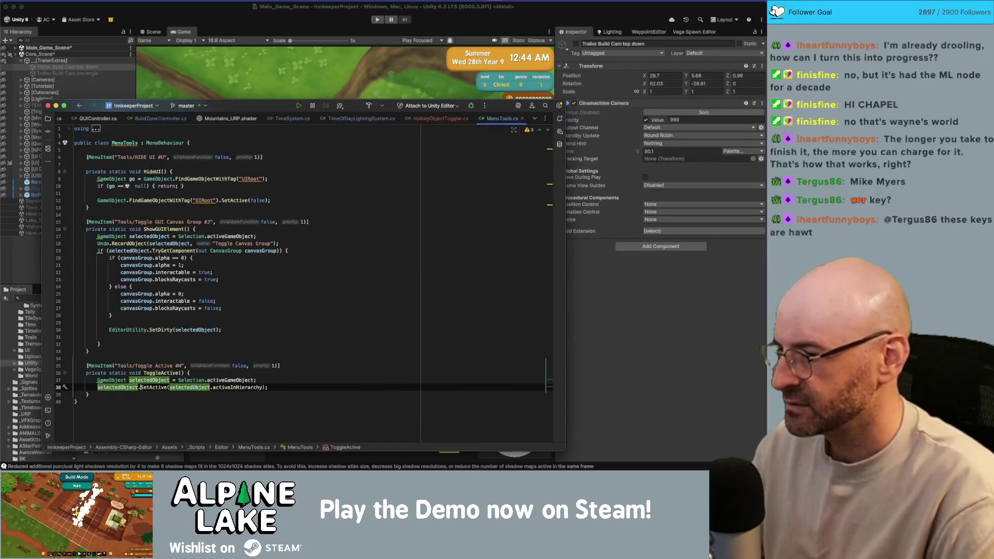
{"action": "type", "text": "!"}
{"action": "left_click", "coordinate": [270, 387]}
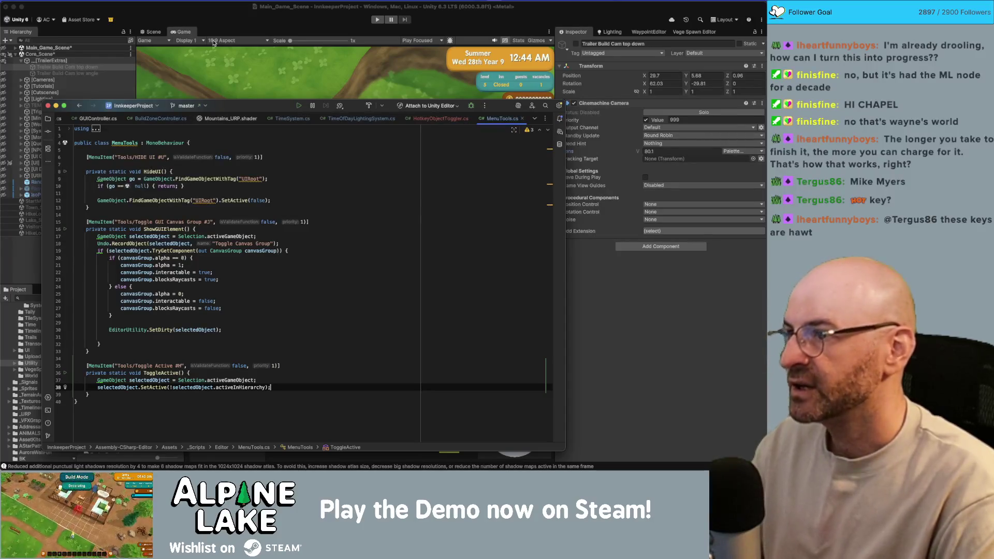
{"action": "left_click", "coordinate": [217, 22]}
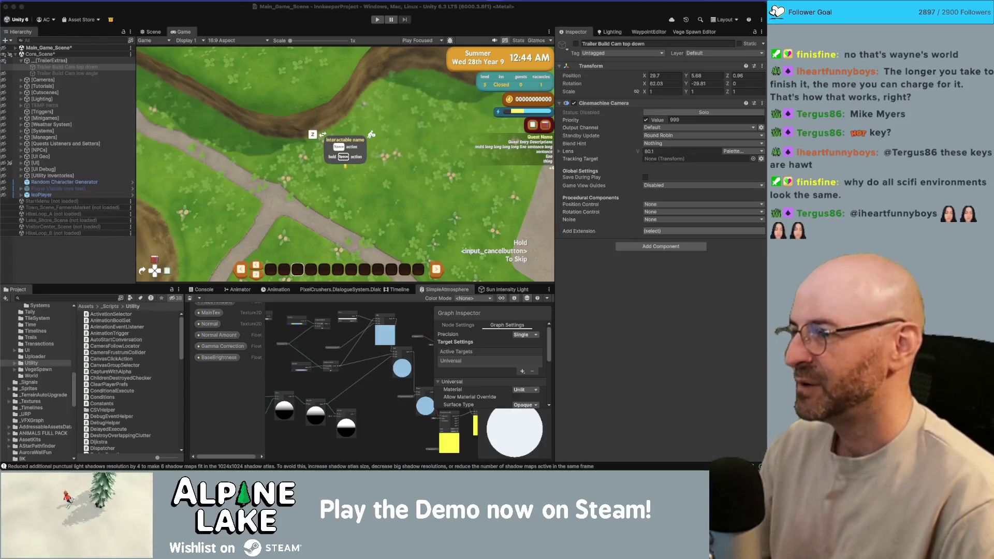
- Select the top down and low angle trailer cameras to inspect their settings
{"action": "left_click", "coordinate": [89, 69]}
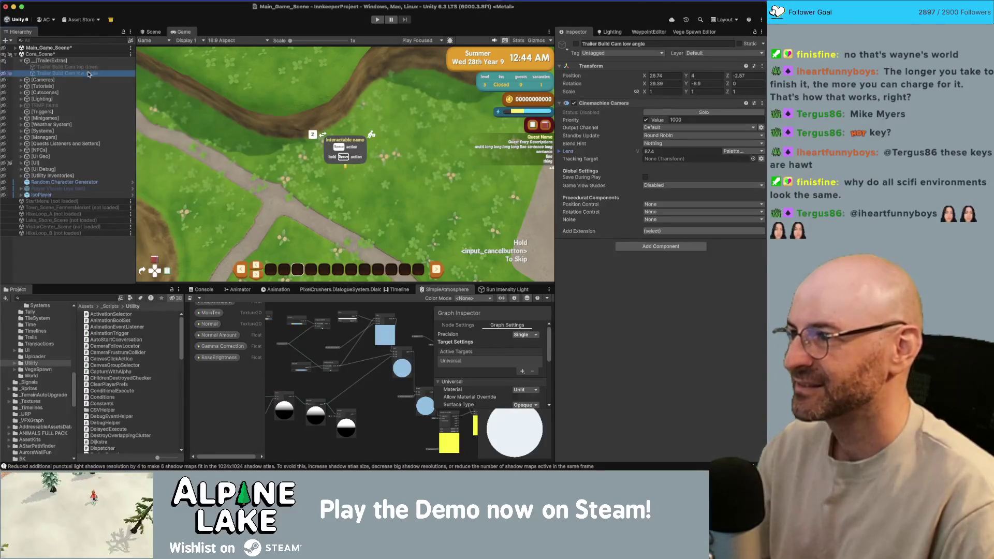
{"action": "left_click", "coordinate": [88, 72]}
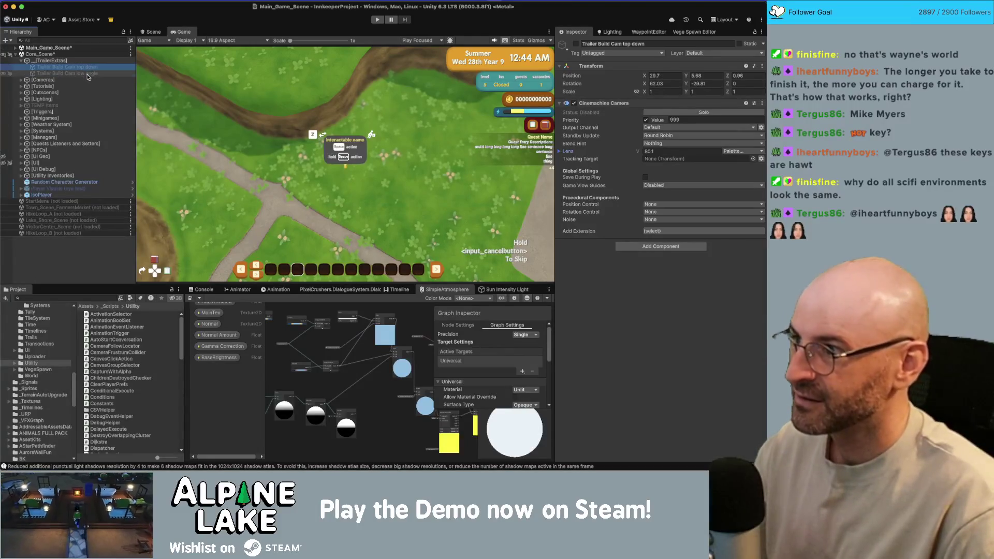
{"action": "left_click", "coordinate": [87, 74]}
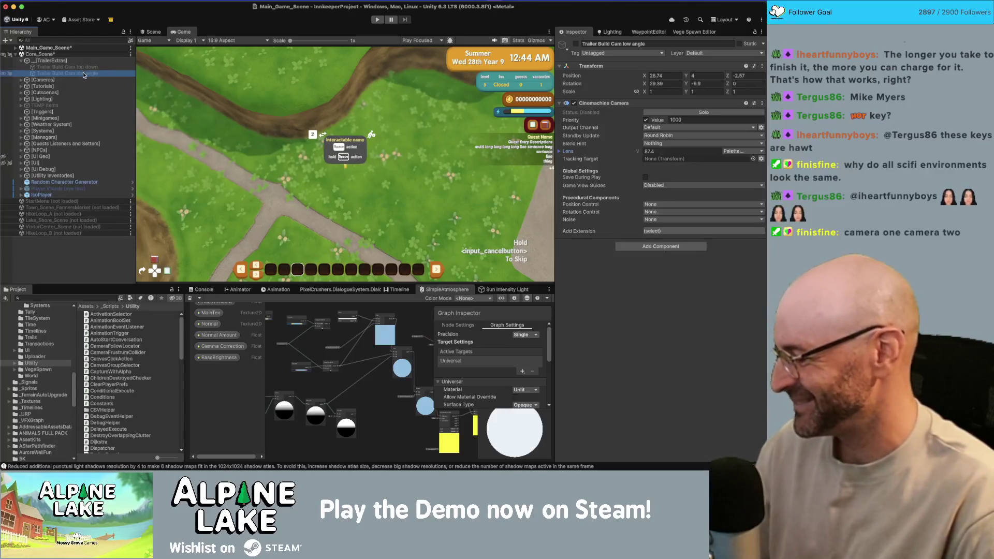
{"action": "key", "text": "super+Tab"}
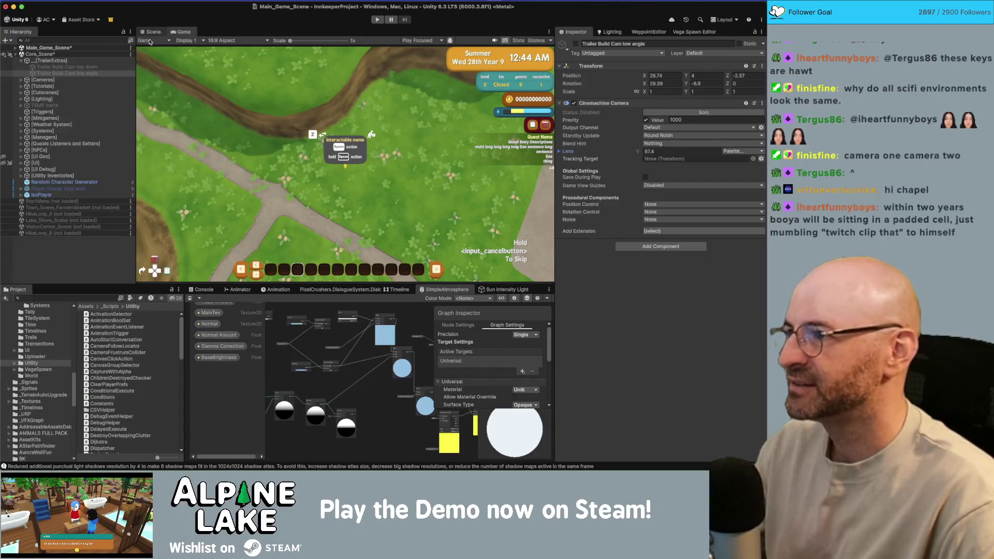
- Select the top down camera, view the custom Tools menu, and return to MenuTools.cs
{"action": "left_click", "coordinate": [90, 66]}
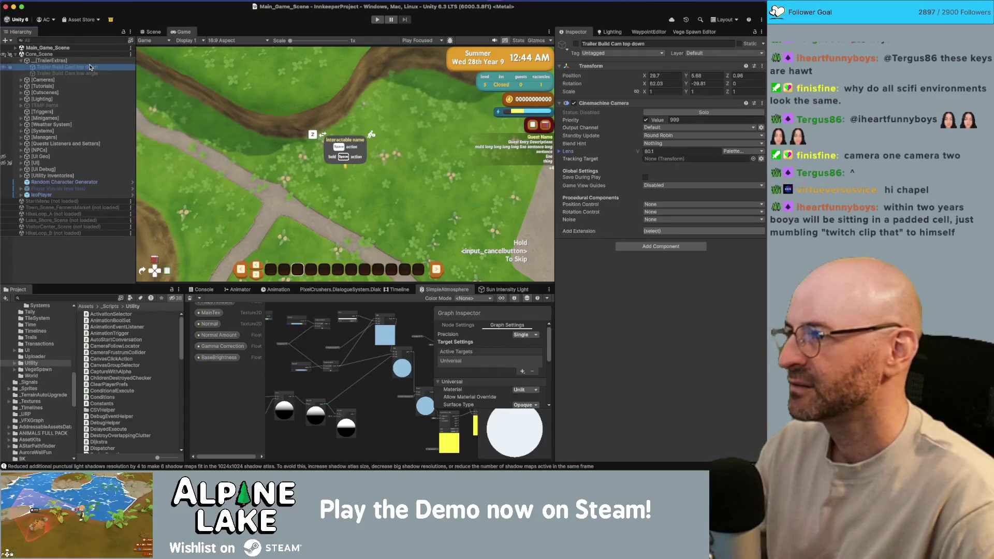
{"action": "left_click", "coordinate": [213, 1]}
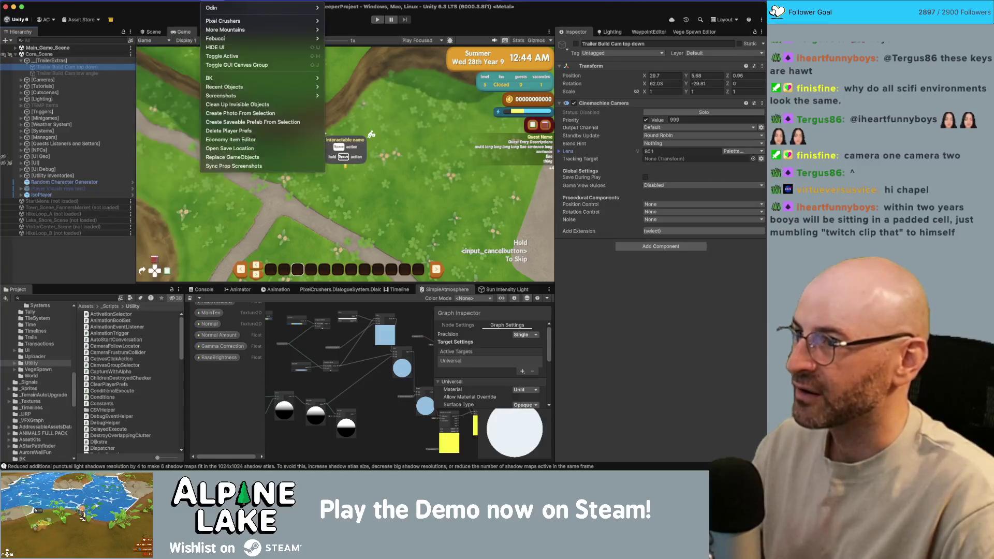
{"action": "key", "text": "super+Tab"}
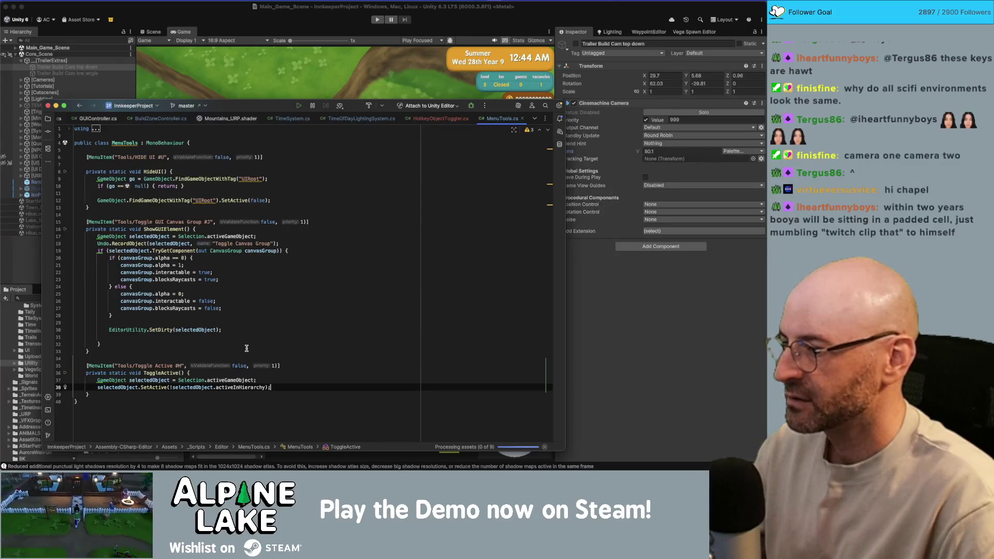
- Rename the method to ToggleActivity and delete the stray blank line 7
{"action": "left_click", "coordinate": [175, 373]}
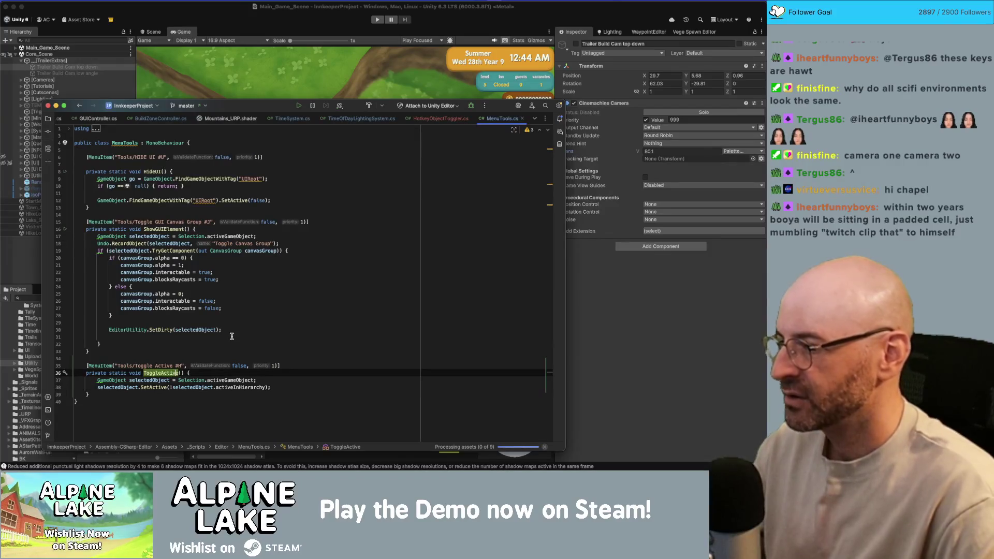
{"action": "key", "text": "BackSpace"}
{"action": "type", "text": "ity"}
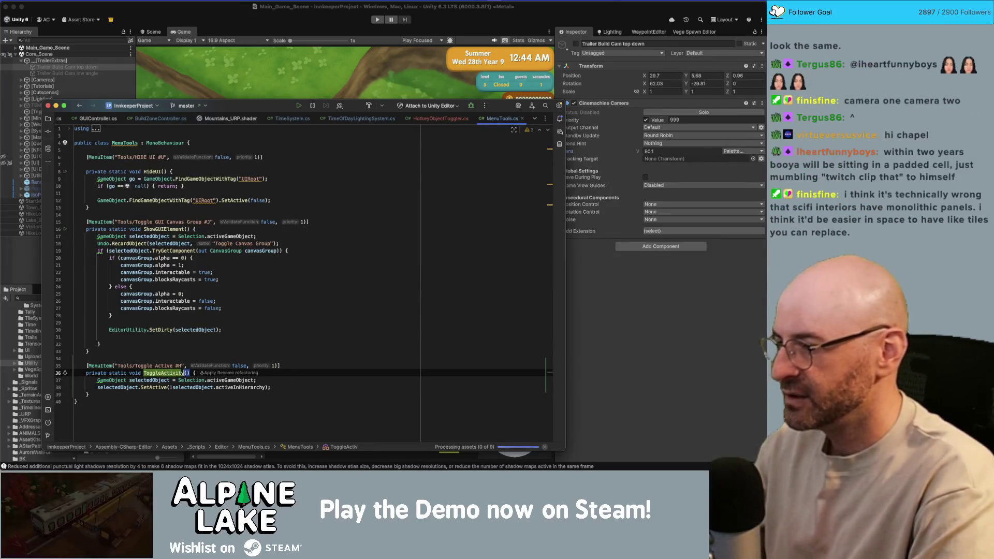
{"action": "left_click", "coordinate": [289, 313]}
{"action": "key", "text": "Down"}
{"action": "key", "text": "Down"}
{"action": "key", "text": "Down"}
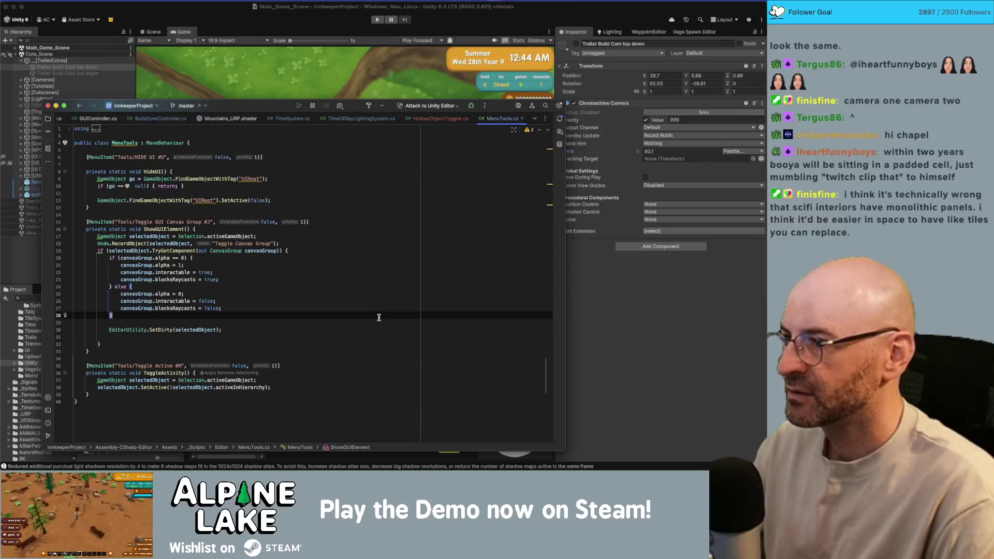
{"action": "left_click", "coordinate": [378, 317]}
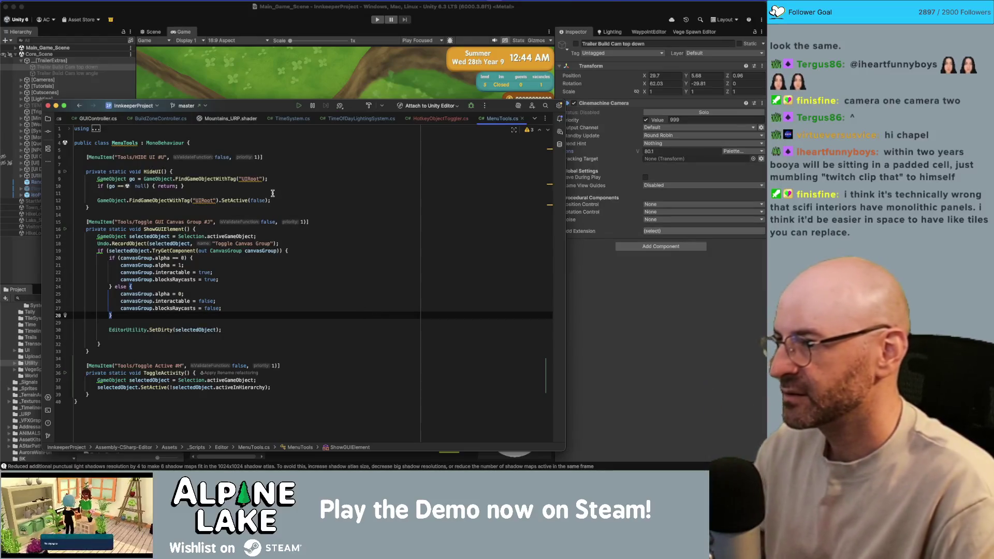
{"action": "left_click", "coordinate": [278, 167]}
{"action": "key", "text": "BackSpace"}
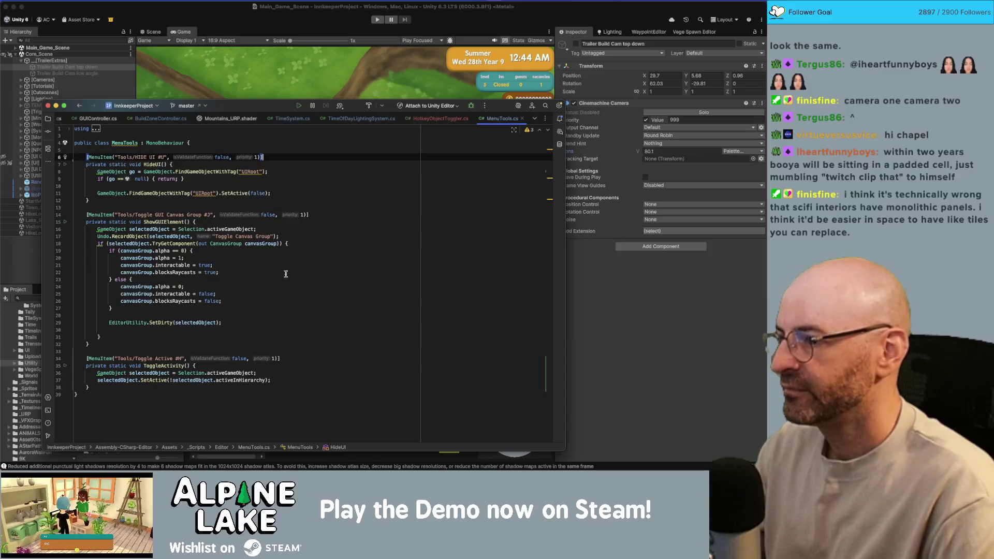
- Add print("toggling"); at the top of ToggleActivity, then return to Unity
{"action": "left_click", "coordinate": [277, 365]}
{"action": "key", "text": "Return"}
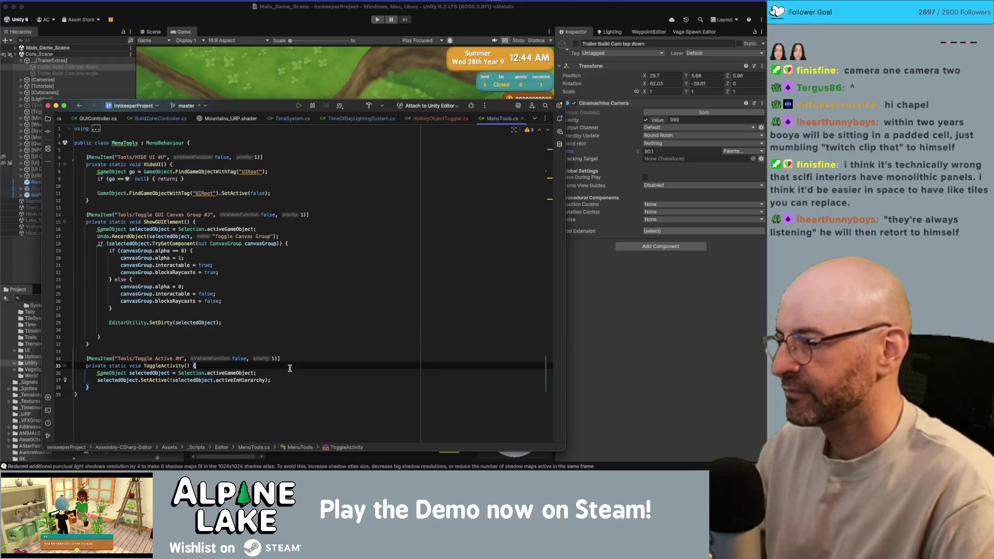
{"action": "type", "text": "print"}
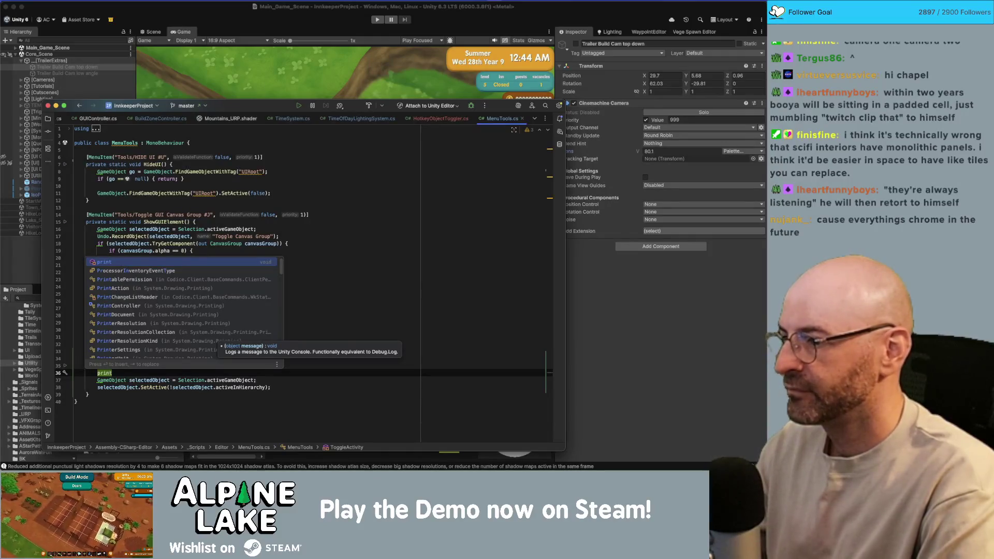
{"action": "key", "text": "Return"}
{"action": "type", "text": "\"toggling\");"}
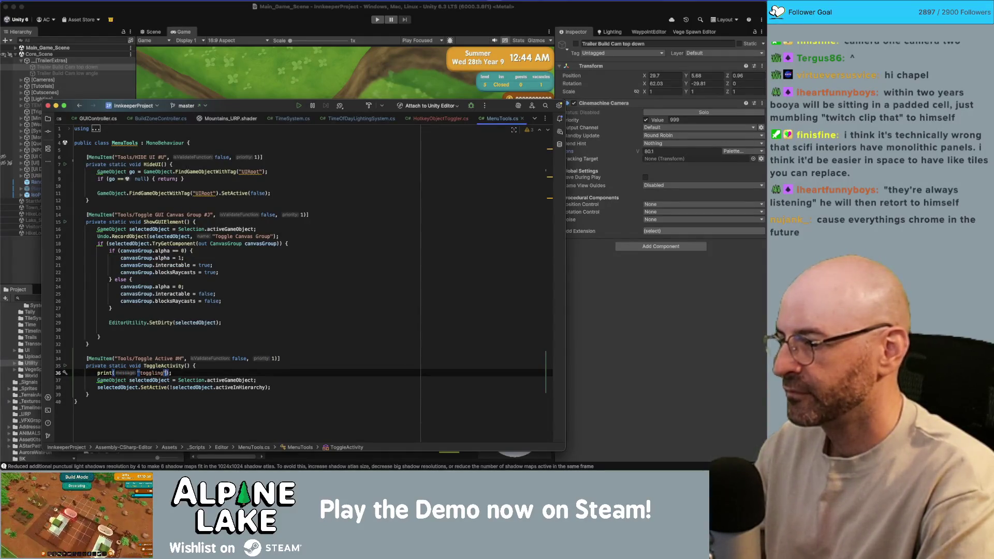
{"action": "key", "text": "super+Tab"}
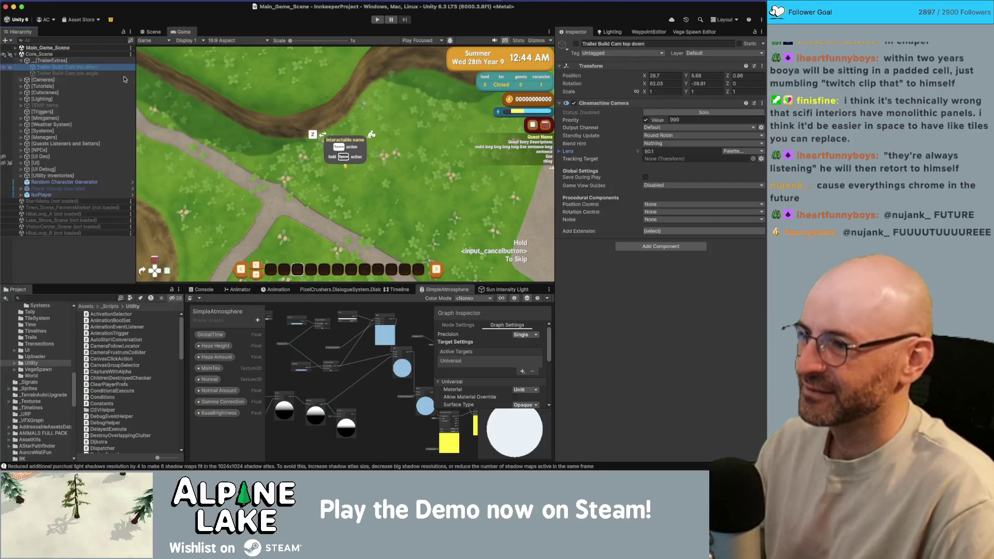
- Show the Console and press T twice to toggle the trailer camera
{"action": "left_click", "coordinate": [203, 289]}
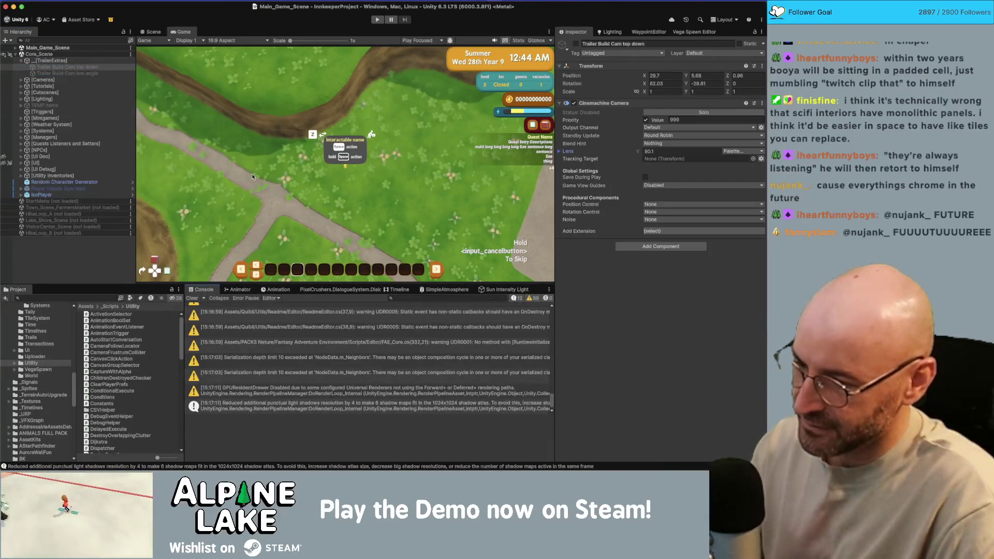
{"action": "key", "text": "t"}
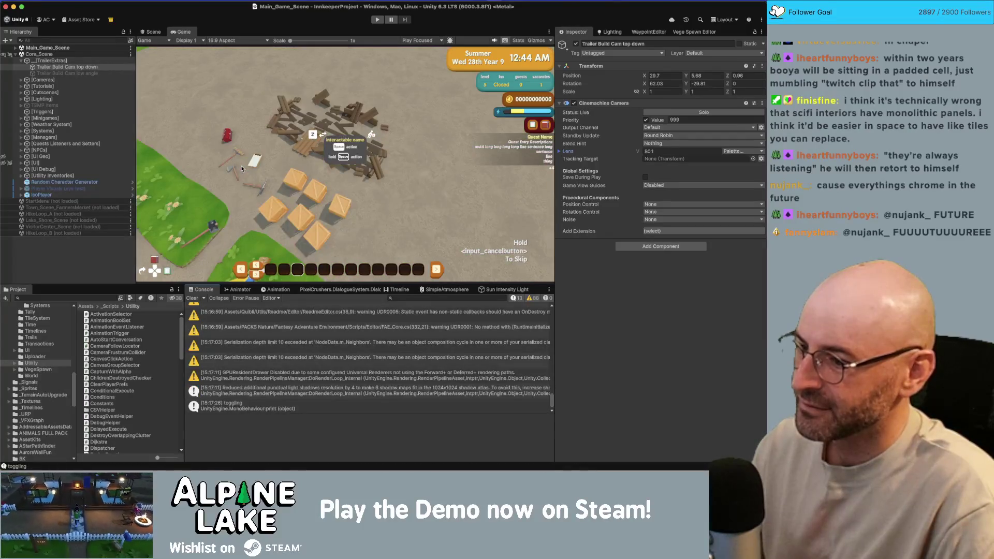
{"action": "key", "text": "t"}
{"action": "key", "text": "t"}
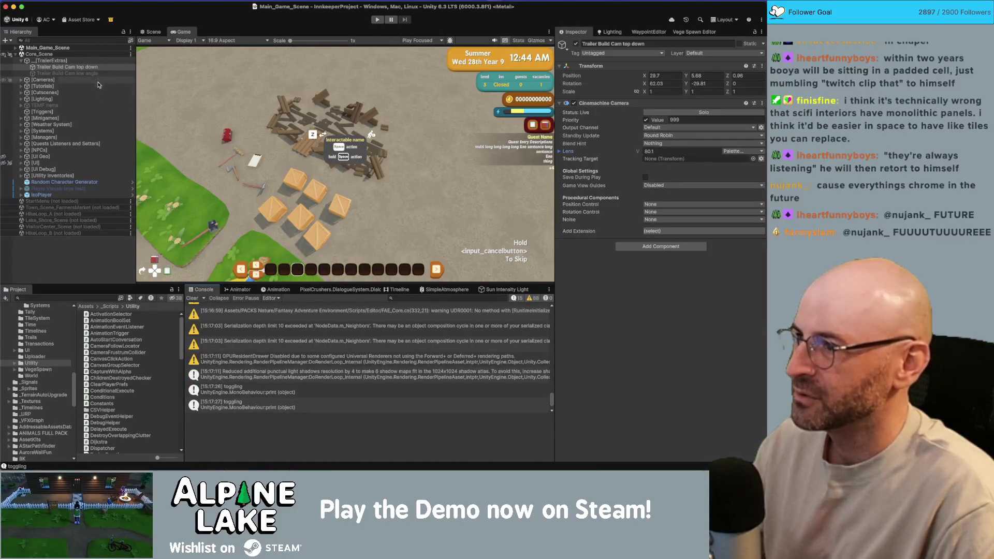
- Make Trailer Build Cam low angle the only selection, then switch to MenuTools.cs in Rider
{"action": "left_click", "coordinate": [97, 73]}
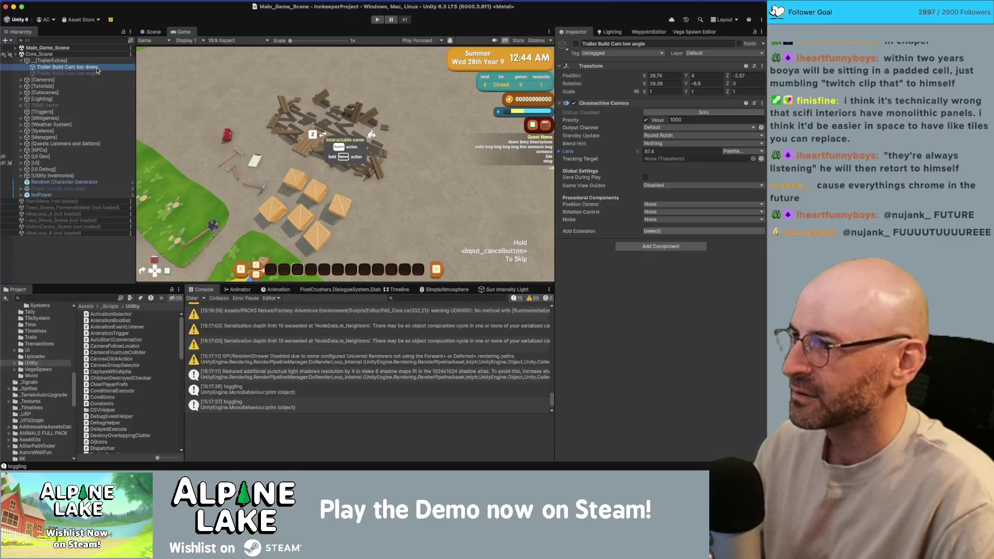
{"action": "left_click", "coordinate": [96, 68], "text": "shift"}
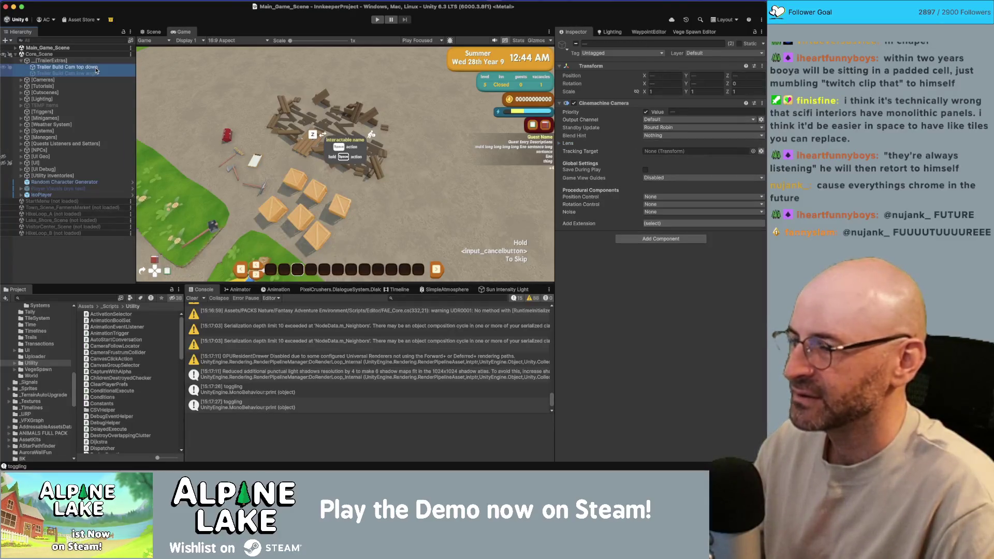
{"action": "left_click", "coordinate": [98, 73]}
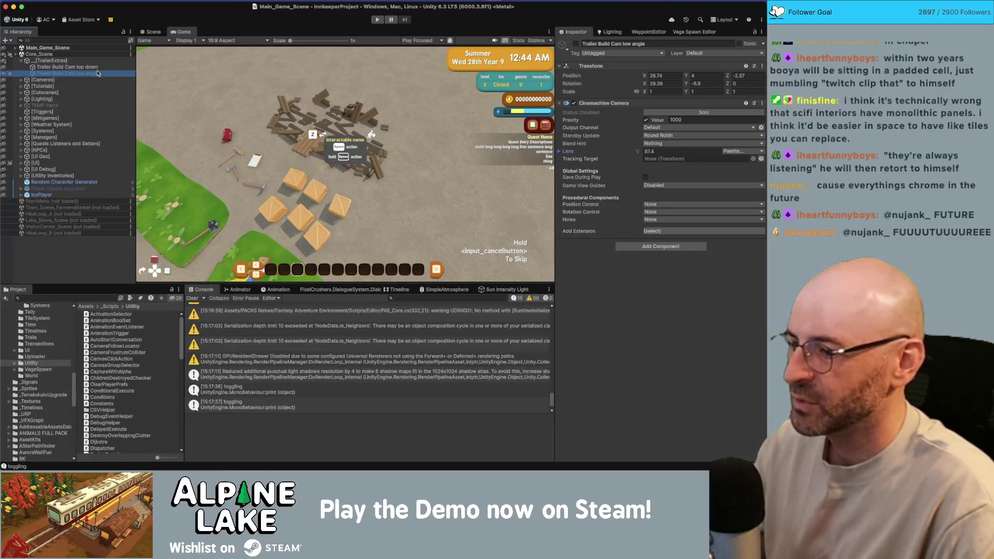
{"action": "key", "text": "super+Tab"}
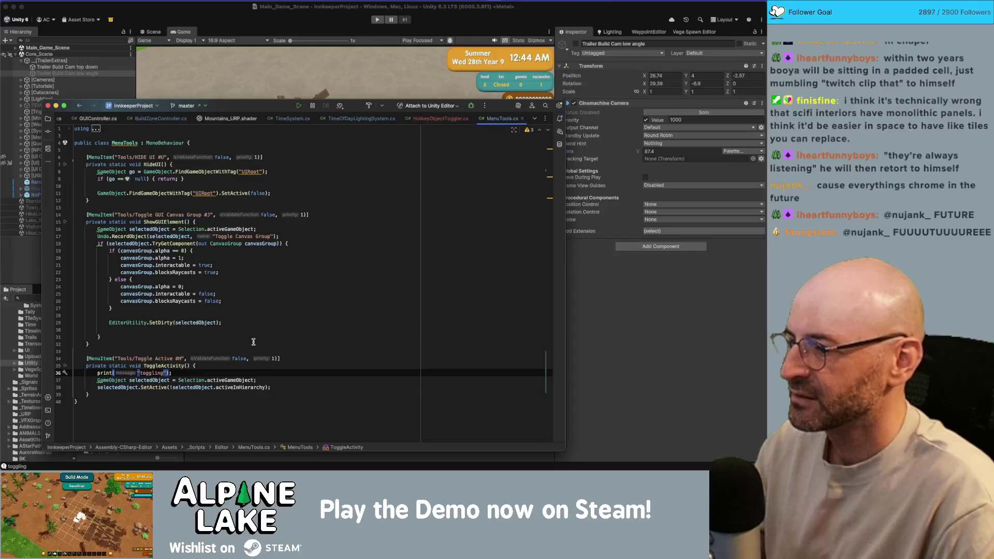
- Retype Selection.activeGameObject using autocomplete in MenuTools.cs
{"action": "double_click", "coordinate": [230, 380]}
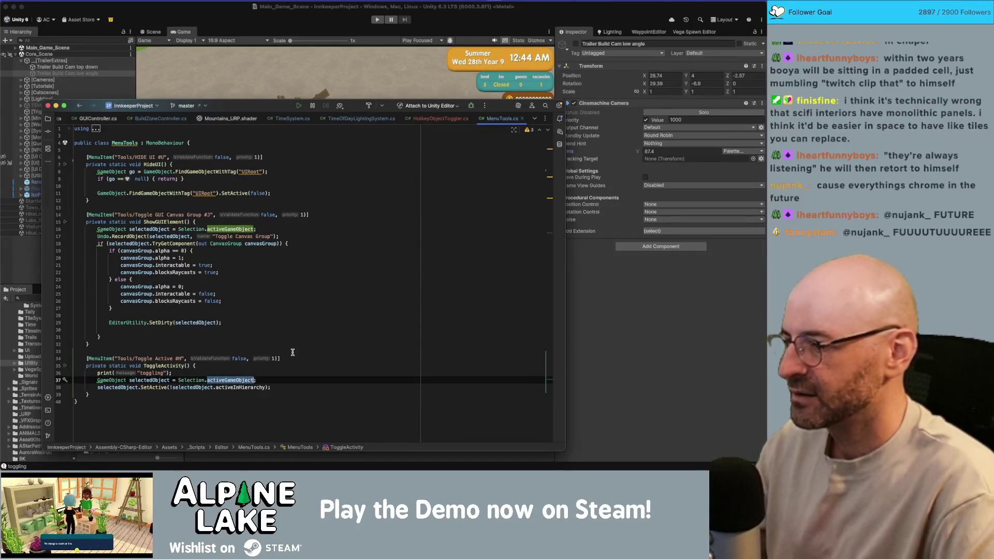
{"action": "key", "text": "shift+End"}
{"action": "type", "text": "act"}
{"action": "key", "text": "Return"}
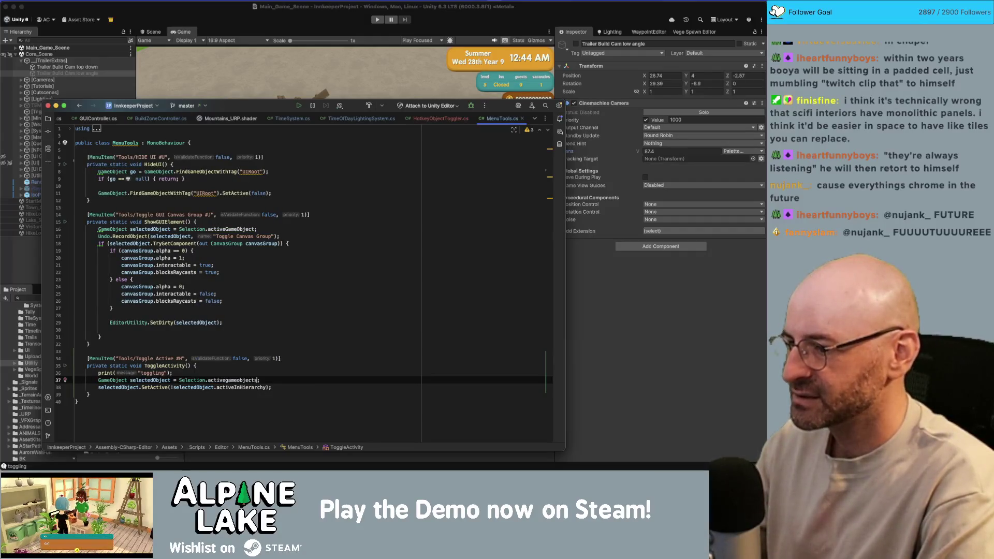
{"action": "type", "text": "ac"}
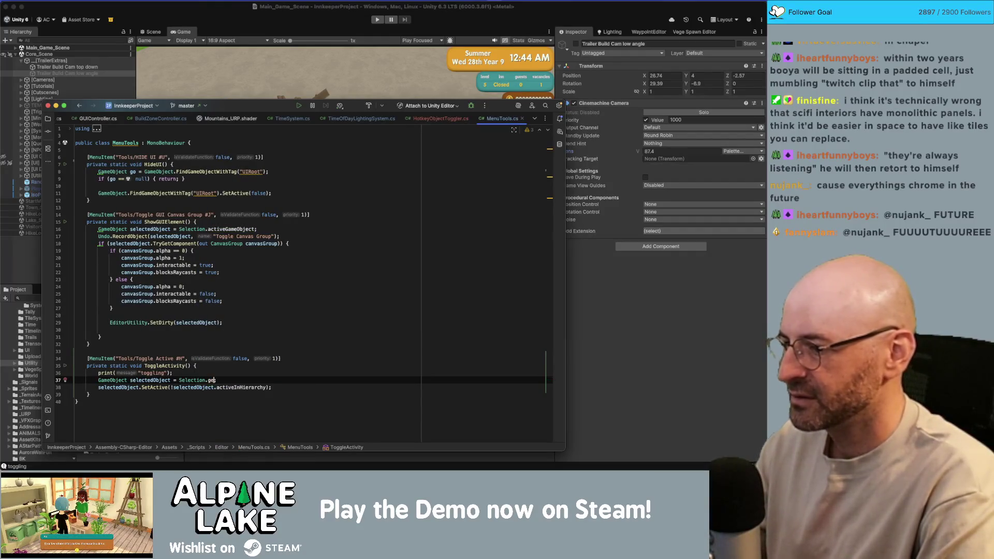
{"action": "type", "text": "tiveG"}
{"action": "key", "text": "Return"}
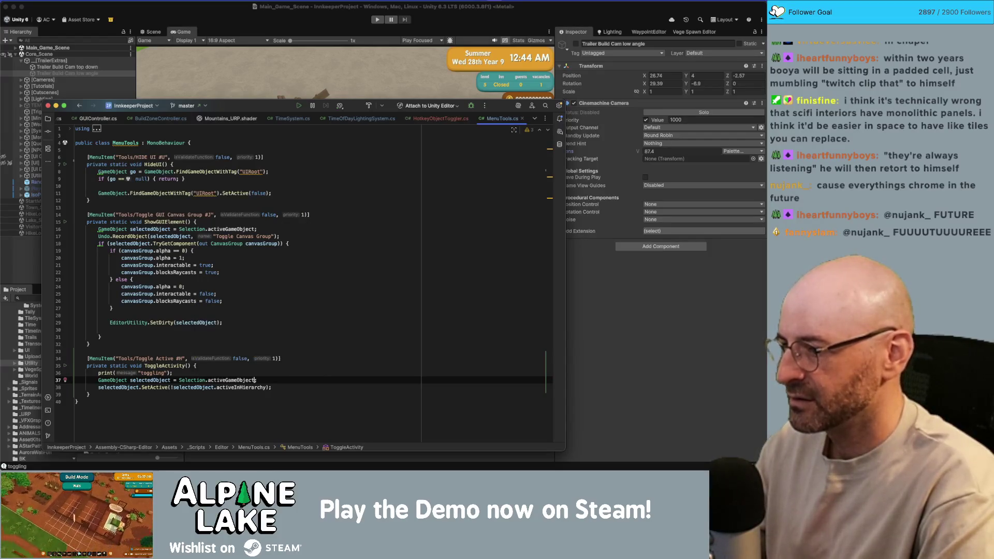
{"action": "type", "text": ";"}
- Delete the empty lines 28 and 30 around the EditorUtility.SetDirty call
{"action": "left_click", "coordinate": [255, 310]}
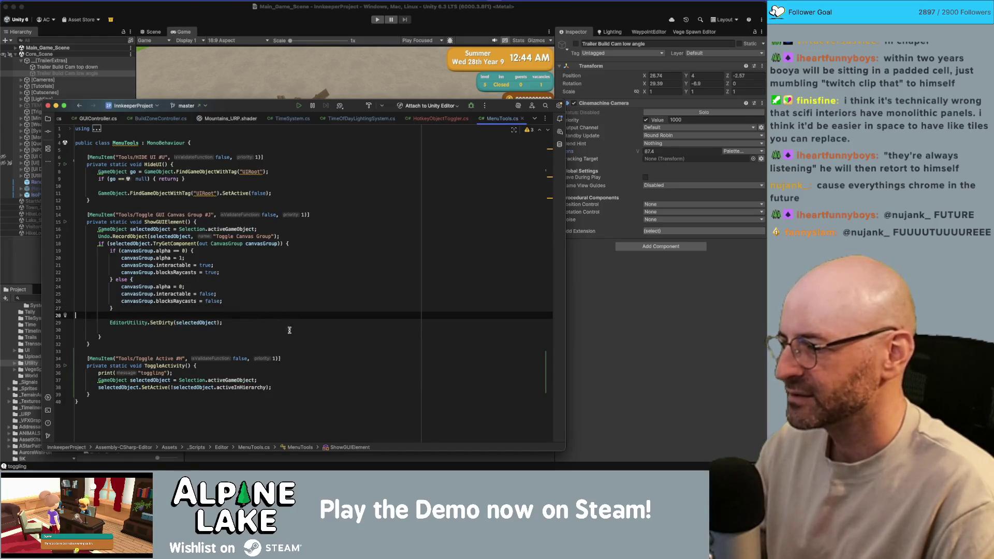
{"action": "left_click", "coordinate": [276, 367]}
{"action": "left_click", "coordinate": [275, 377]}
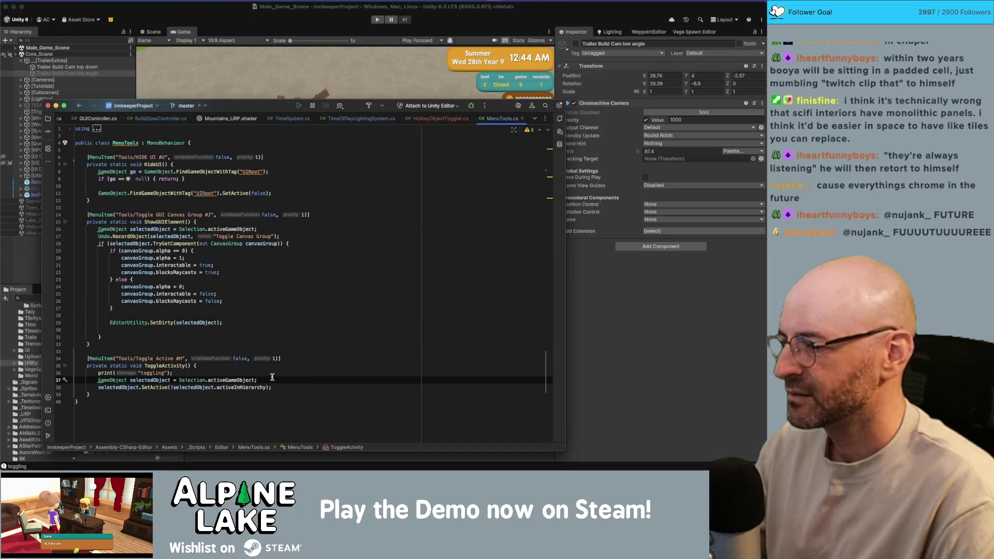
{"action": "left_click", "coordinate": [240, 351]}
{"action": "left_click", "coordinate": [272, 343]}
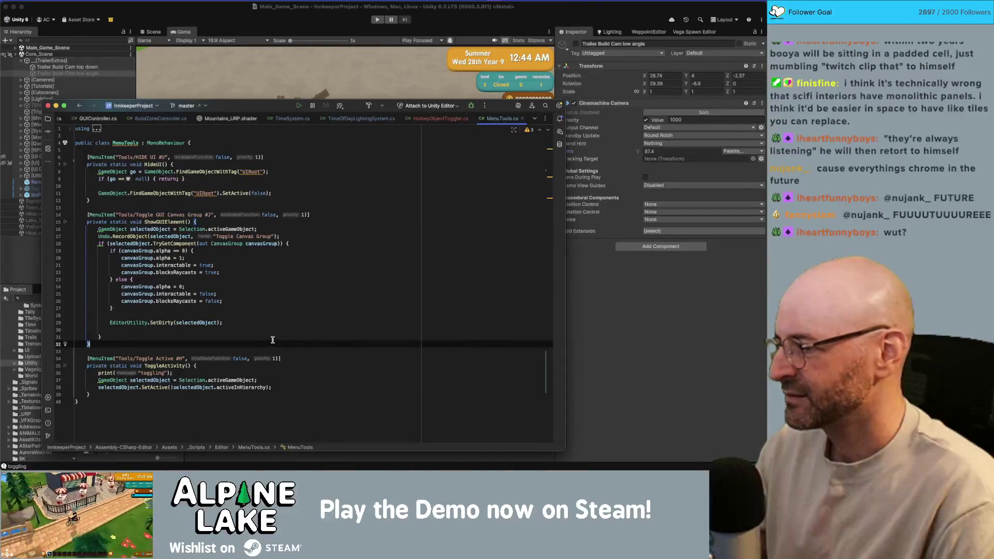
{"action": "left_click", "coordinate": [269, 324]}
{"action": "left_click", "coordinate": [288, 316]}
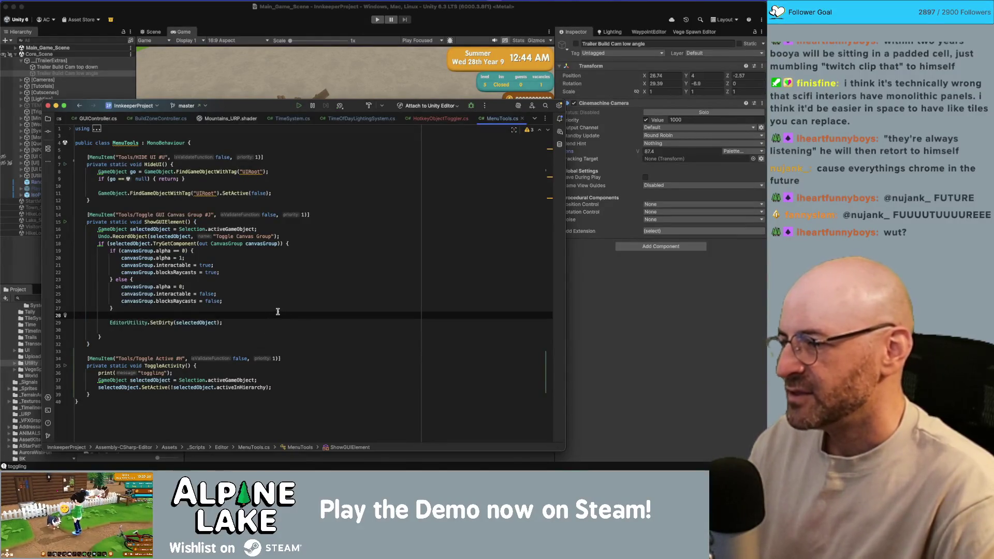
{"action": "key", "text": "Delete"}
{"action": "key", "text": "End"}
{"action": "key", "text": "Delete"}
{"action": "left_click", "coordinate": [325, 357]}
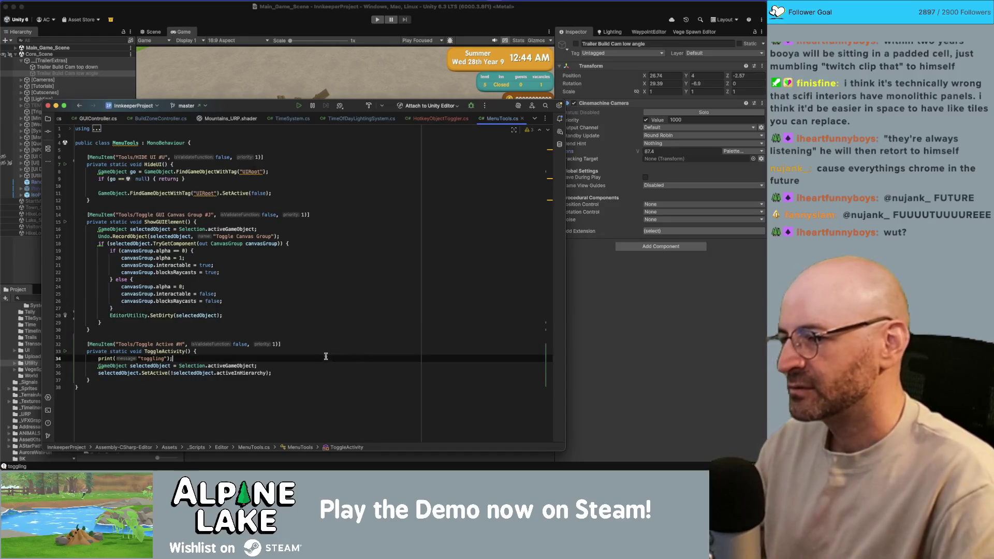
{"action": "left_click", "coordinate": [264, 366]}
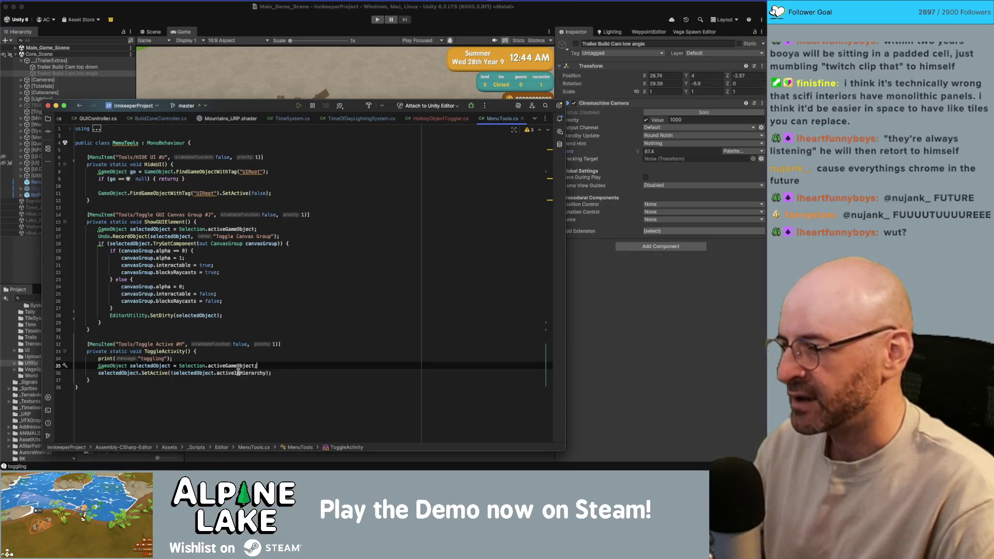
{"action": "key", "text": "Down"}
{"action": "key", "text": "Down"}
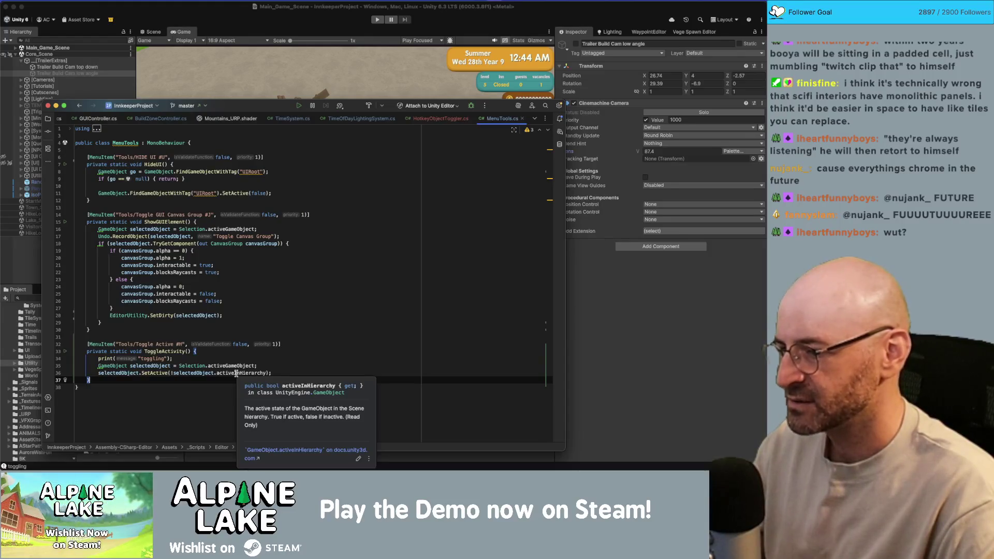
- Replace activeInHierarchy with activeSelf in ToggleActivity's SetActive call, then return to Unity
{"action": "double_click", "coordinate": [236, 373]}
{"action": "type", "text": "activeself"}
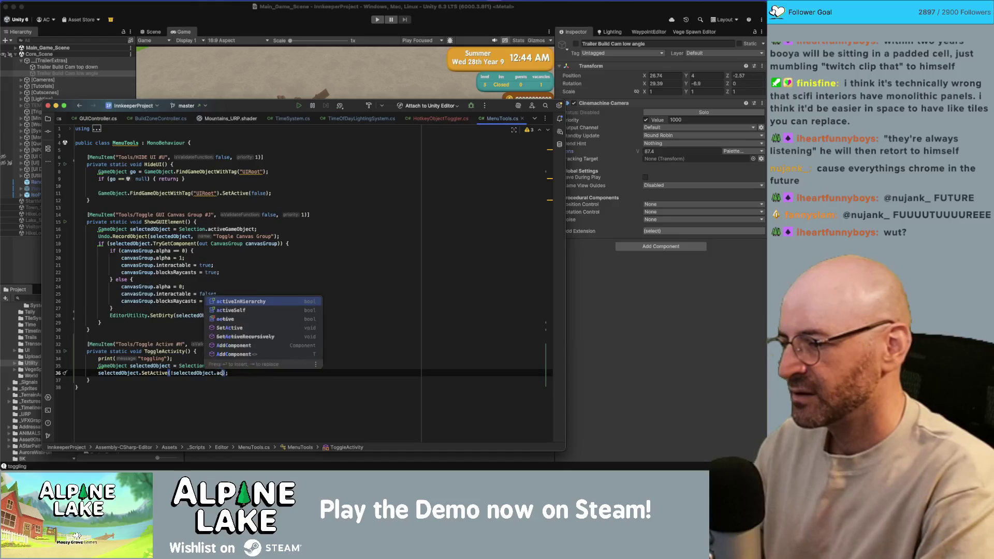
{"action": "key", "text": "Return"}
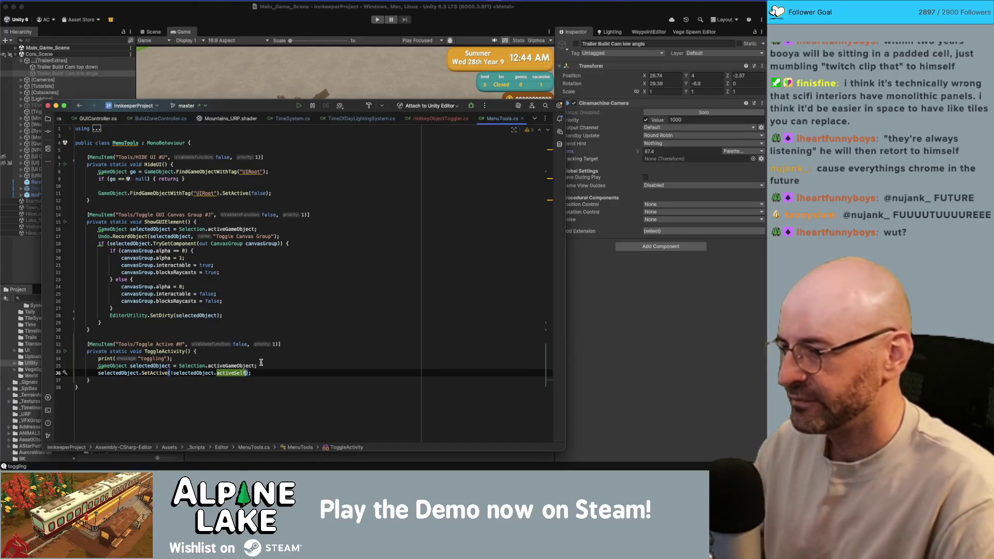
{"action": "mouse_move", "coordinate": [240, 373]}
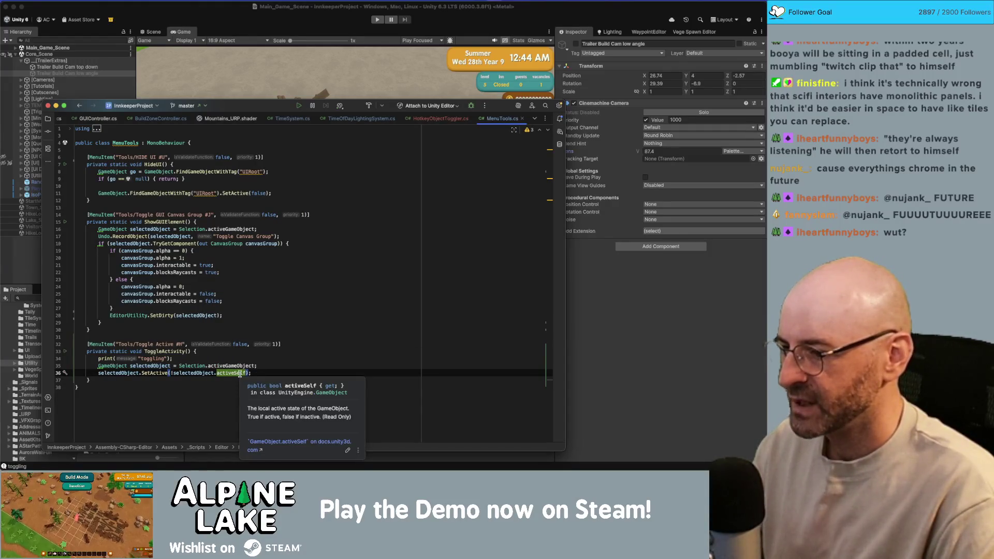
{"action": "left_click", "coordinate": [289, 355]}
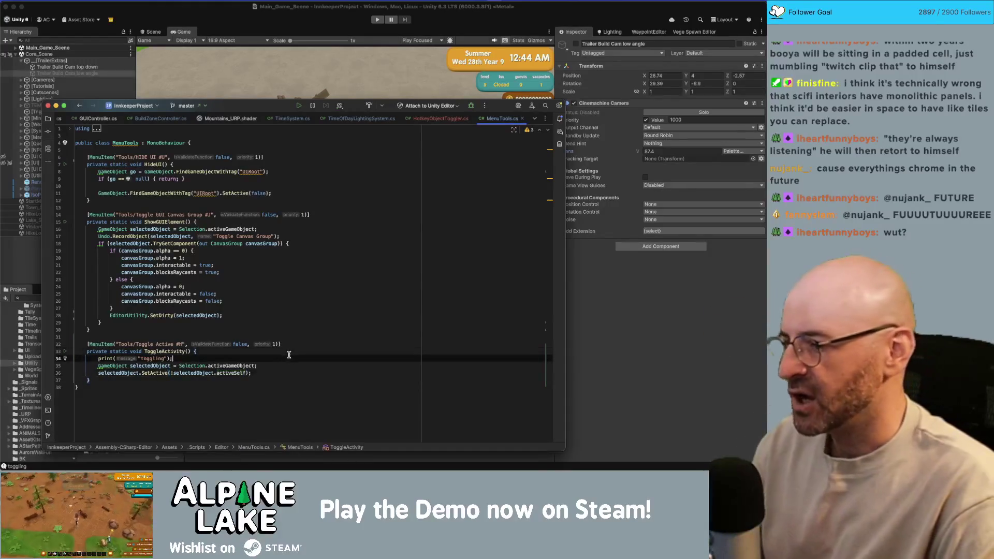
{"action": "left_click", "coordinate": [254, 373]}
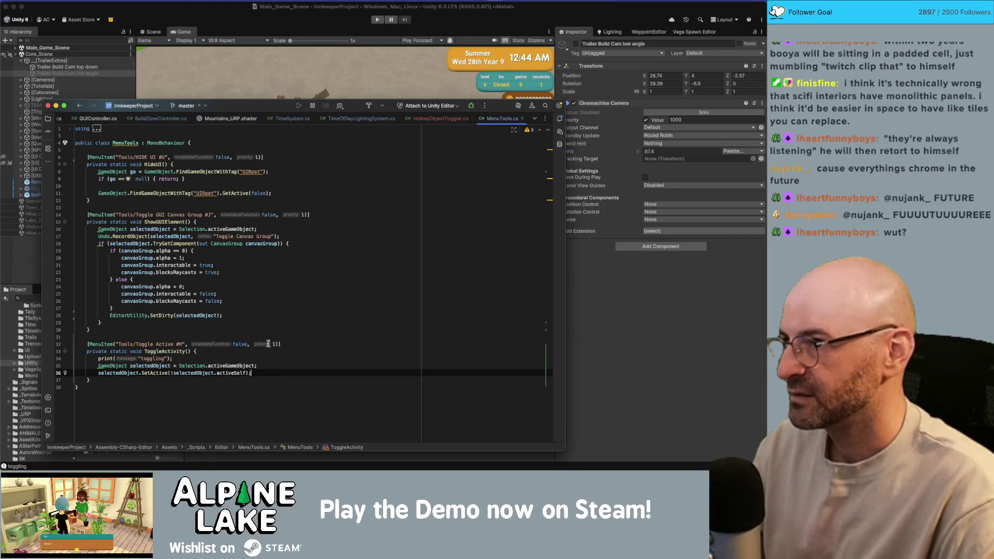
{"action": "left_click", "coordinate": [243, 18]}
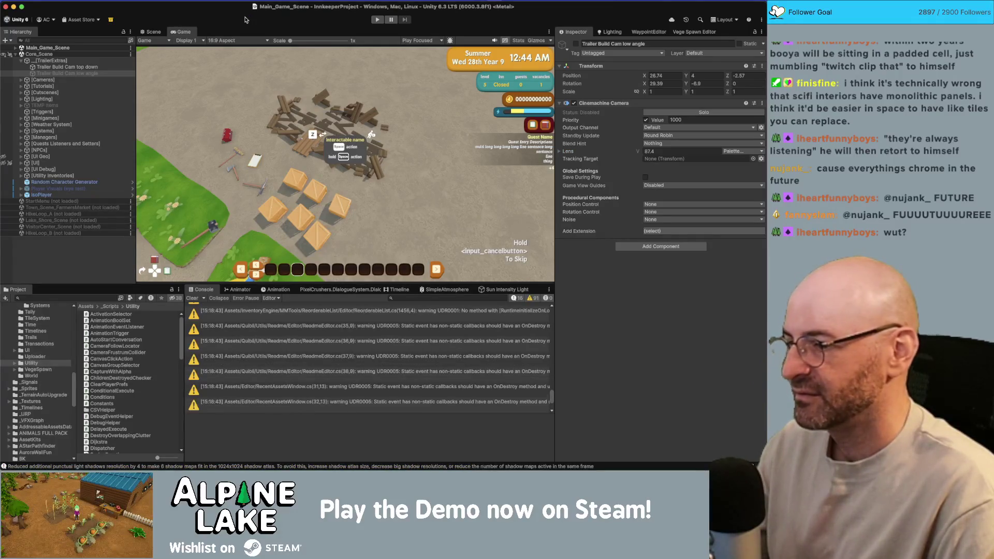
- Clear the Console warnings and alternate between the low-angle and top-down trailer cameras
{"action": "left_click", "coordinate": [116, 74]}
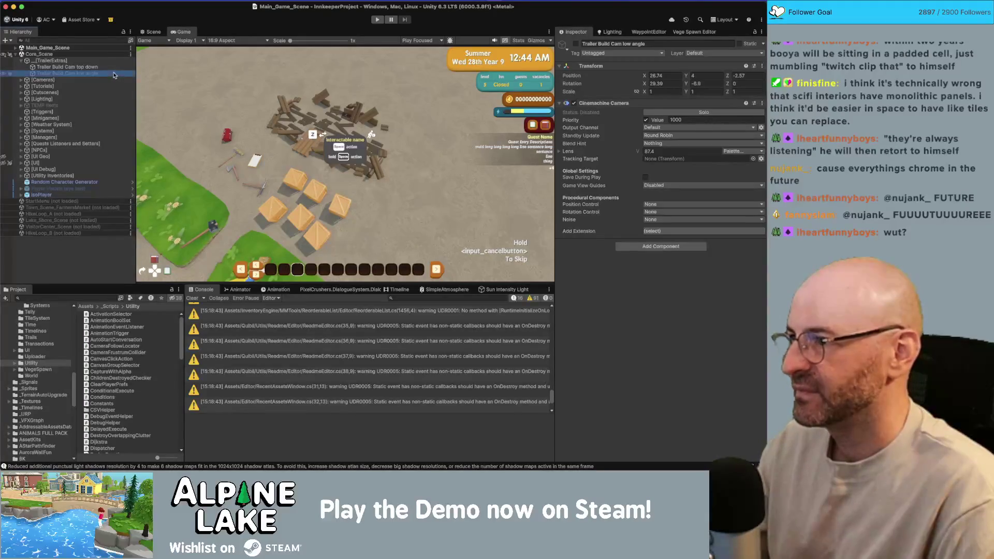
{"action": "left_click", "coordinate": [108, 67]}
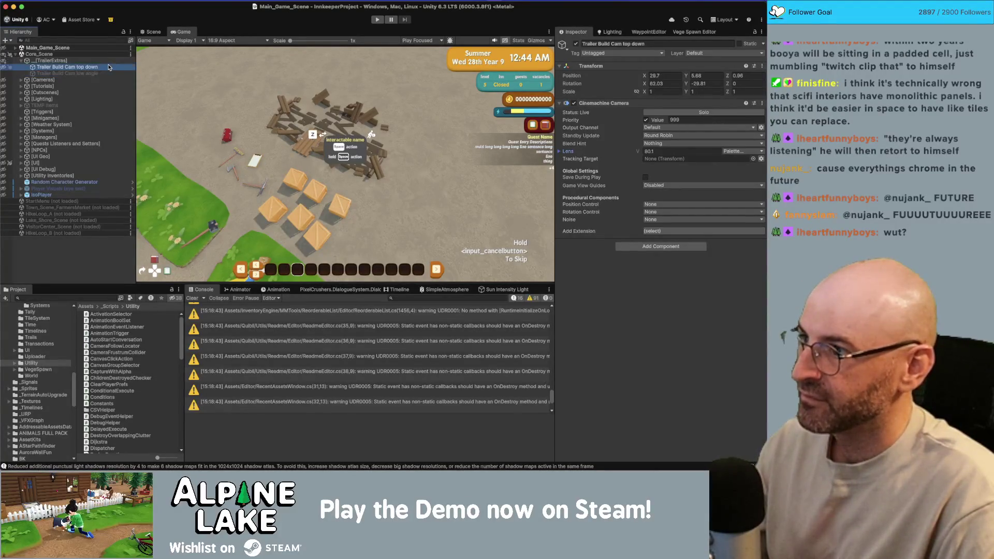
{"action": "left_click", "coordinate": [192, 298]}
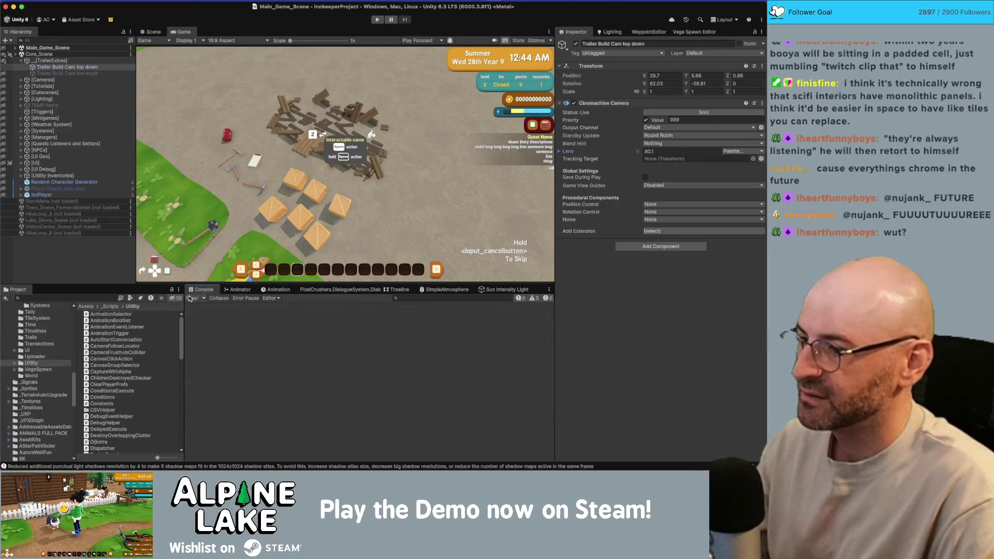
{"action": "left_click", "coordinate": [101, 73]}
{"action": "left_click", "coordinate": [99, 67]}
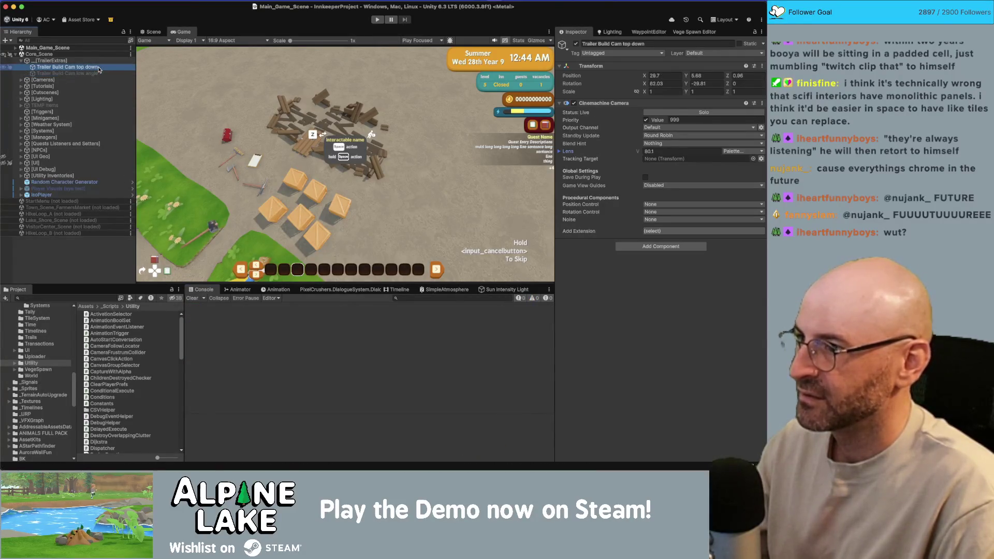
{"action": "left_click", "coordinate": [96, 73]}
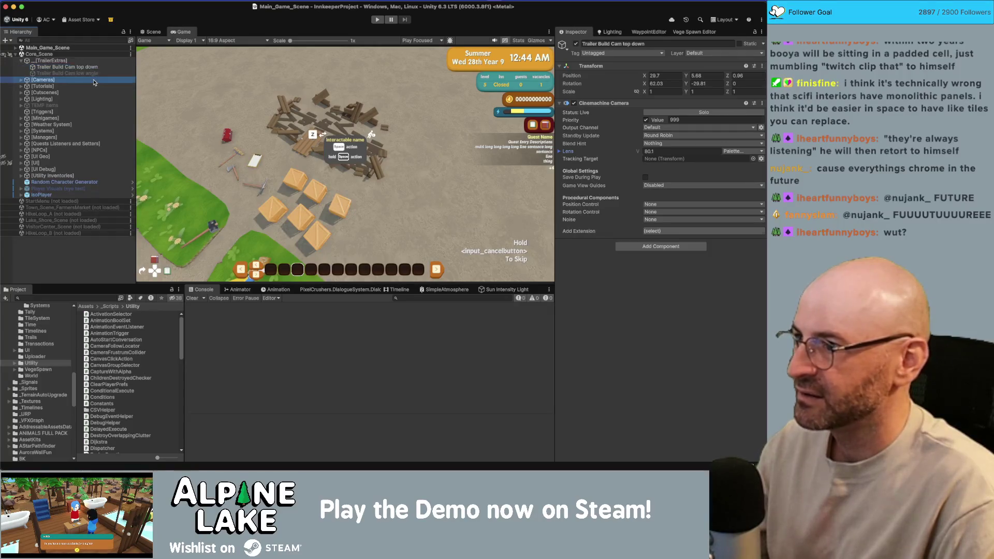
{"action": "left_click", "coordinate": [96, 68]}
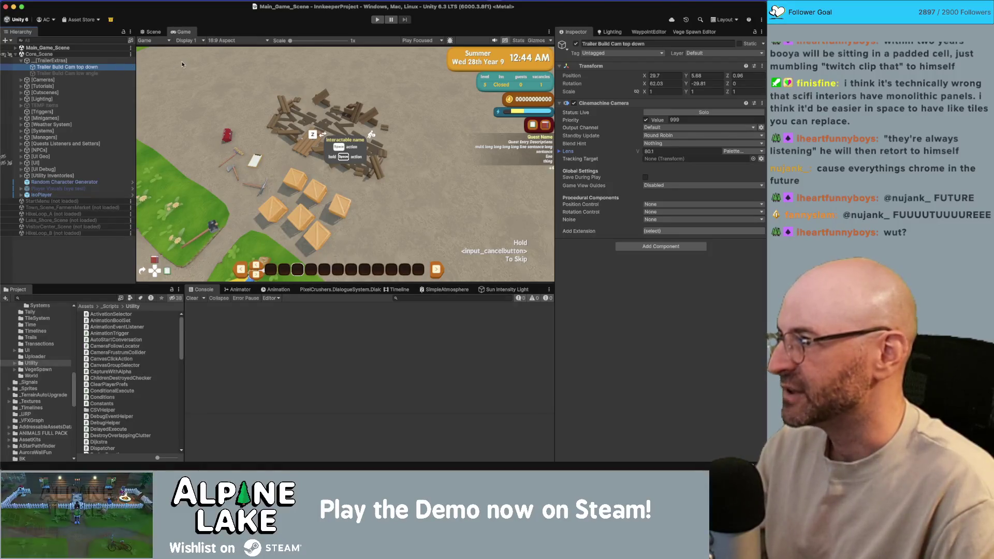
{"action": "double_click", "coordinate": [115, 66]}
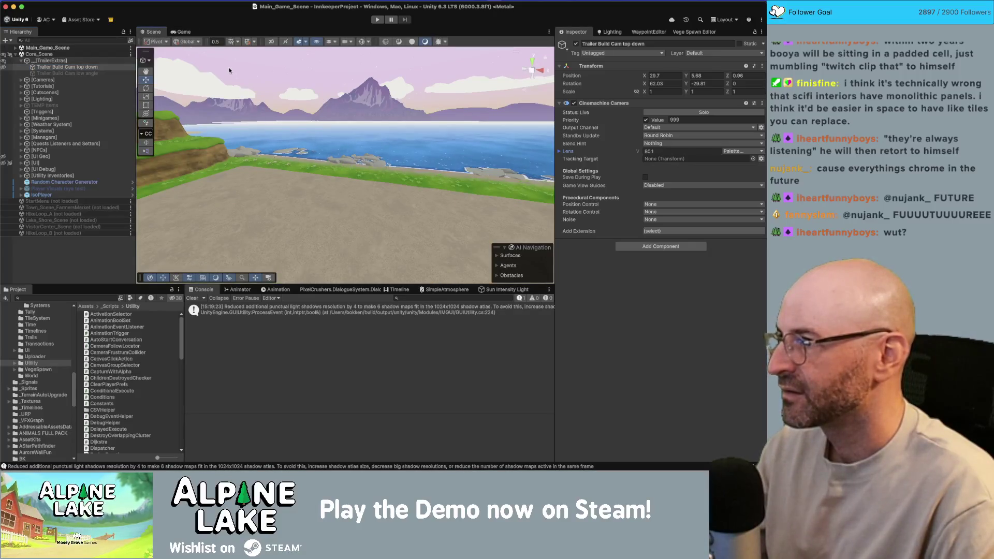
- Toggle isolation view on and off, select the top-down camera, and switch to Rider
{"action": "key", "text": "shift+h"}
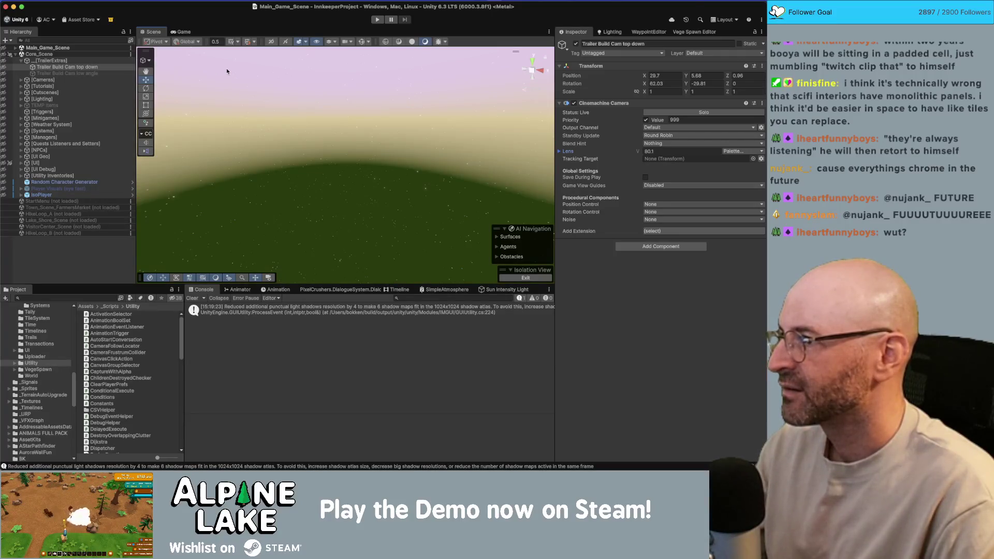
{"action": "key", "text": "shift+h"}
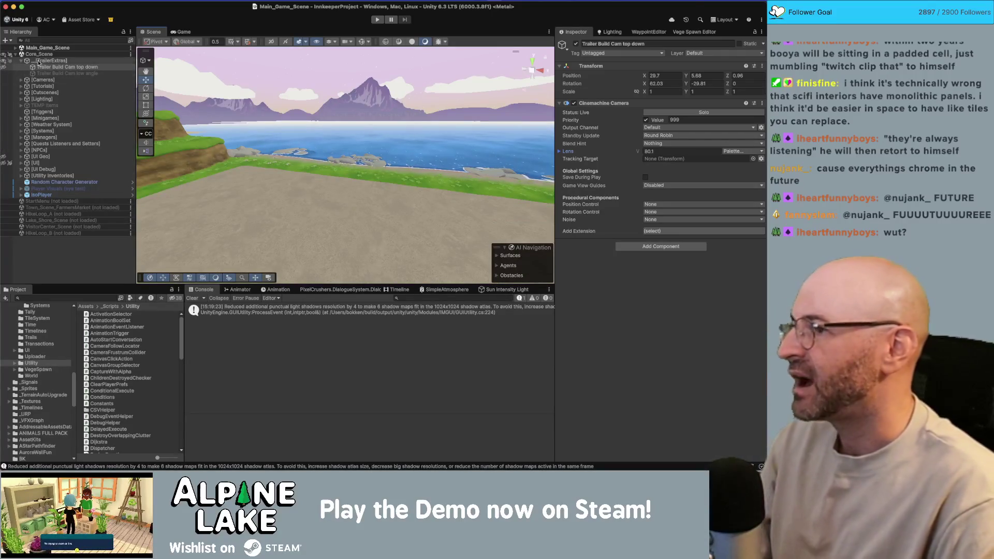
{"action": "left_click", "coordinate": [38, 66]}
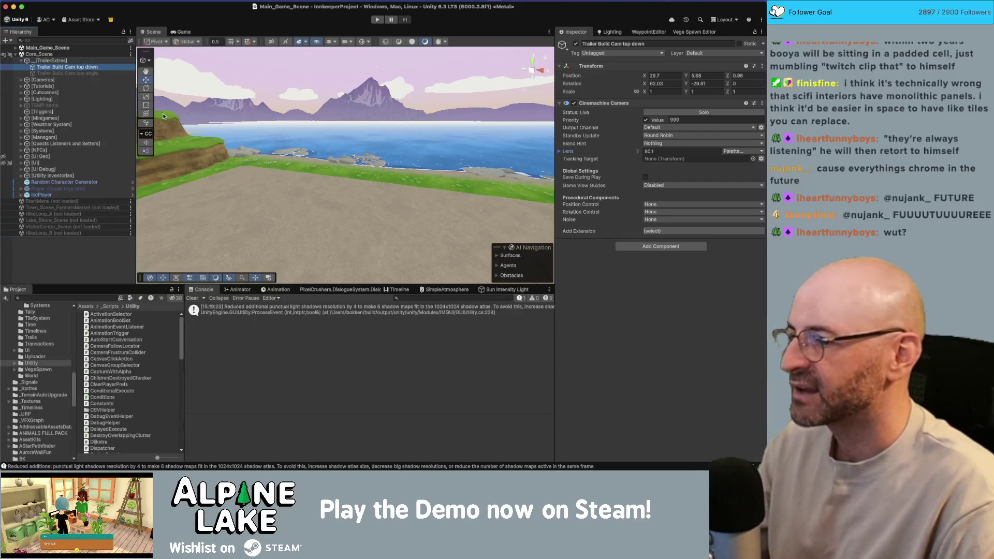
{"action": "key", "text": "super+Tab"}
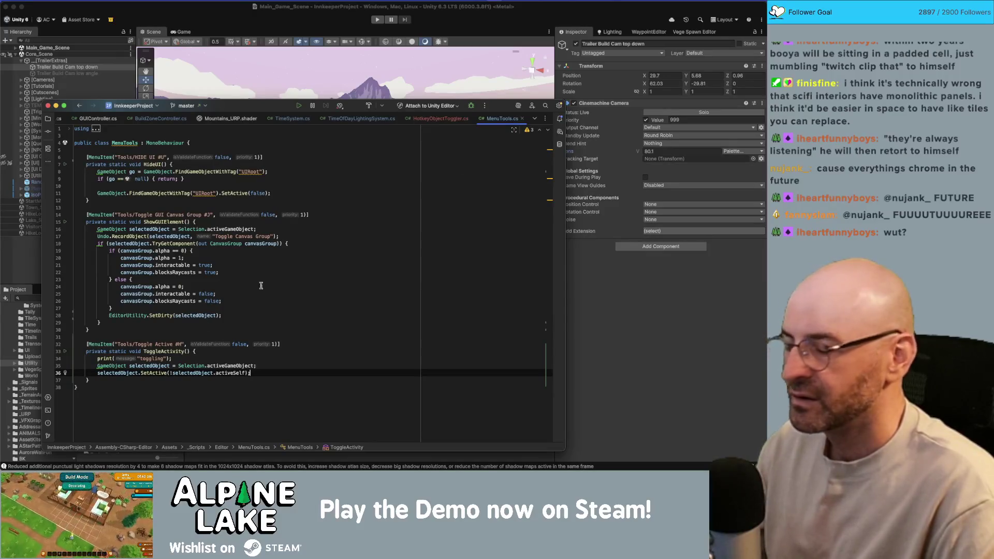
- After checking the MenuItem docs, change 'Tools/Toggle Active #H' to '%H' and return to Unity
{"action": "key", "text": "super+Tab"}
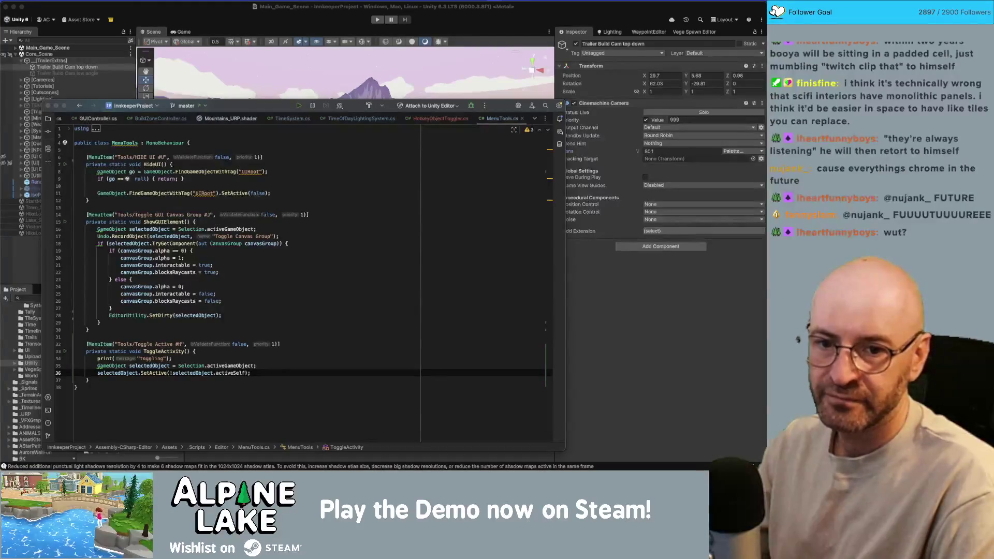
{"action": "key", "text": "super+Tab"}
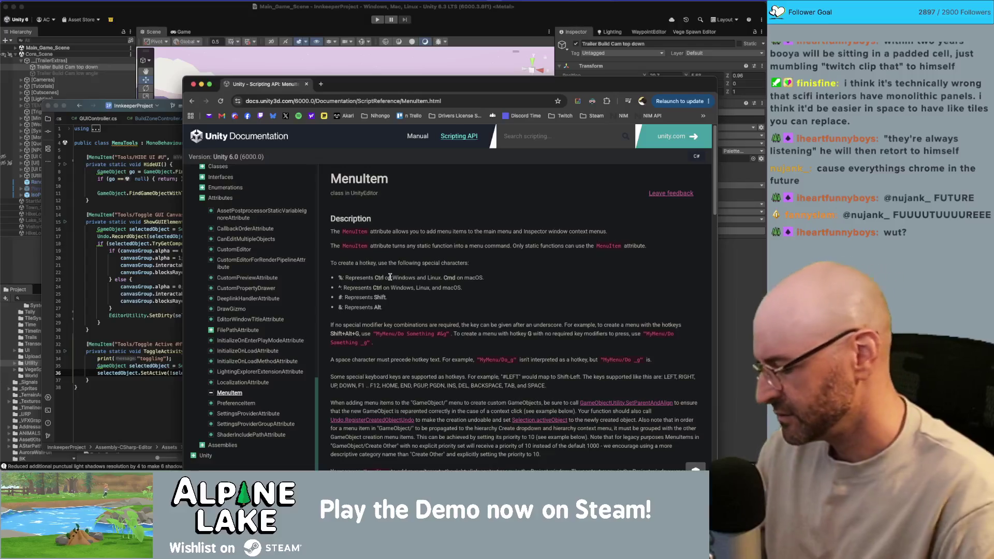
{"action": "left_click", "coordinate": [185, 295]}
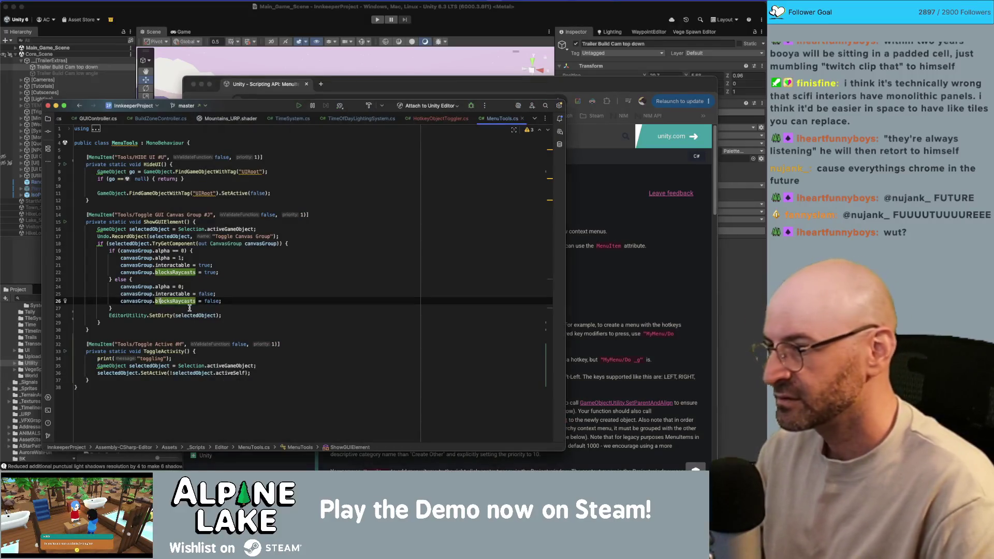
{"action": "left_click", "coordinate": [185, 336]}
{"action": "double_click", "coordinate": [177, 344]}
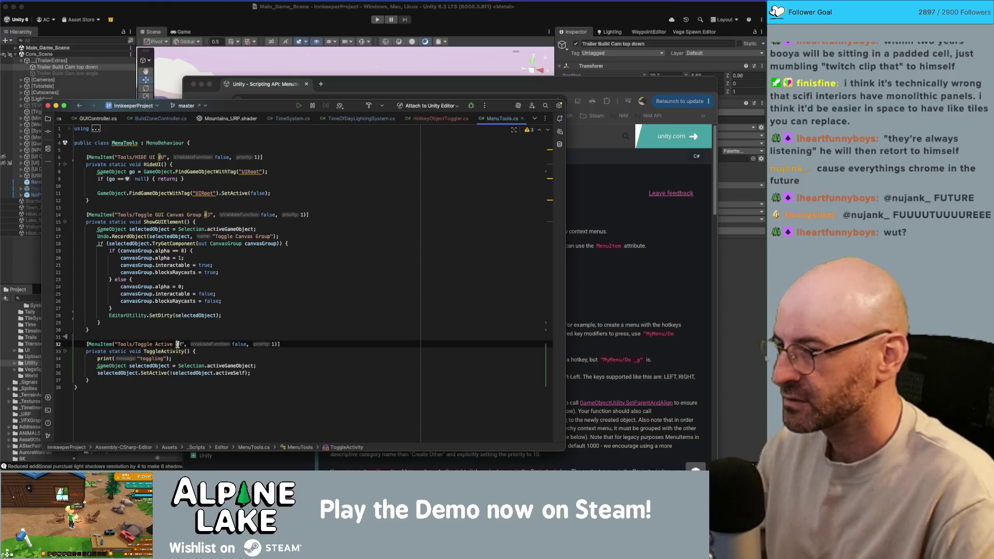
{"action": "type", "text": "%"}
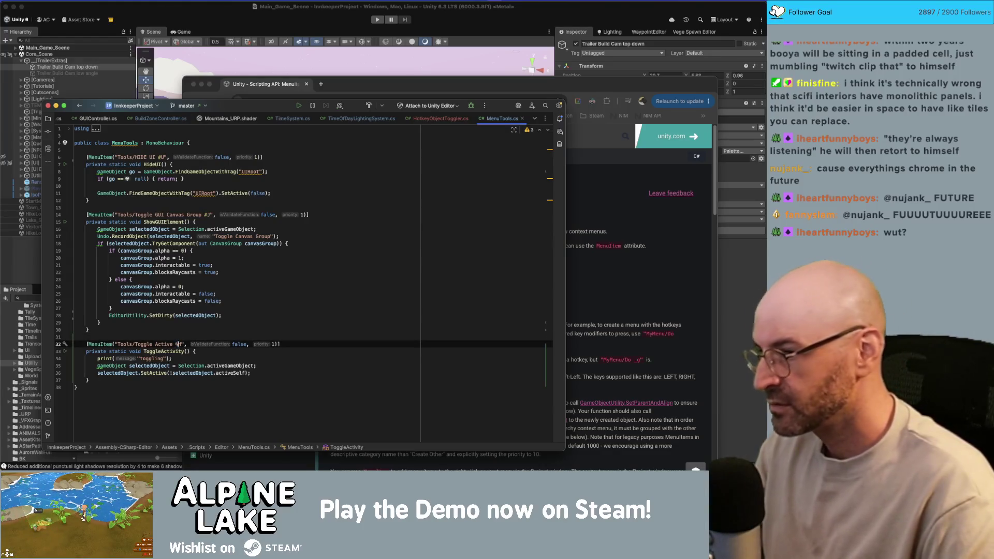
{"action": "left_click", "coordinate": [214, 18]}
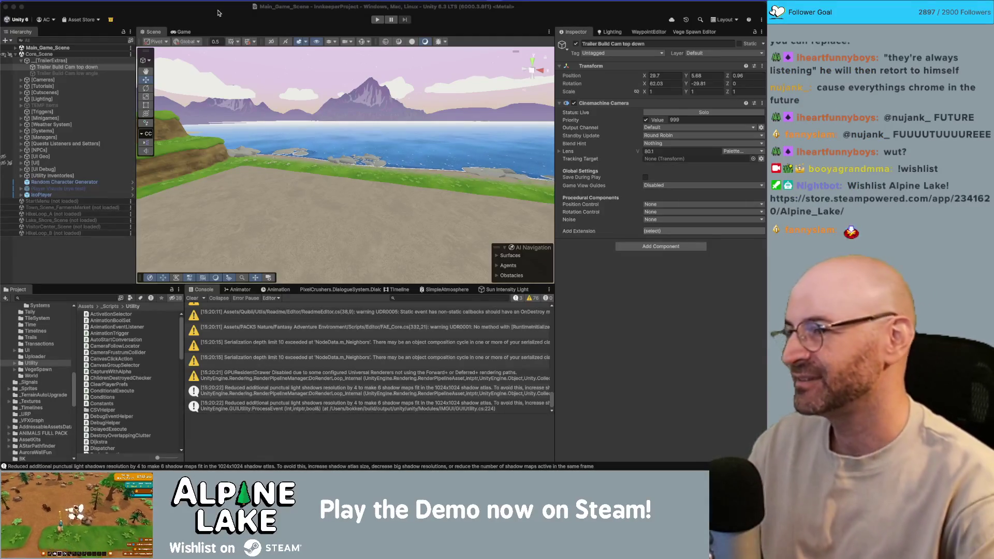
- Press Cmd+H on the low-angle camera; choosing Hide Unity in the conflict hides the editor
{"action": "left_click", "coordinate": [94, 74], "text": "shift"}
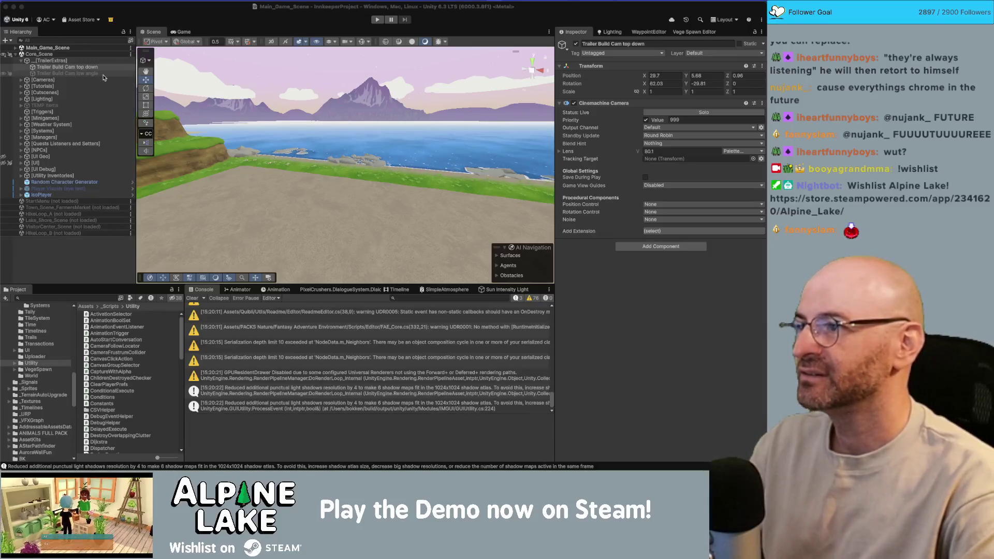
{"action": "left_click", "coordinate": [94, 74]}
{"action": "key", "text": "super+h"}
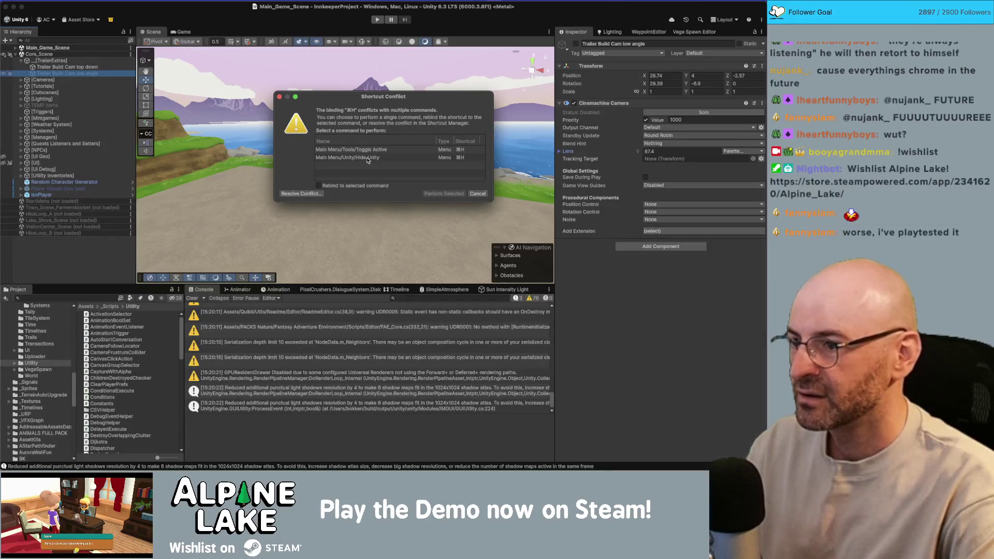
{"action": "left_click", "coordinate": [367, 158]}
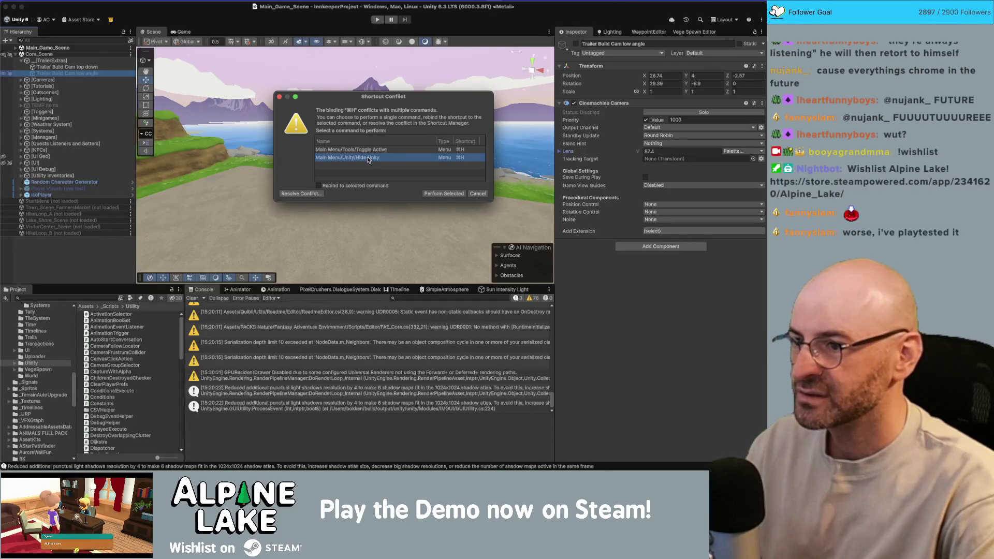
{"action": "left_click", "coordinate": [440, 193]}
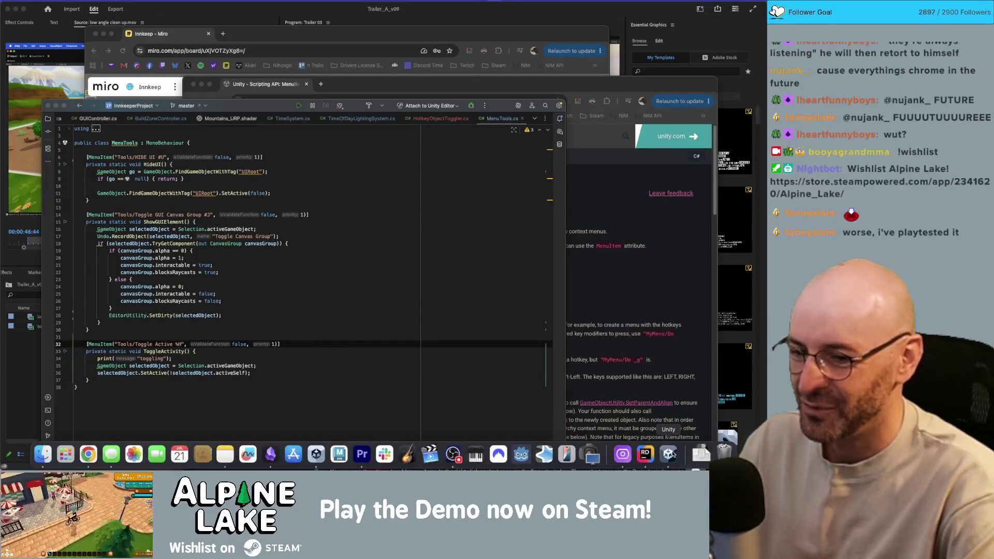
{"action": "left_click", "coordinate": [668, 454]}
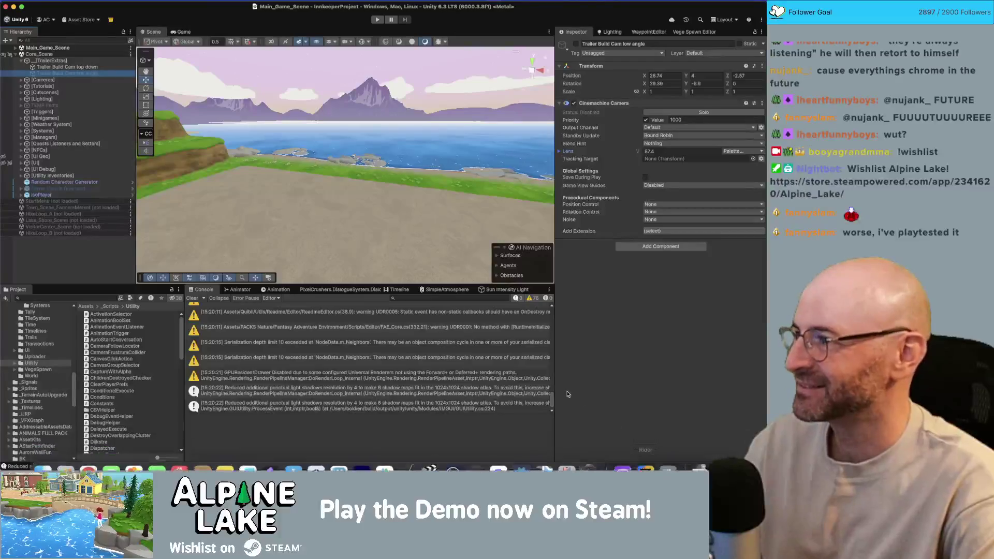
- Press Cmd+H again and choose Toggle Active, set to always run, in the conflict dialog
{"action": "key", "text": "super+Tab"}
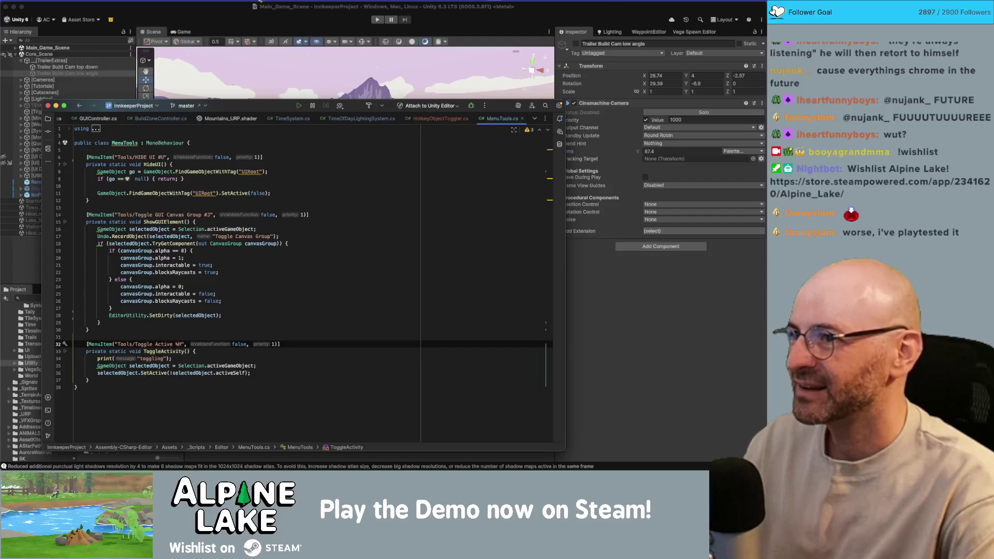
{"action": "left_click", "coordinate": [289, 60]}
{"action": "key", "text": "super+h"}
{"action": "left_click", "coordinate": [389, 149]}
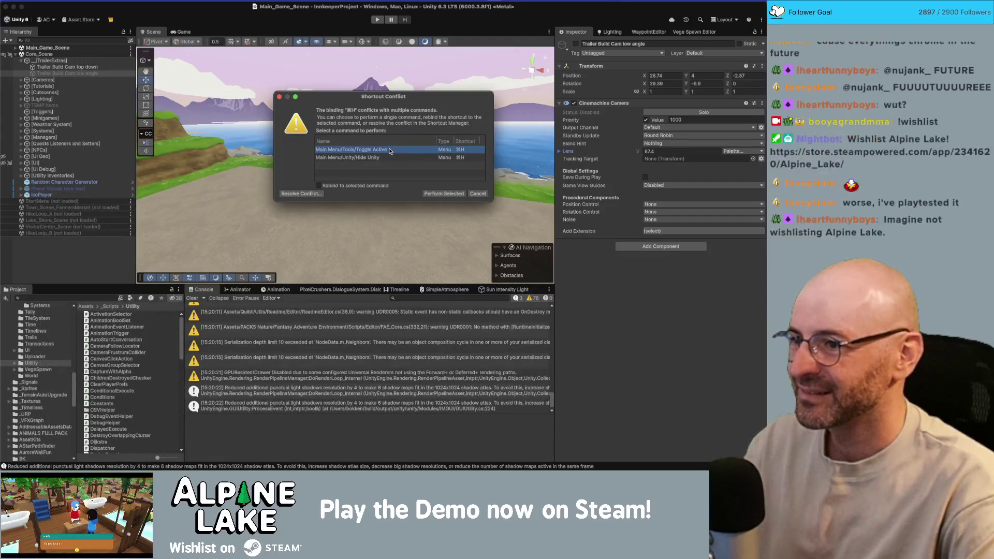
{"action": "left_click", "coordinate": [357, 185]}
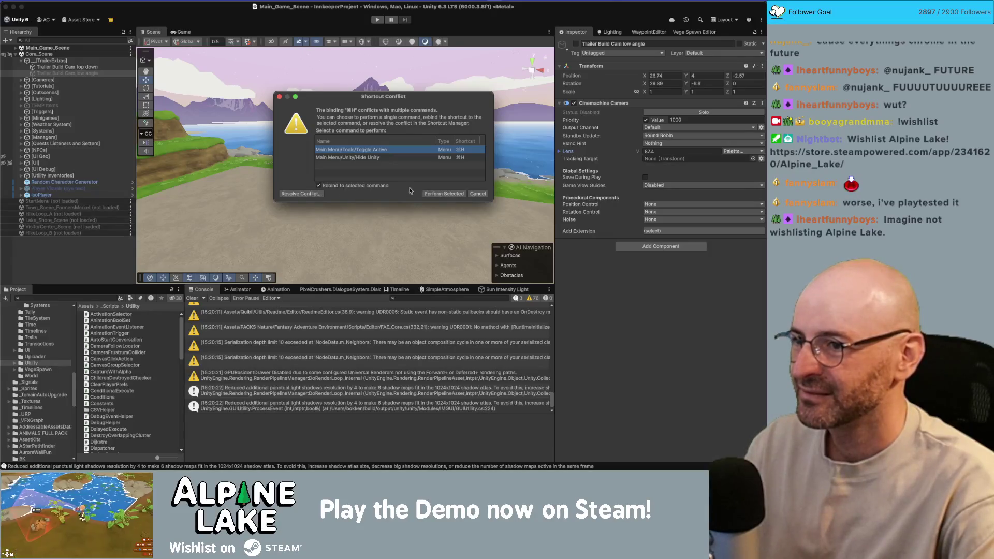
{"action": "left_click", "coordinate": [437, 193]}
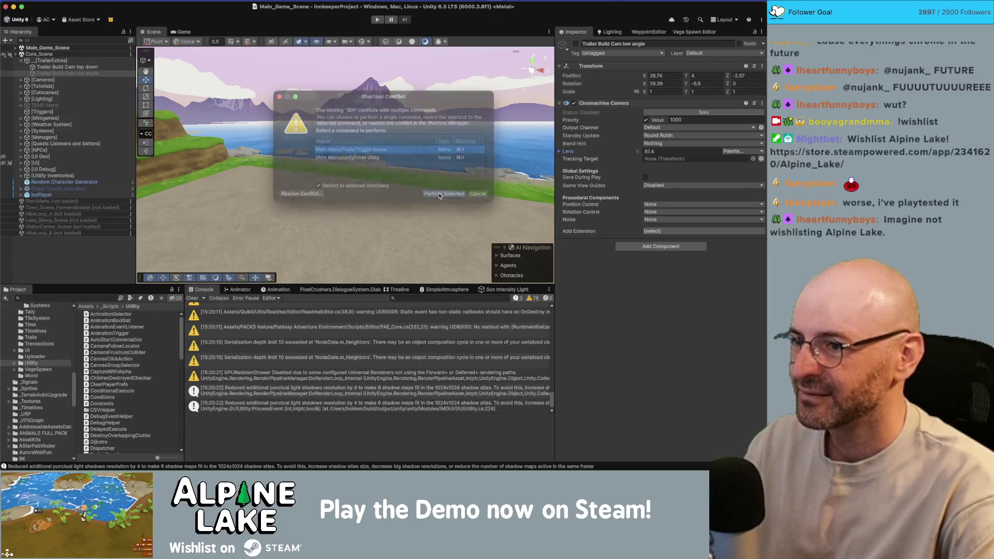
- Retry Cmd+H and choose Resolve Conflict to open the Shortcuts manager
{"action": "left_click", "coordinate": [77, 74]}
{"action": "key", "text": "super+h"}
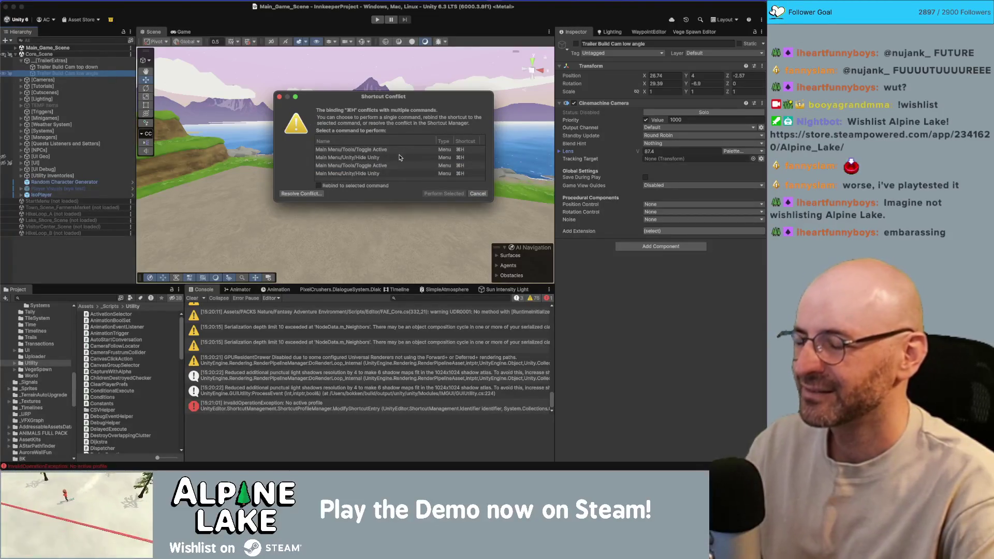
{"action": "left_click", "coordinate": [383, 158]}
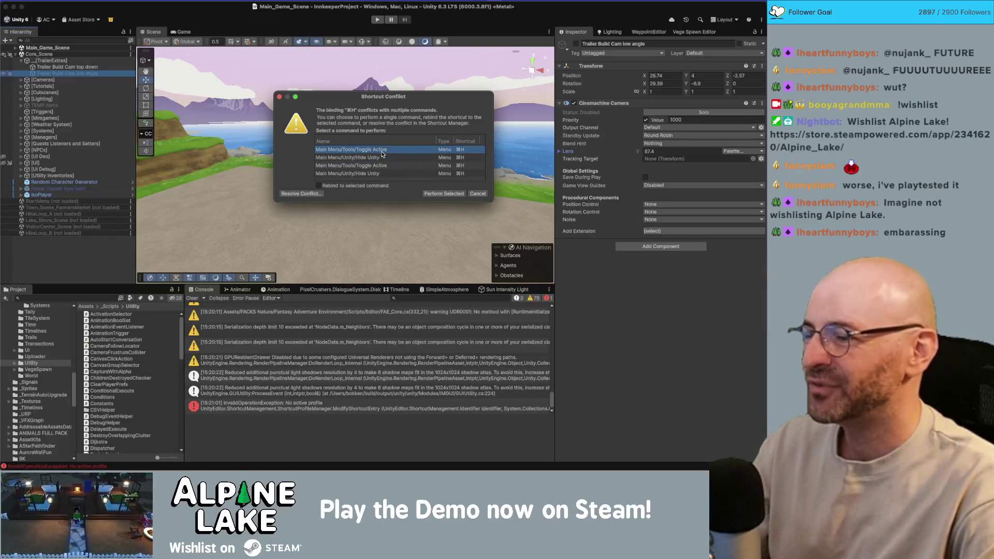
{"action": "left_click", "coordinate": [385, 165]}
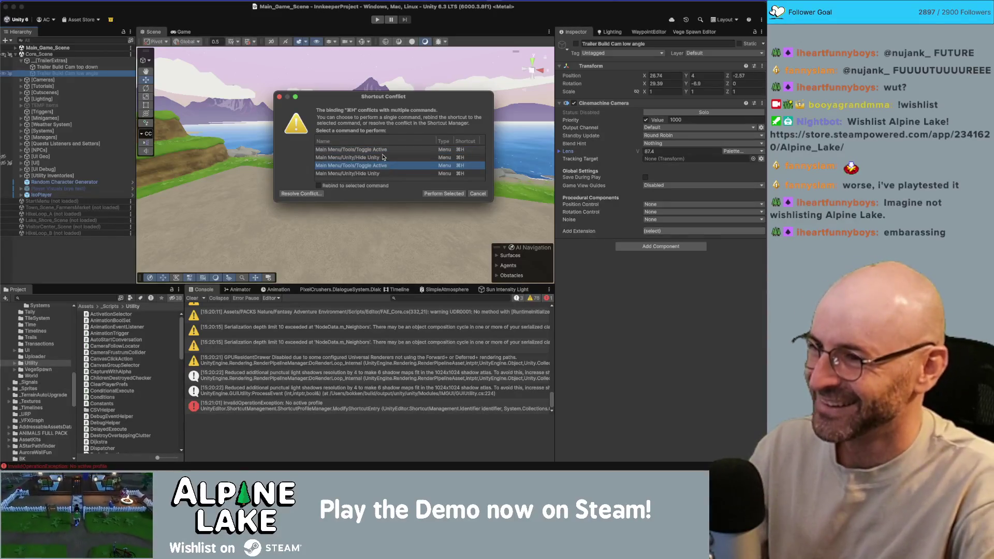
{"action": "key", "text": "Up"}
{"action": "key", "text": "Up"}
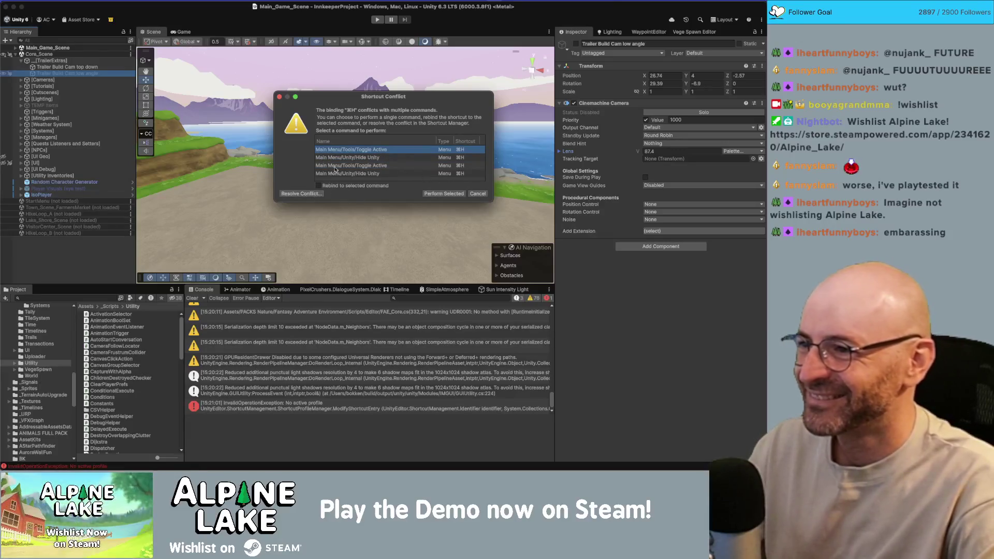
{"action": "left_click", "coordinate": [300, 194]}
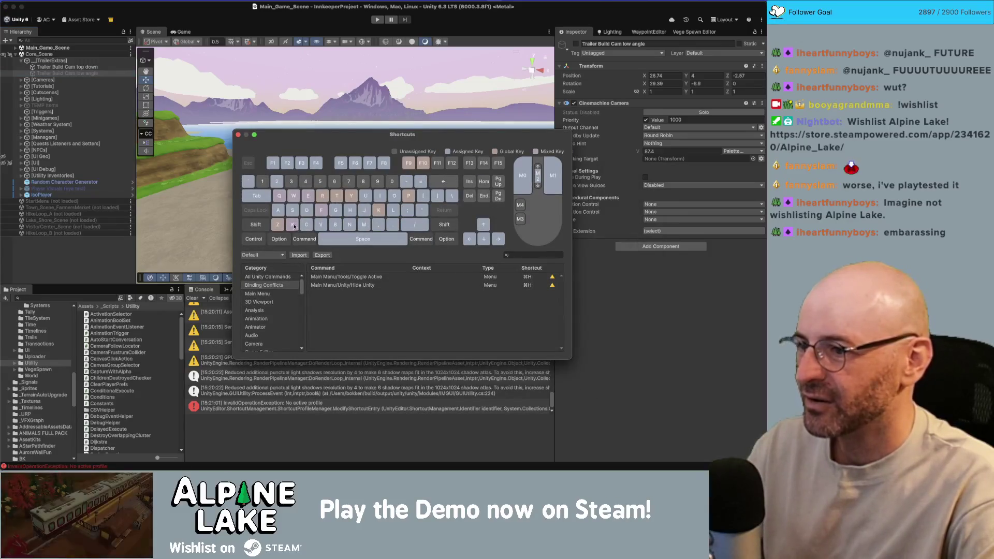
- Remove the Hide Unity shortcut in the Shortcuts manager to clear the Cmd+H conflict
{"action": "left_click", "coordinate": [310, 237]}
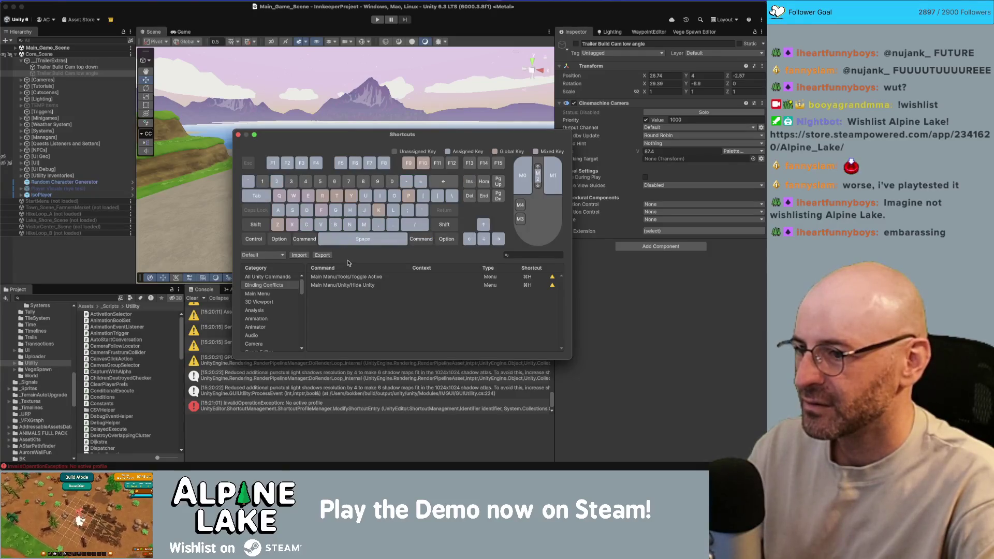
{"action": "key", "text": "super"}
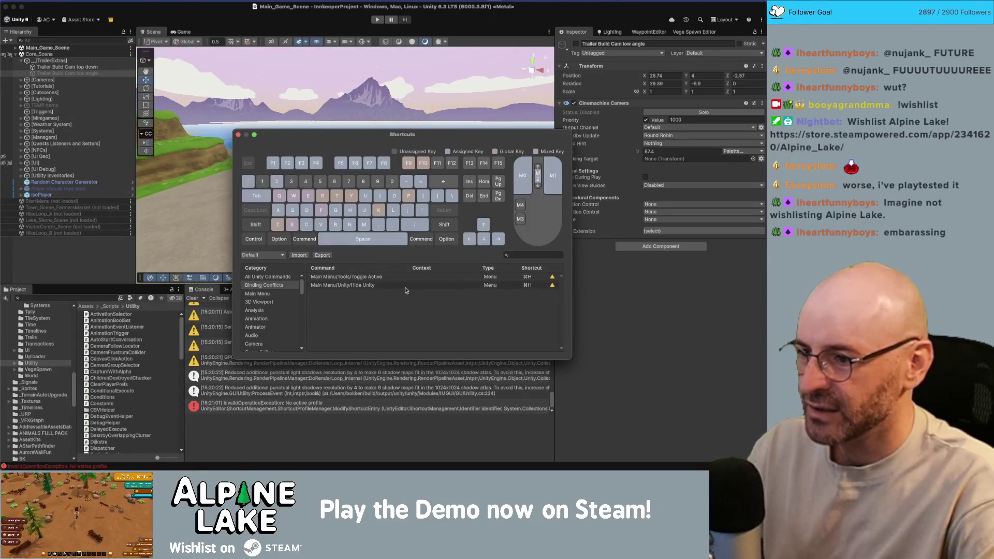
{"action": "left_click", "coordinate": [551, 287]}
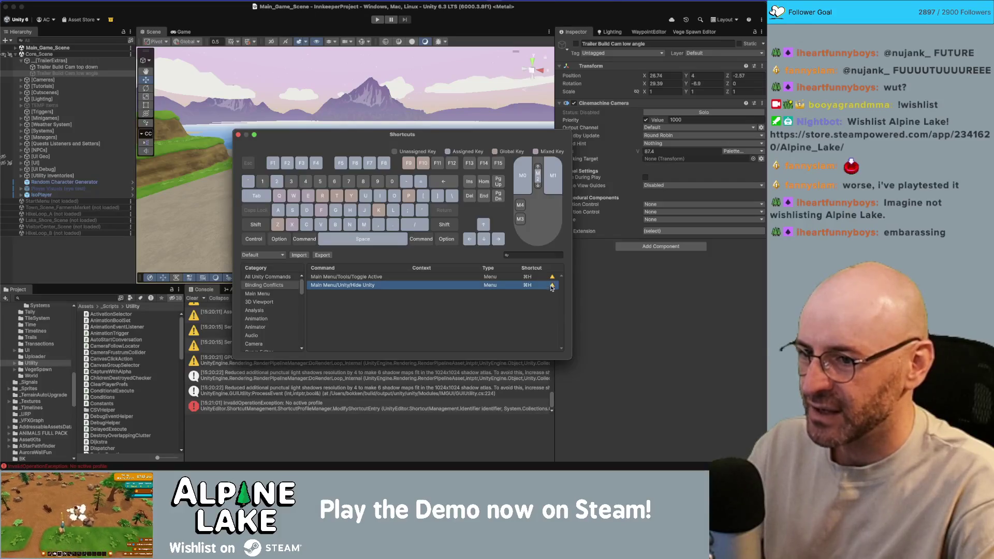
{"action": "right_click", "coordinate": [487, 292]}
{"action": "mouse_move", "coordinate": [509, 298]}
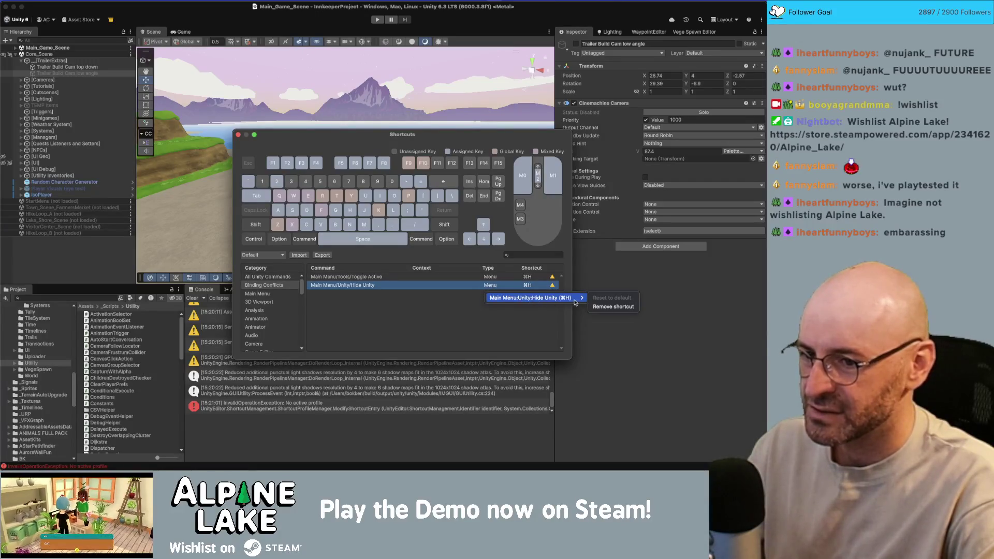
{"action": "left_click", "coordinate": [603, 306]}
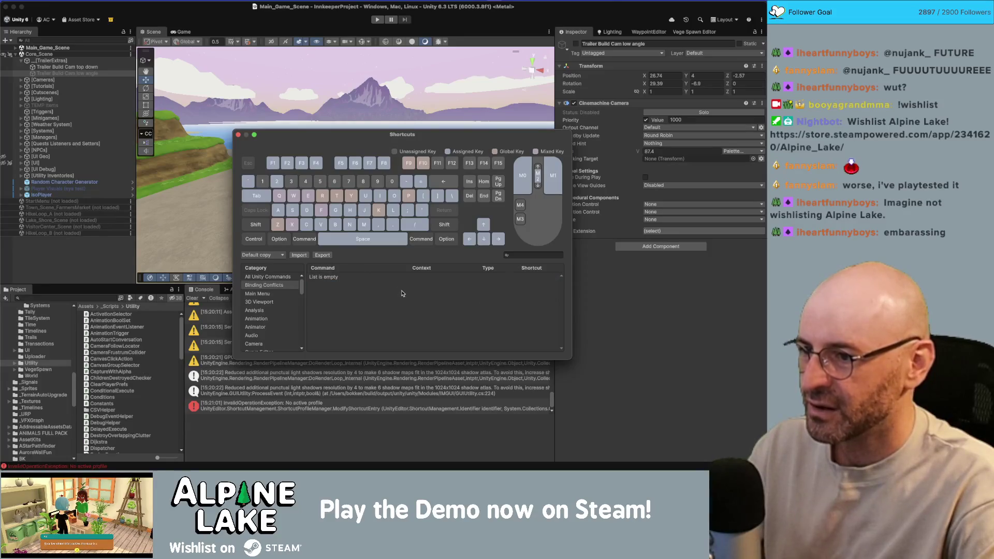
- Close the manager, clear the Console, and test Cmd+H toggling the low-angle camera in the Game view
{"action": "key", "text": "super+h"}
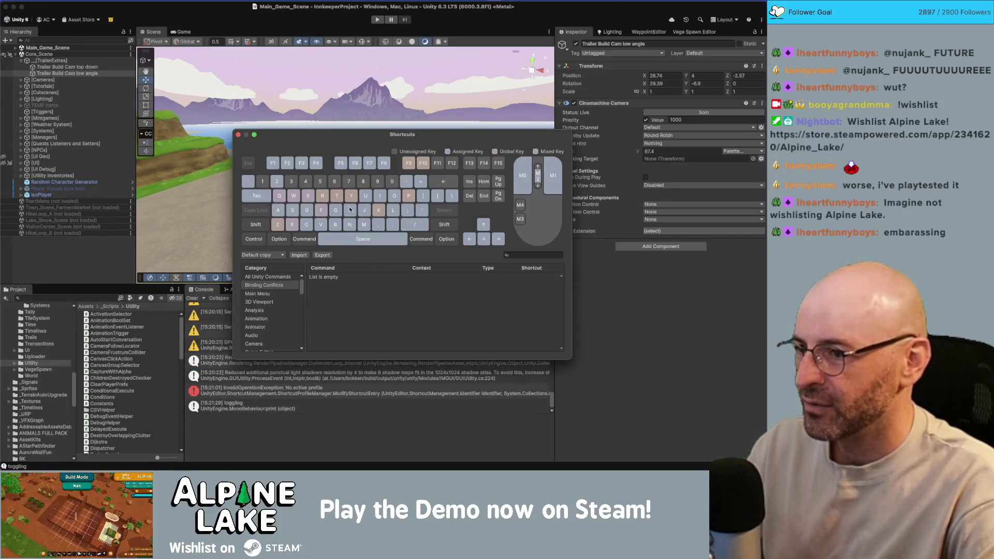
{"action": "key", "text": "super+h"}
{"action": "left_click", "coordinate": [238, 135]}
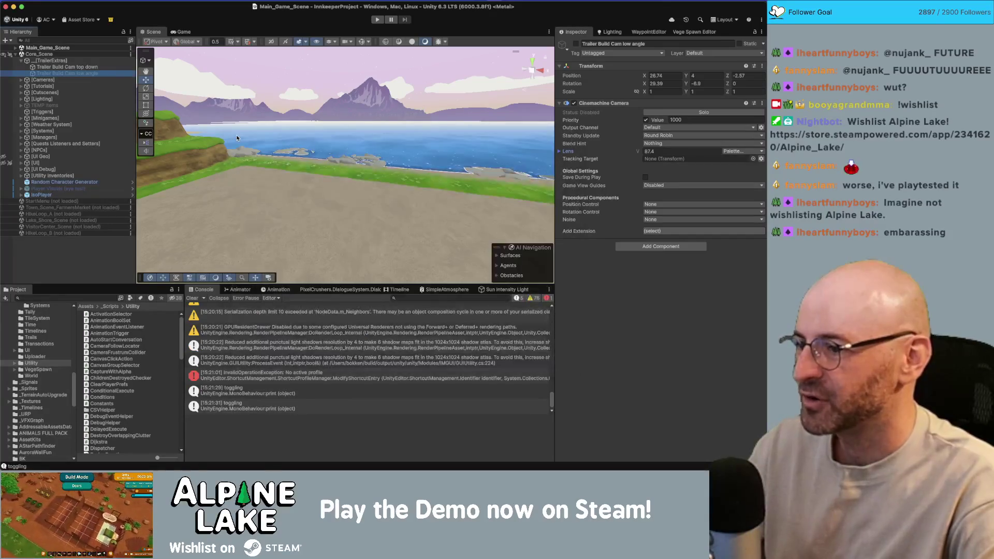
{"action": "left_click", "coordinate": [193, 299]}
{"action": "key", "text": "super+h"}
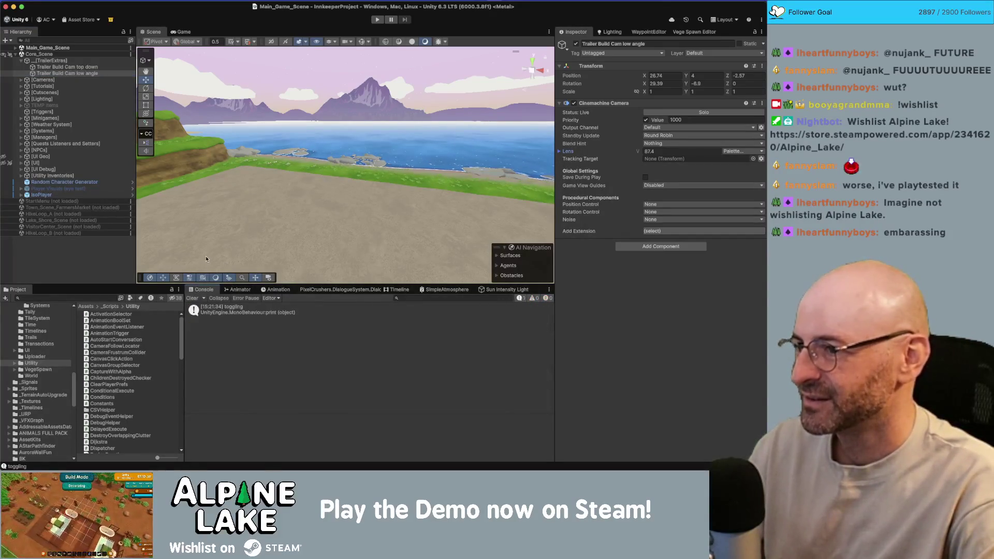
{"action": "key", "text": "super+h"}
{"action": "key", "text": "super+h"}
{"action": "key", "text": "super+h"}
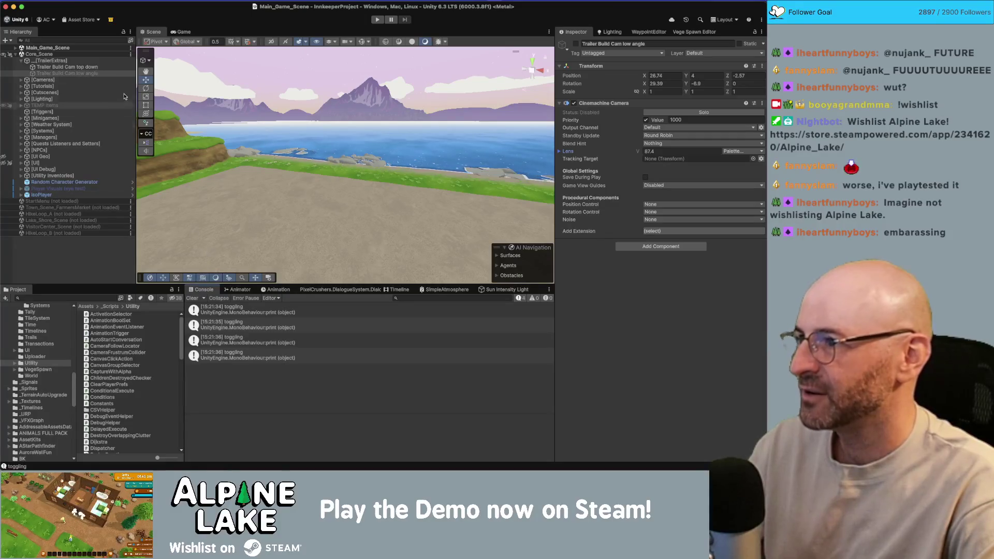
{"action": "left_click", "coordinate": [183, 32]}
{"action": "key", "text": "super+h"}
{"action": "key", "text": "super+h"}
{"action": "key", "text": "super+h"}
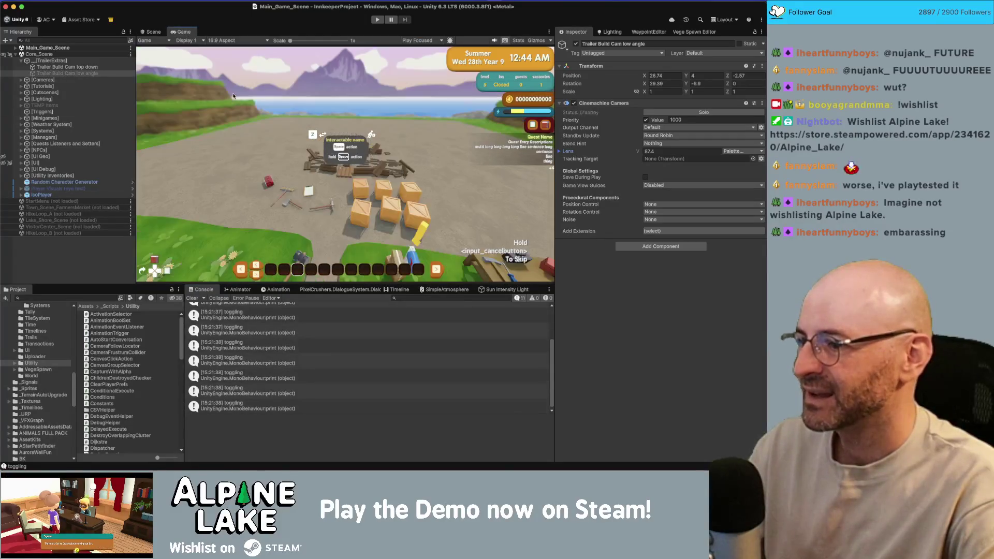
{"action": "double_click", "coordinate": [253, 309]}
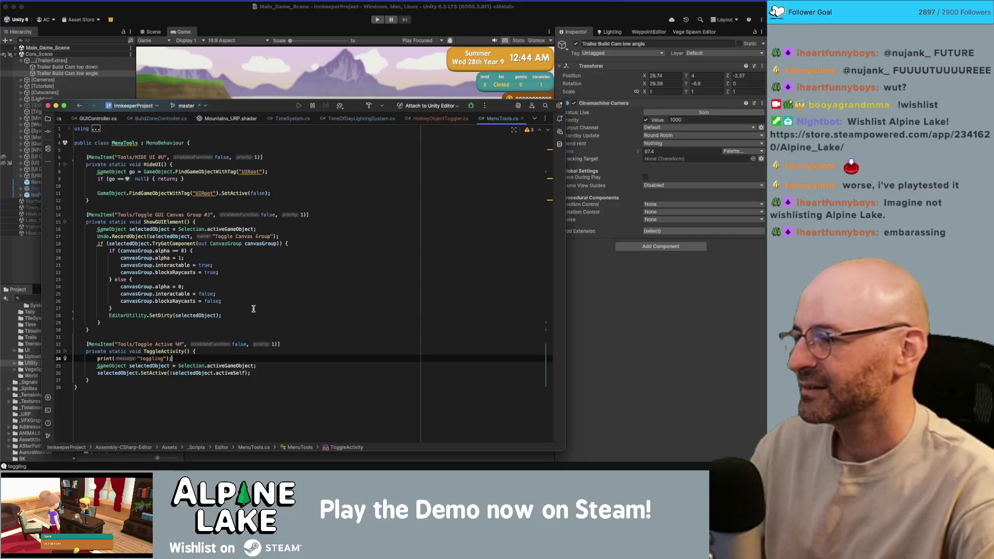
- Delete the 'toggling' print line, let Unity recompile, then open HotkeyObjectToggler.cs
{"action": "key", "text": "shift+Home"}
{"action": "key", "text": "BackSpace"}
{"action": "key", "text": "BackSpace"}
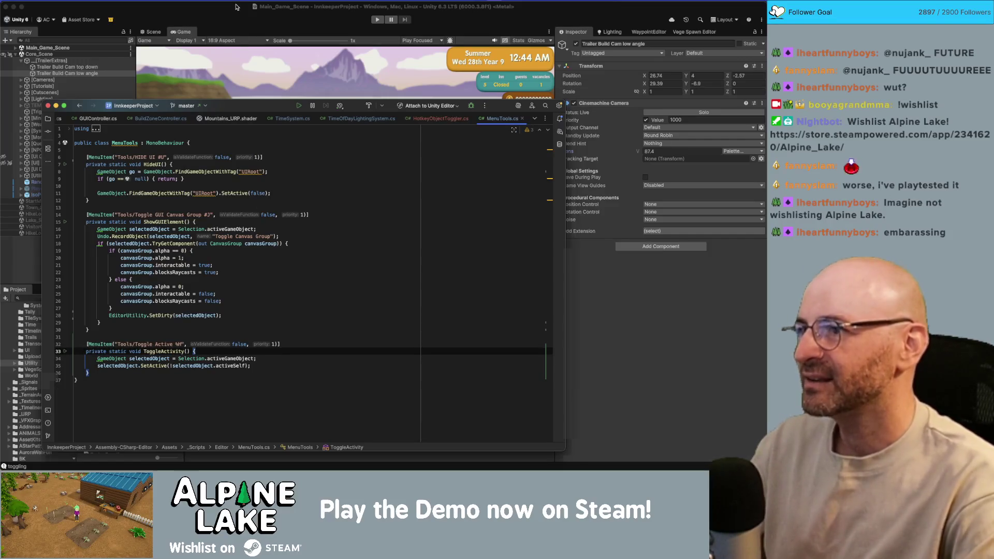
{"action": "left_click", "coordinate": [236, 7]}
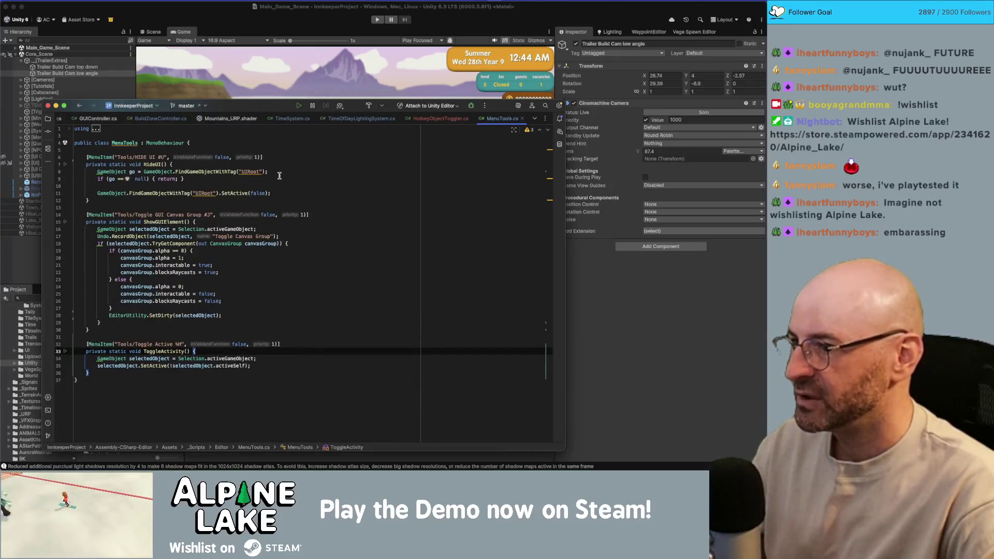
{"action": "left_click", "coordinate": [445, 119]}
{"action": "left_click", "coordinate": [351, 171]}
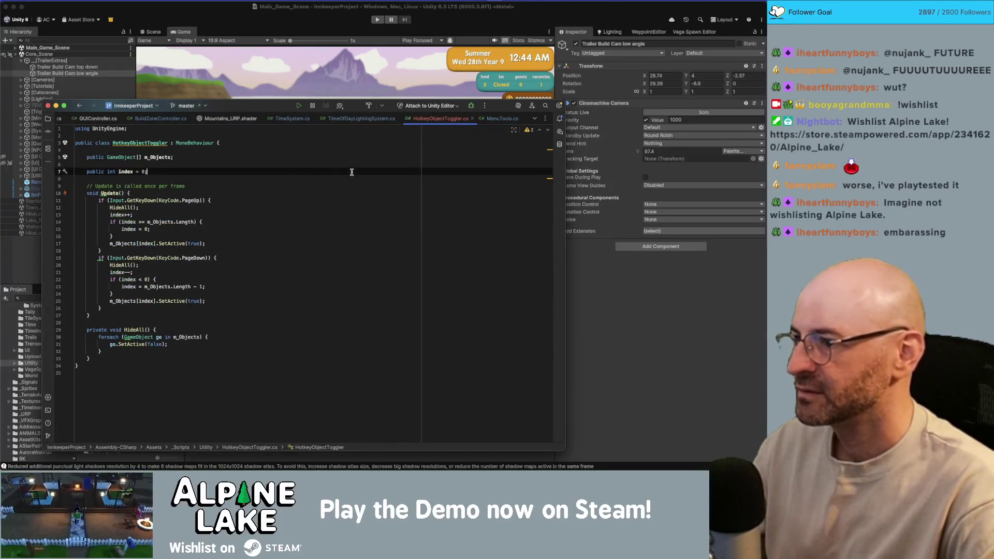
- Draft an m_StartIndex = 0 field below index, then delete it again
{"action": "key", "text": "Return"}
{"action": "key", "text": "Return"}
{"action": "type", "text": "public b"}
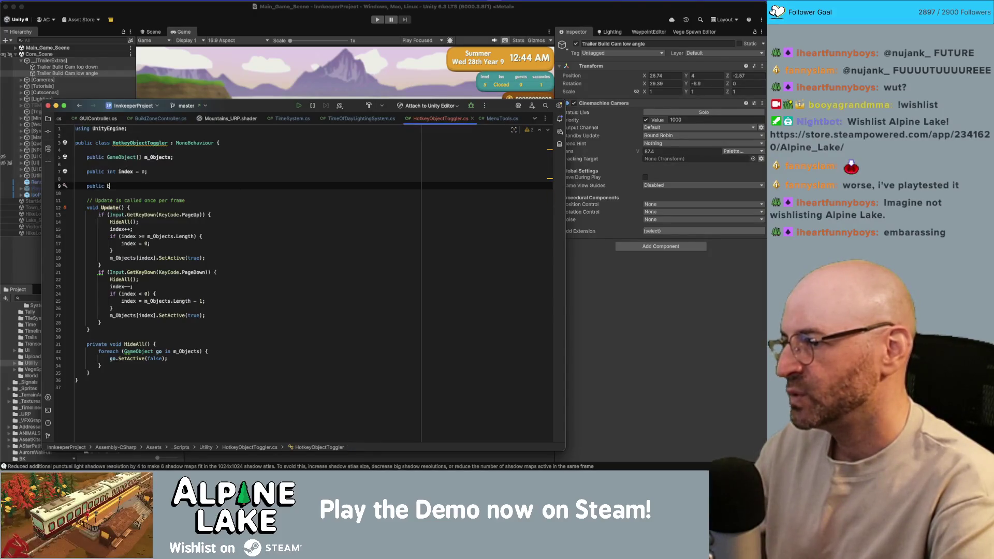
{"action": "type", "text": "ool start"}
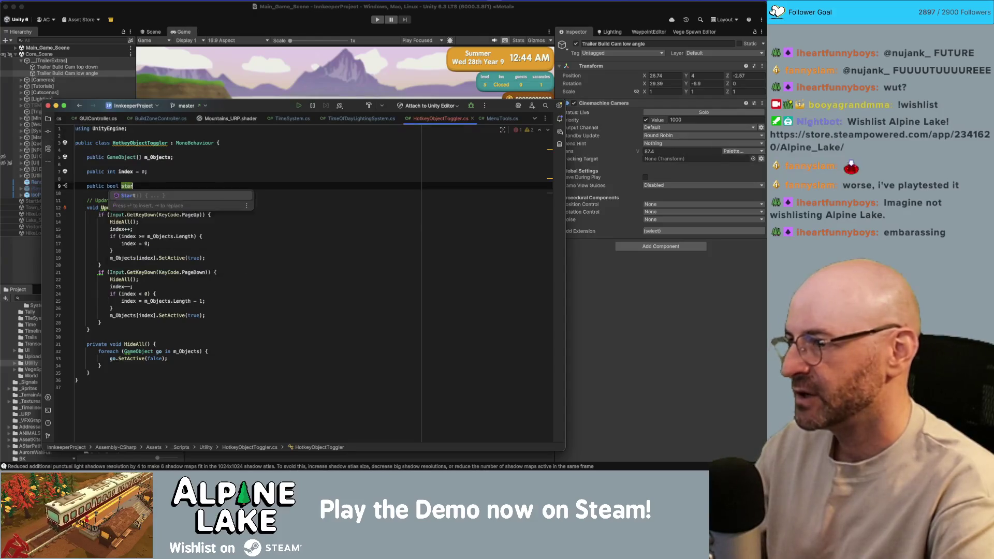
{"action": "key", "text": "BackSpace"}
{"action": "key", "text": "BackSpace"}
{"action": "key", "text": "BackSpace"}
{"action": "type", "text": "m_S"}
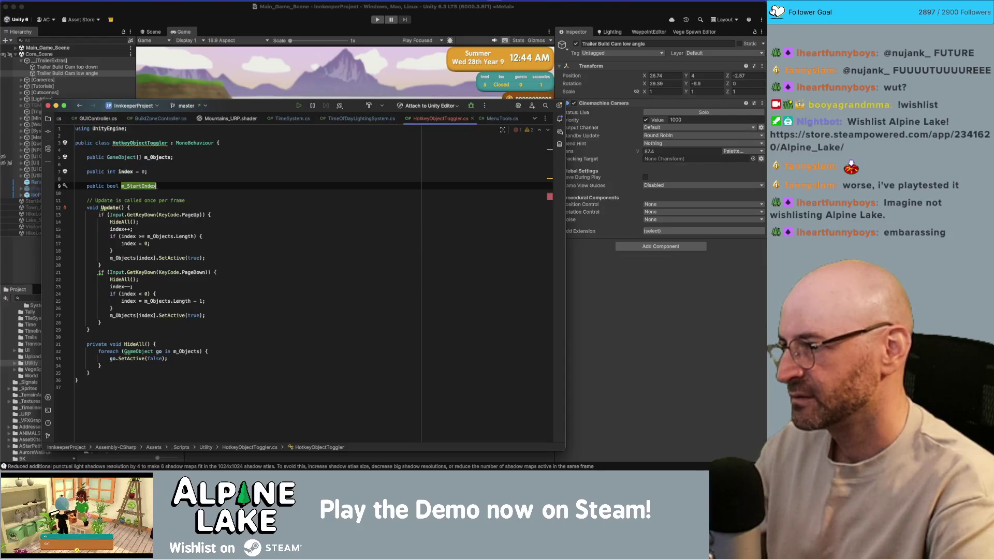
{"action": "type", "text": "= 0;"}
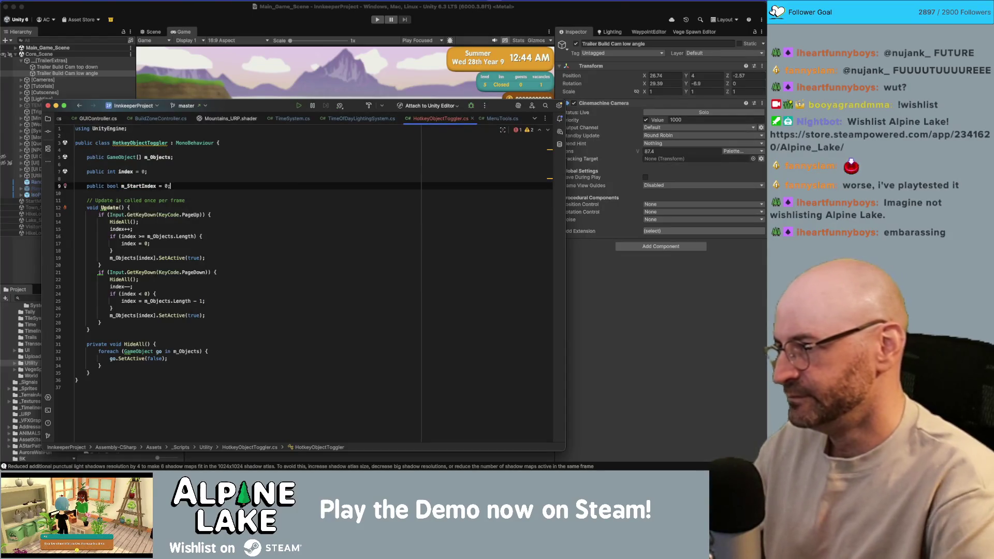
{"action": "left_click", "coordinate": [148, 171]}
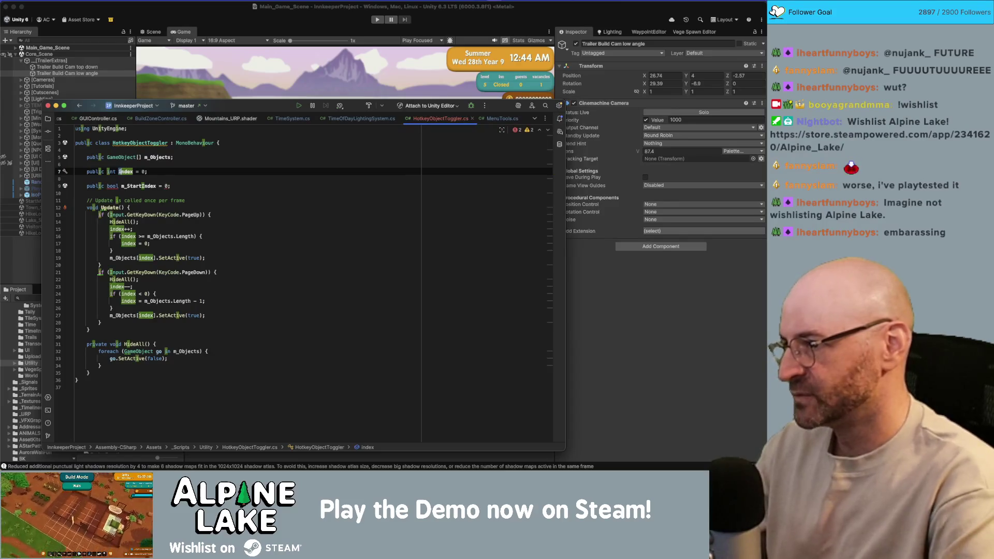
{"action": "left_click", "coordinate": [75, 186]}
{"action": "key", "text": "shift+Down"}
{"action": "key", "text": "Delete"}
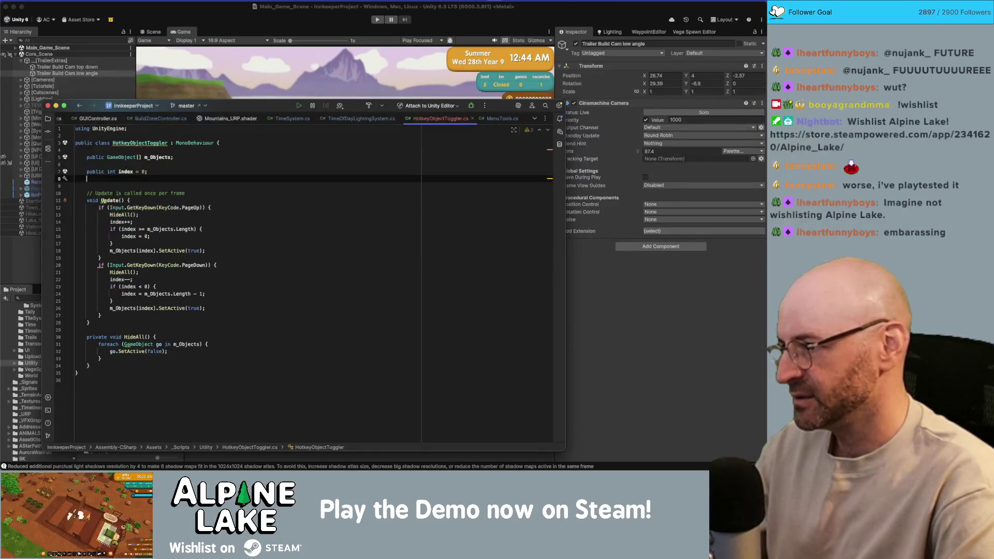
{"action": "type", "text": "fd"}
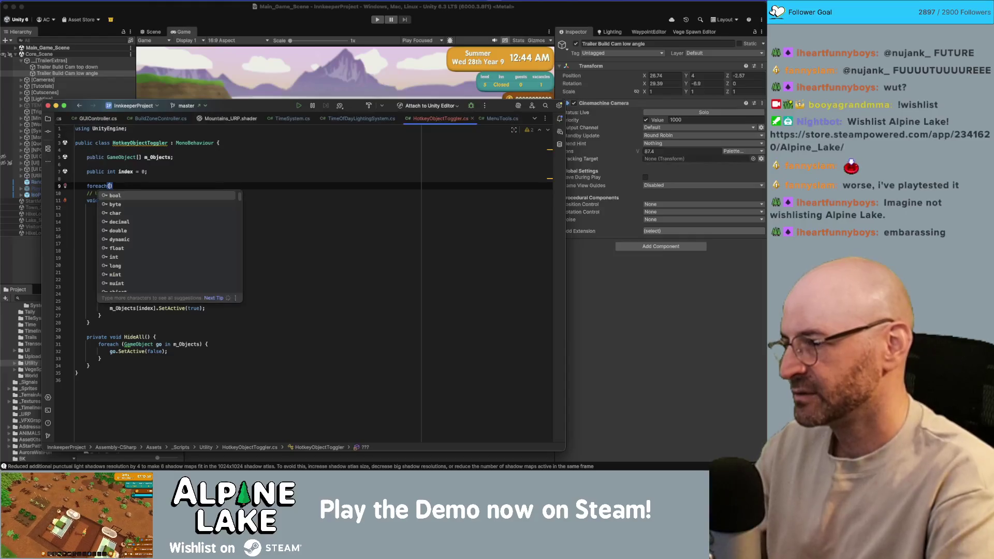
{"action": "key", "text": "ctrl+z"}
{"action": "key", "text": "Up"}
- Add an Awake() method that calls HideAll();
{"action": "key", "text": "Return"}
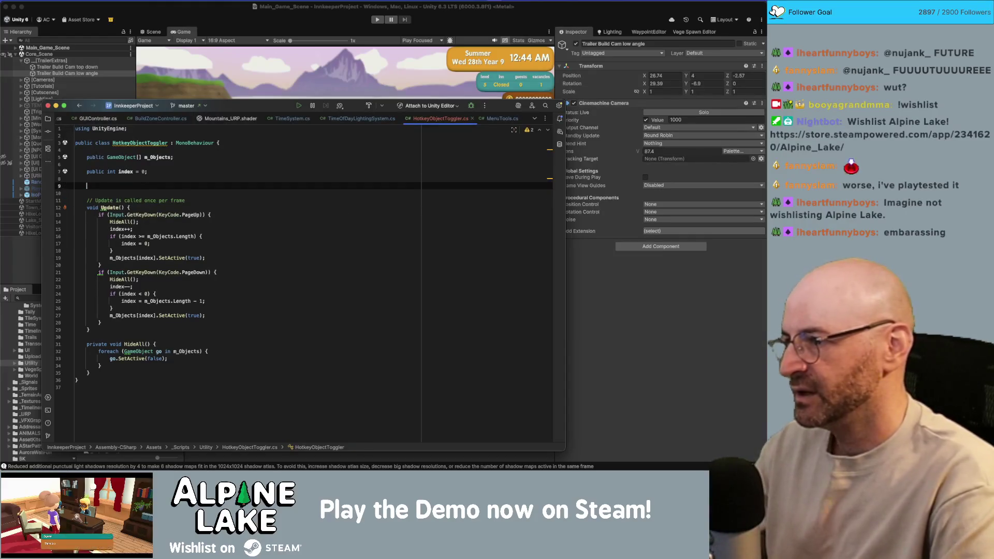
{"action": "type", "text": "start"}
{"action": "key", "text": "Return"}
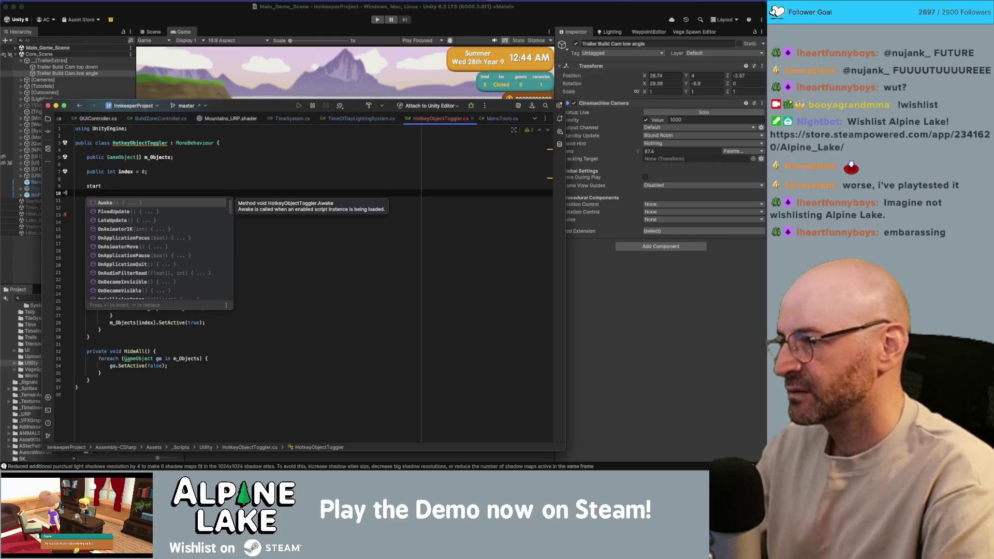
{"action": "key", "text": "Return"}
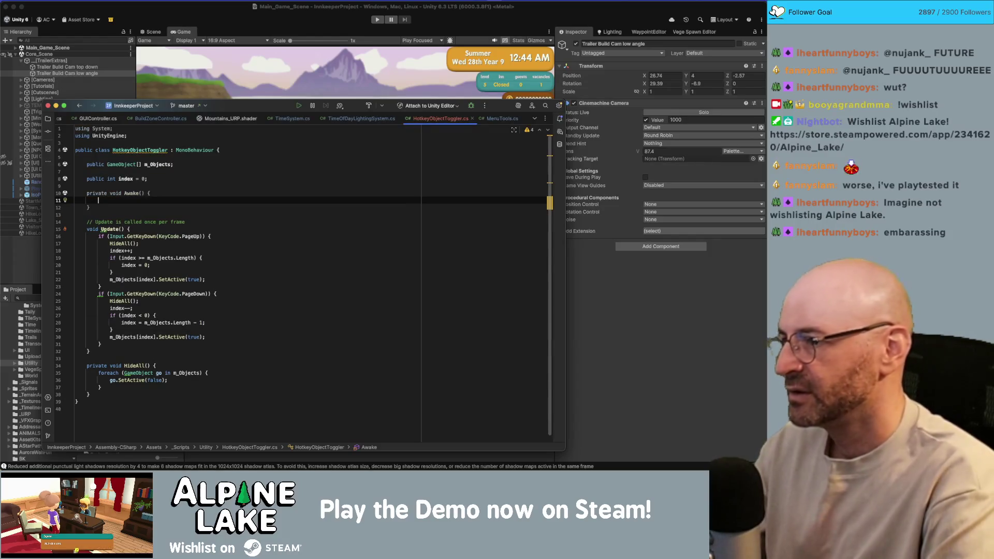
{"action": "type", "text": "foreach("}
{"action": "key", "text": "BackSpace"}
{"action": "key", "text": "BackSpace"}
{"action": "key", "text": "BackSpace"}
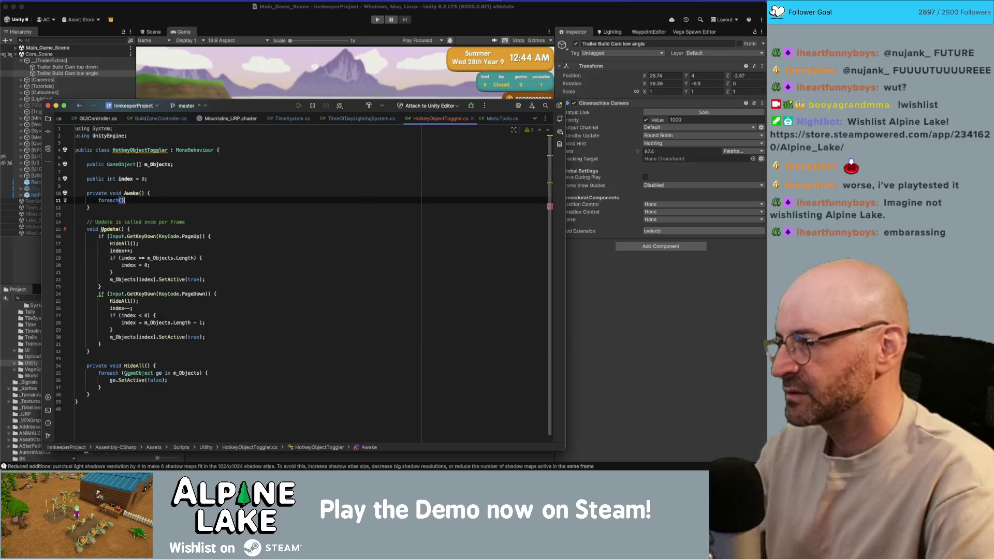
{"action": "type", "text": "HideAl"}
{"action": "key", "text": "Return"}
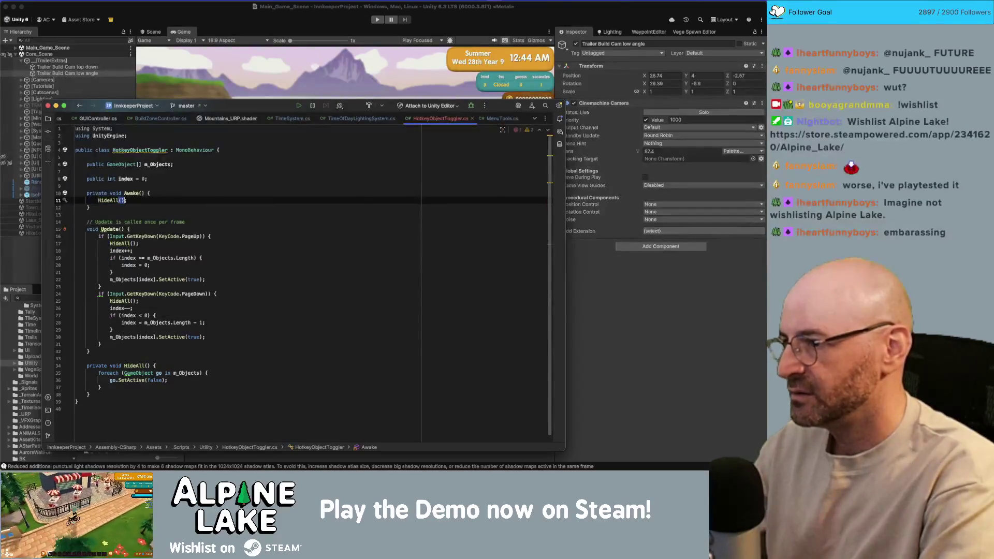
{"action": "type", "text": ";"}
- Add m_Objects[index].SetActive(true); to Awake
{"action": "key", "text": "Return"}
{"action": "type", "text": "m_"}
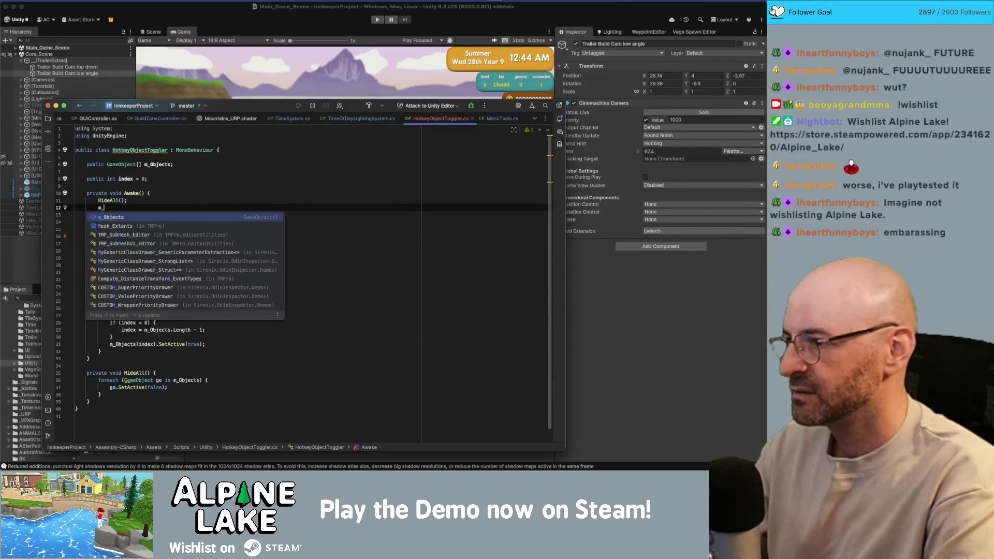
{"action": "key", "text": "Return"}
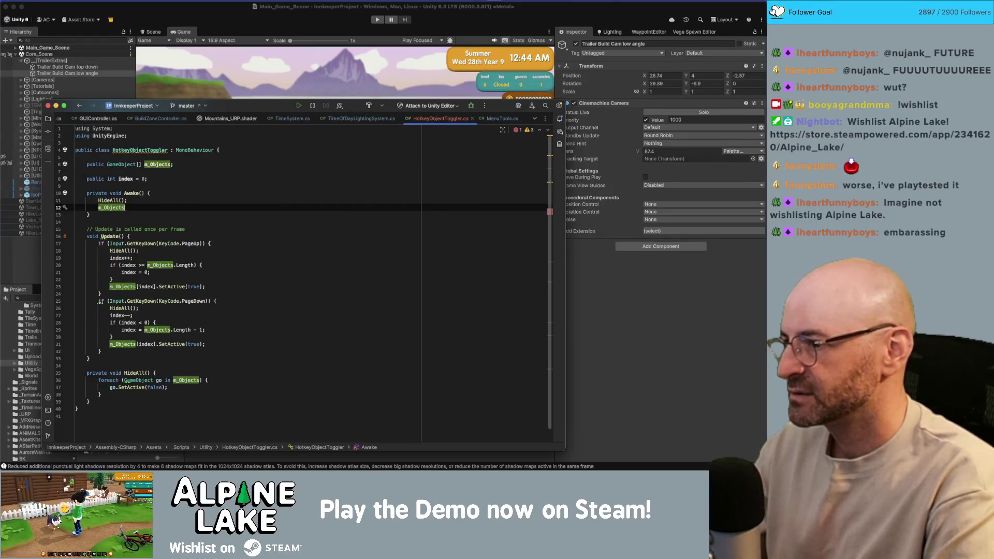
{"action": "type", "text": "[index] ="}
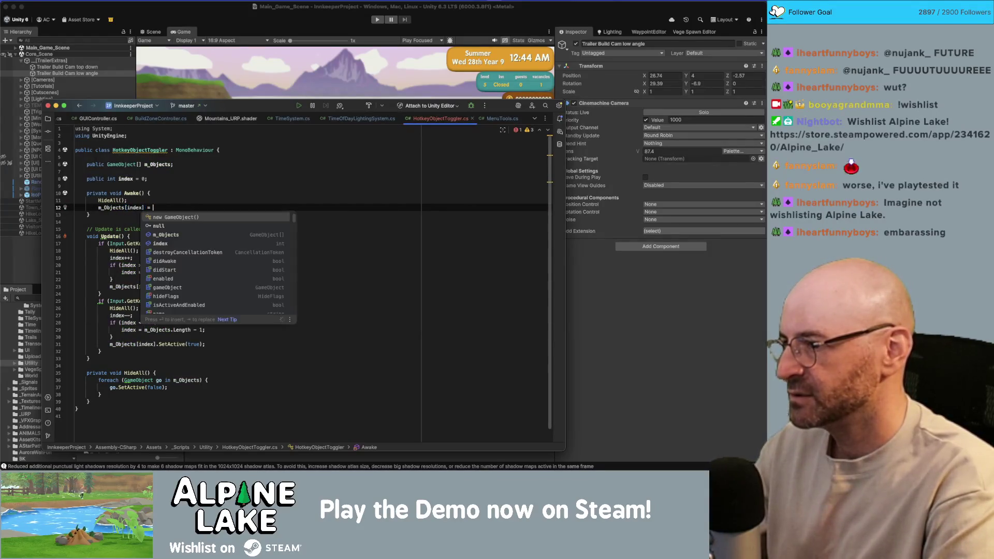
{"action": "key", "text": "BackSpace"}
{"action": "key", "text": "BackSpace"}
{"action": "key", "text": "BackSpace"}
{"action": "type", "text": ".Set"}
{"action": "key", "text": "Return"}
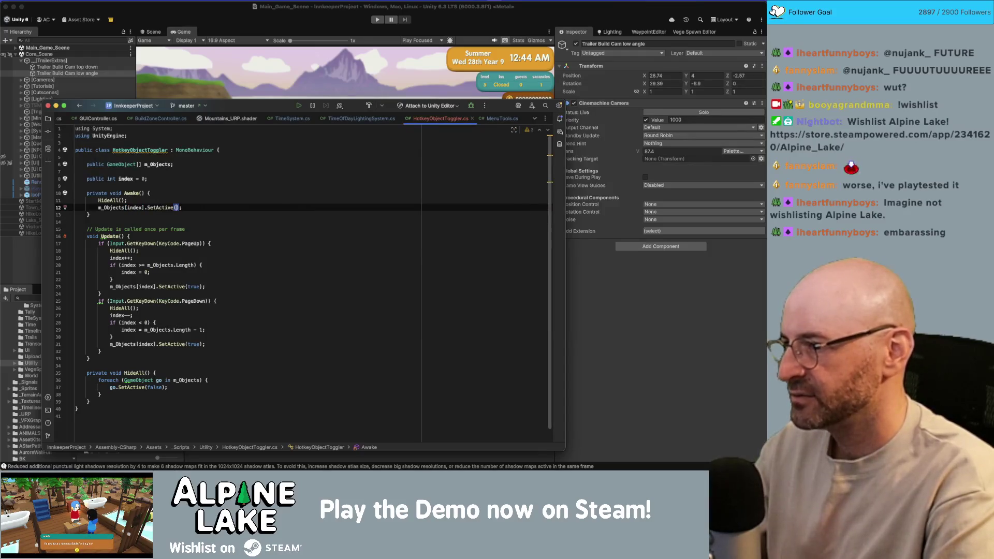
{"action": "type", "text": "true"}
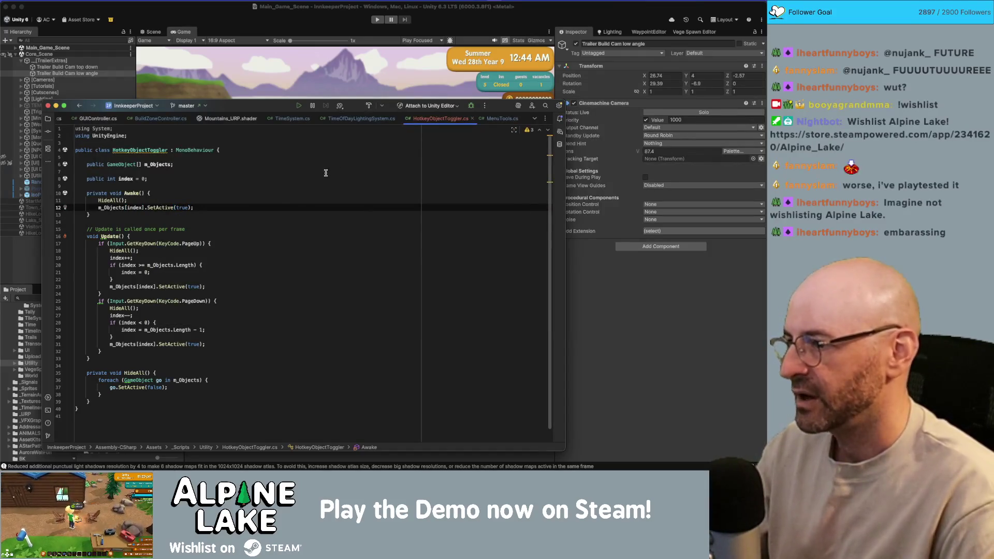
- Rename the index field to m_Index everywhere, then switch back to Unity
{"action": "left_click", "coordinate": [241, 179]}
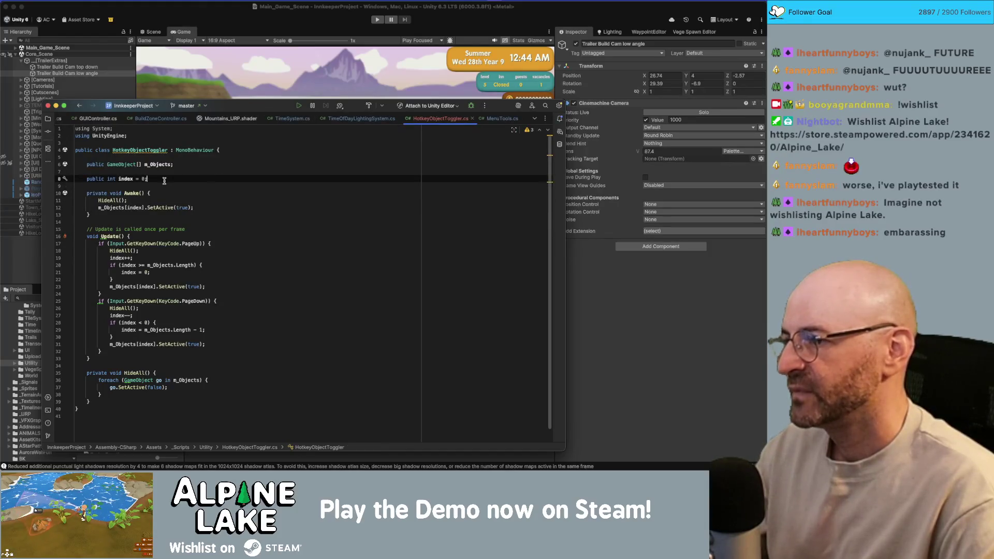
{"action": "left_click", "coordinate": [130, 179]}
{"action": "key", "text": "F2"}
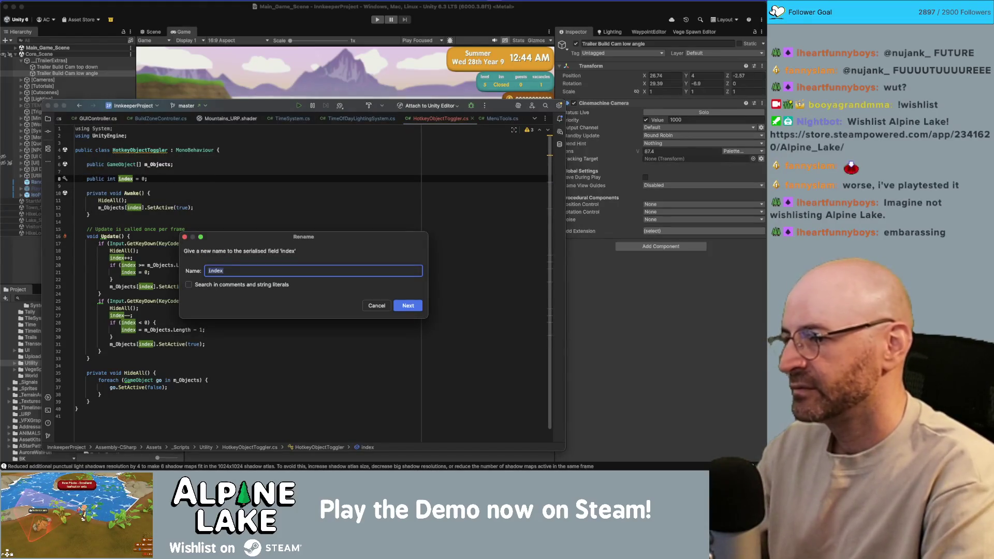
{"action": "type", "text": "m_Index"}
{"action": "key", "text": "Return"}
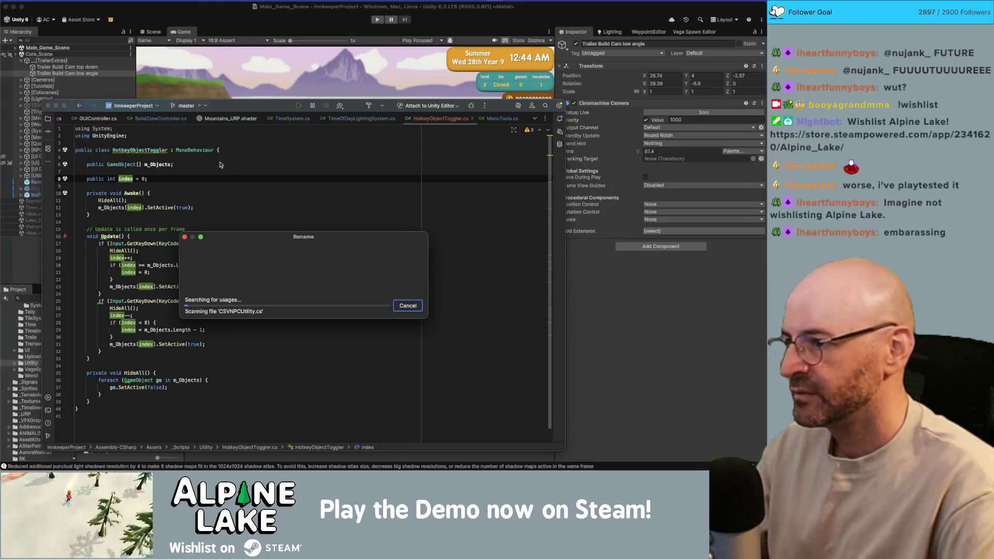
{"action": "left_click", "coordinate": [245, 251]}
{"action": "left_click", "coordinate": [256, 219]}
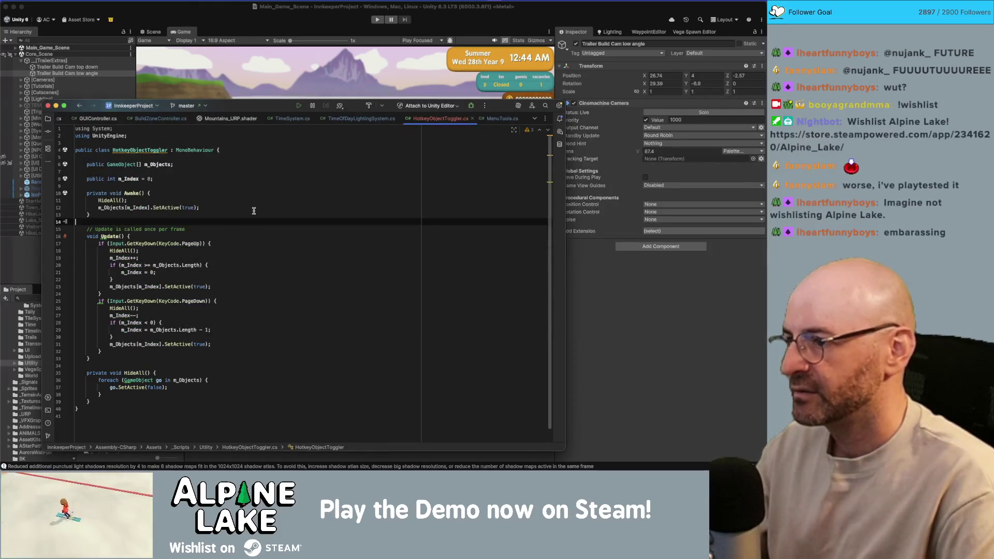
{"action": "left_click", "coordinate": [255, 208]}
{"action": "left_click", "coordinate": [240, 22]}
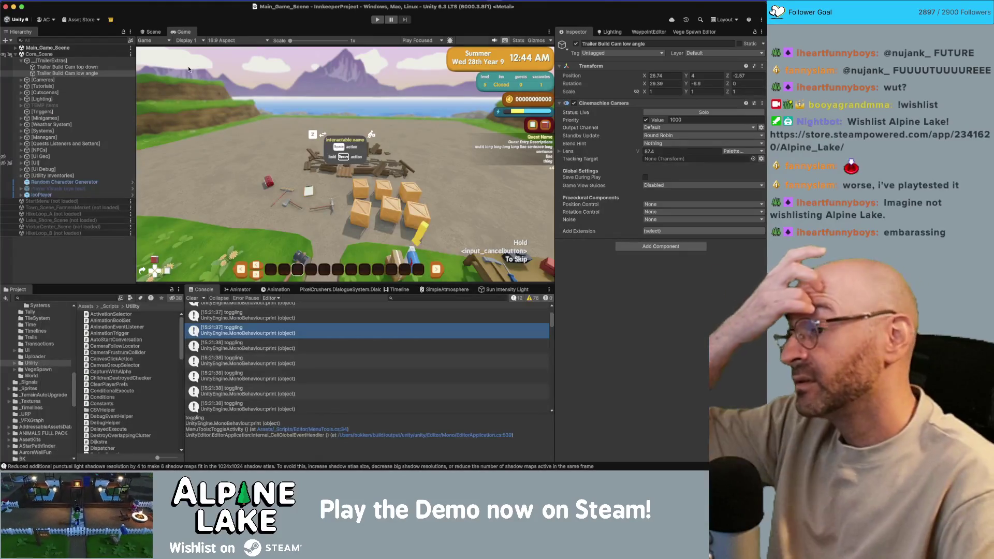
- Select [TrailerExtras], then Trailer Build Cam top down, in the Hierarchy
{"action": "left_click", "coordinate": [62, 60]}
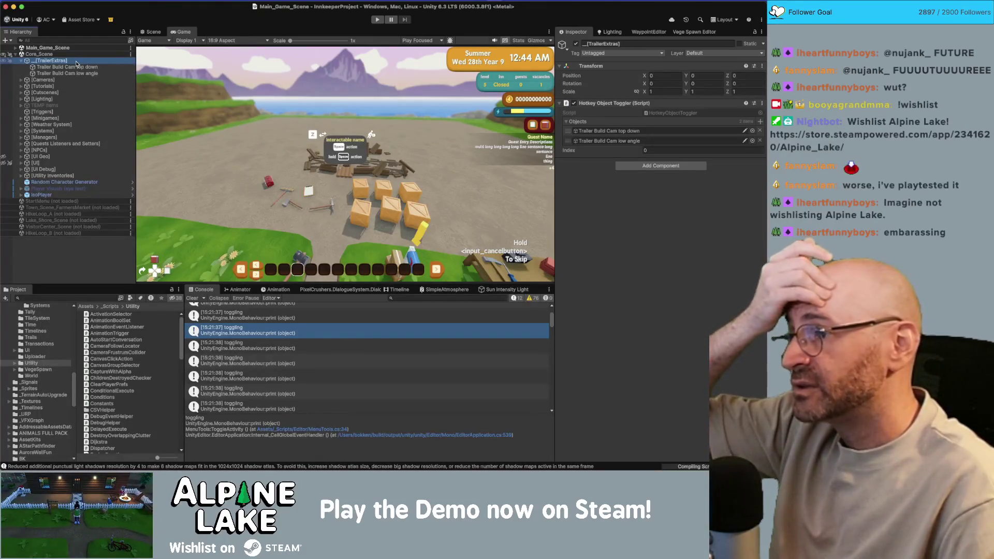
{"action": "left_click", "coordinate": [77, 67]}
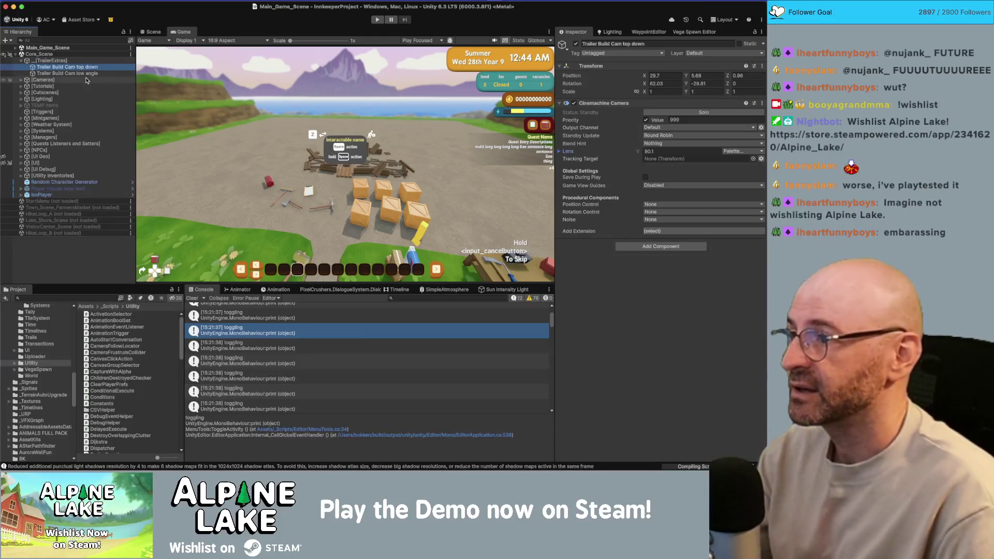
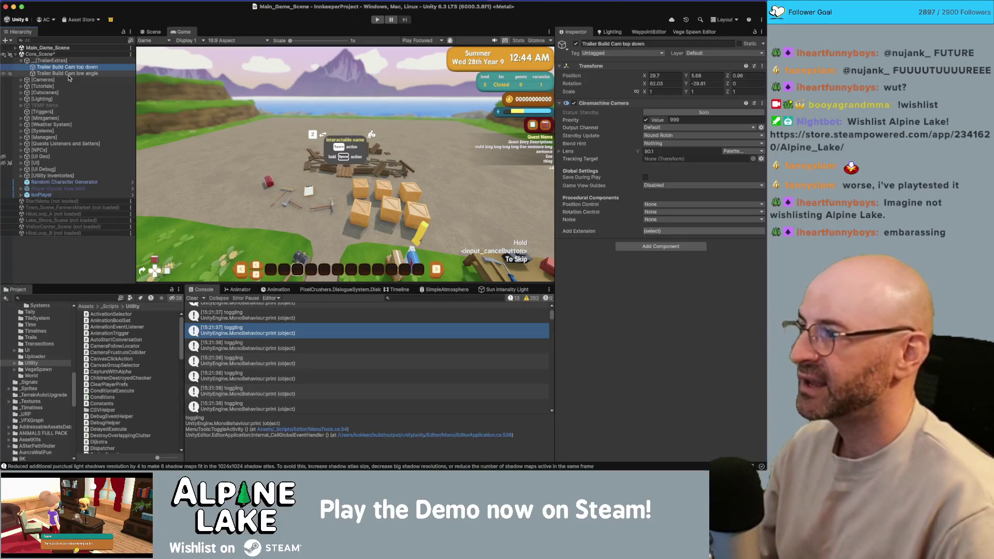
- Search the project assets for 'flycam' and open the FlyCamera script in Rider
{"action": "left_click", "coordinate": [68, 298]}
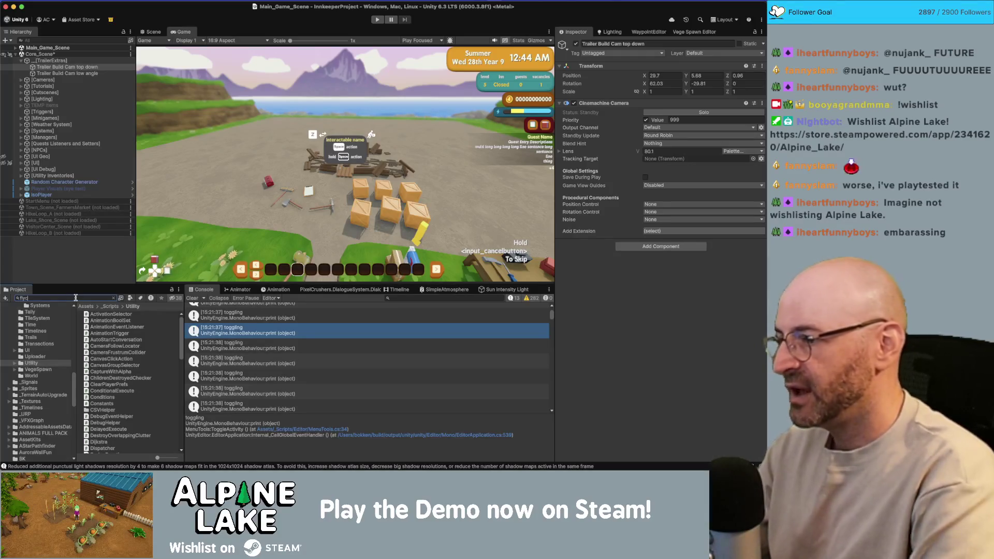
{"action": "type", "text": "flycam"}
{"action": "double_click", "coordinate": [102, 314]}
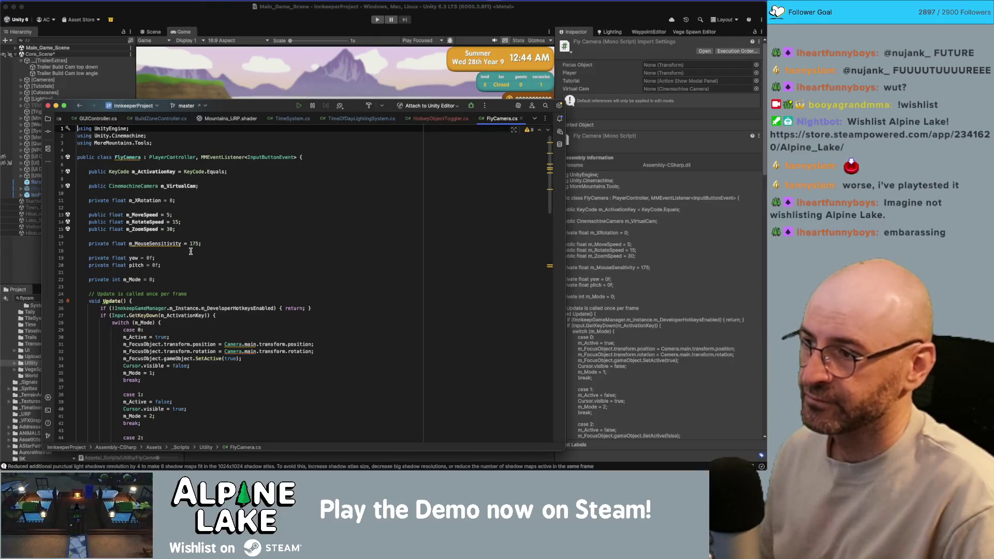
{"action": "scroll", "coordinate": [199, 247], "scroll_direction": "down", "scroll_amount": 20}
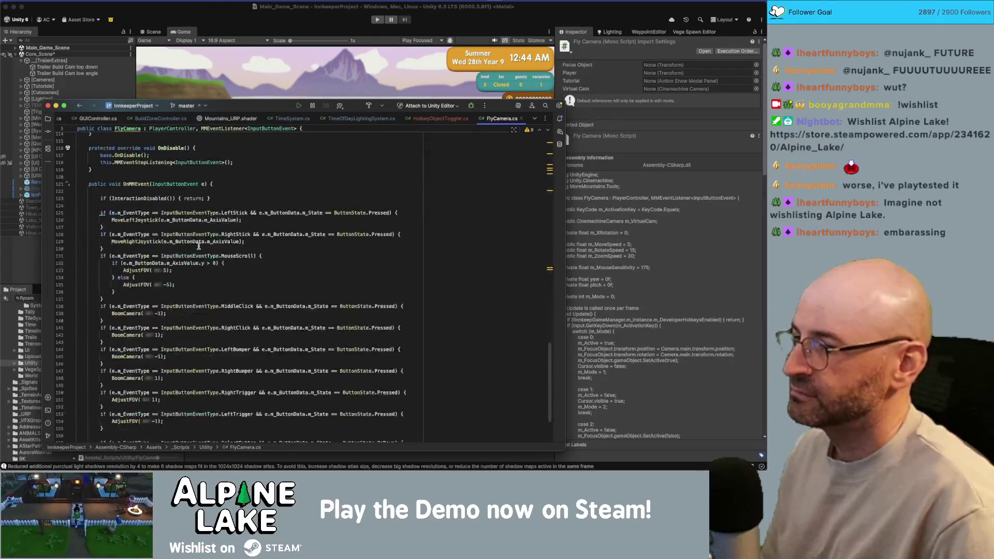
{"action": "scroll", "coordinate": [198, 248], "scroll_direction": "up", "scroll_amount": 14}
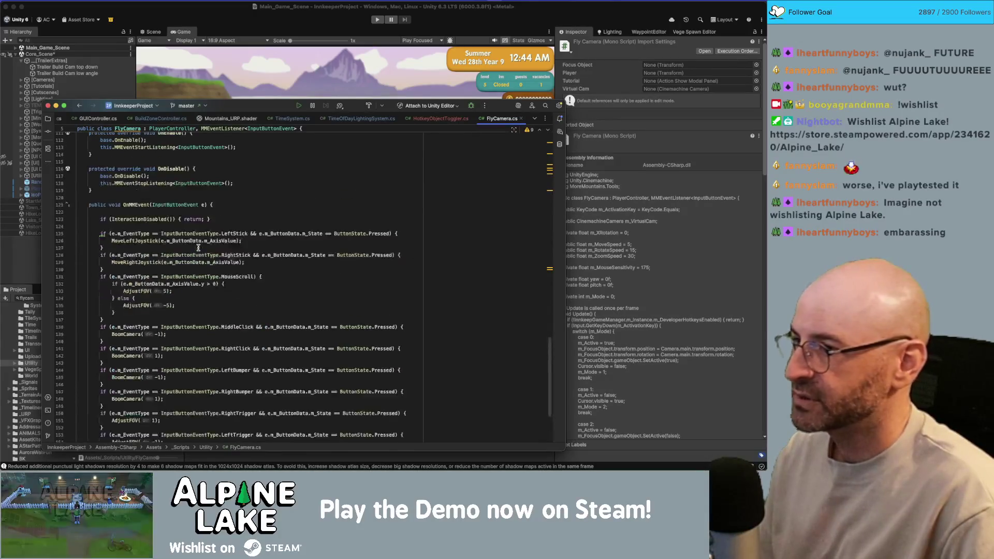
{"action": "scroll", "coordinate": [198, 248], "scroll_direction": "down", "scroll_amount": 5}
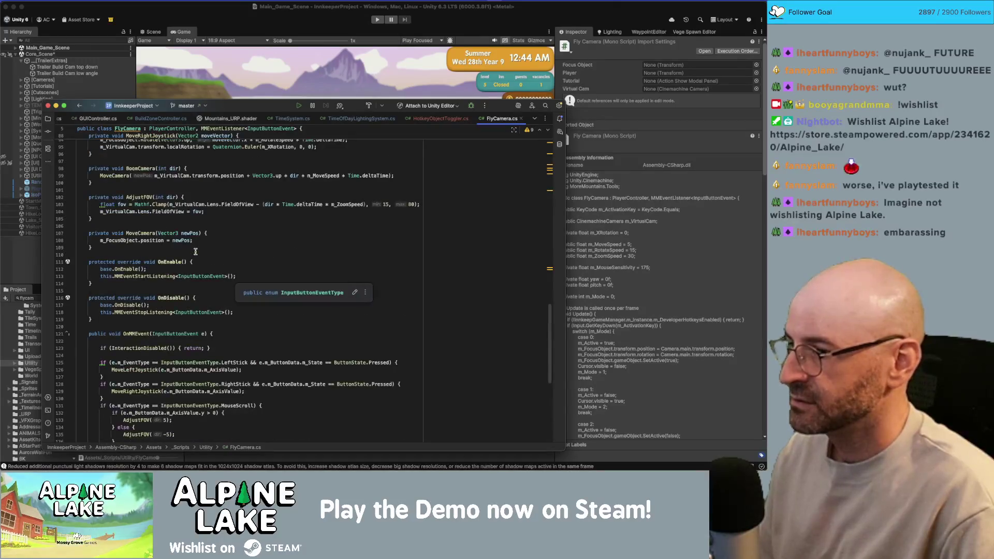
{"action": "scroll", "coordinate": [196, 251], "scroll_direction": "down", "scroll_amount": 7}
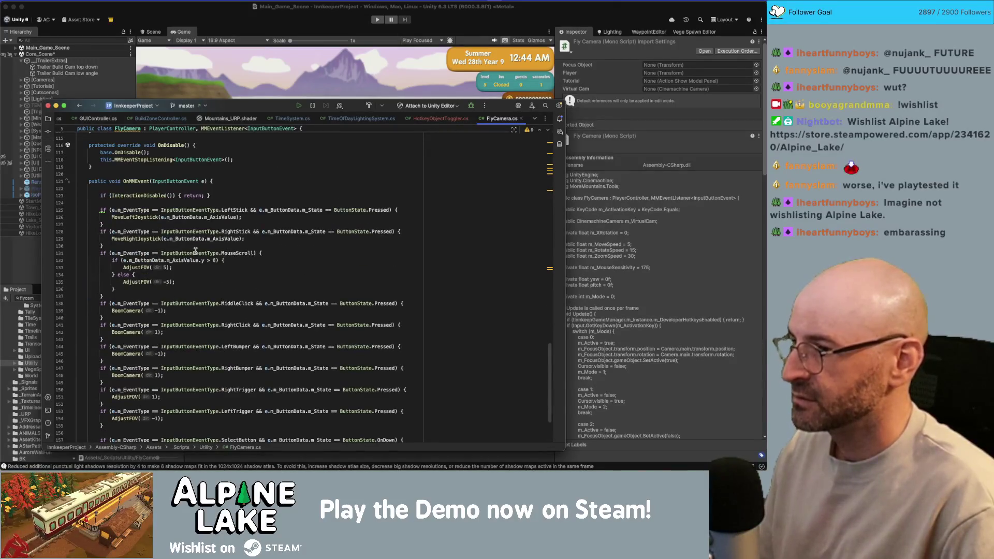
{"action": "scroll", "coordinate": [218, 279], "scroll_direction": "up", "scroll_amount": 20}
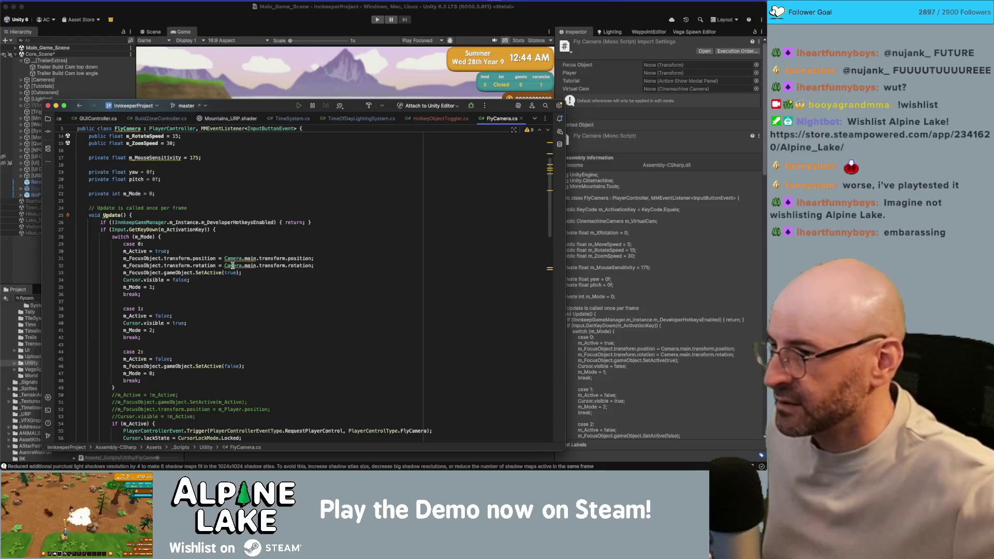
{"action": "mouse_move", "coordinate": [232, 266]}
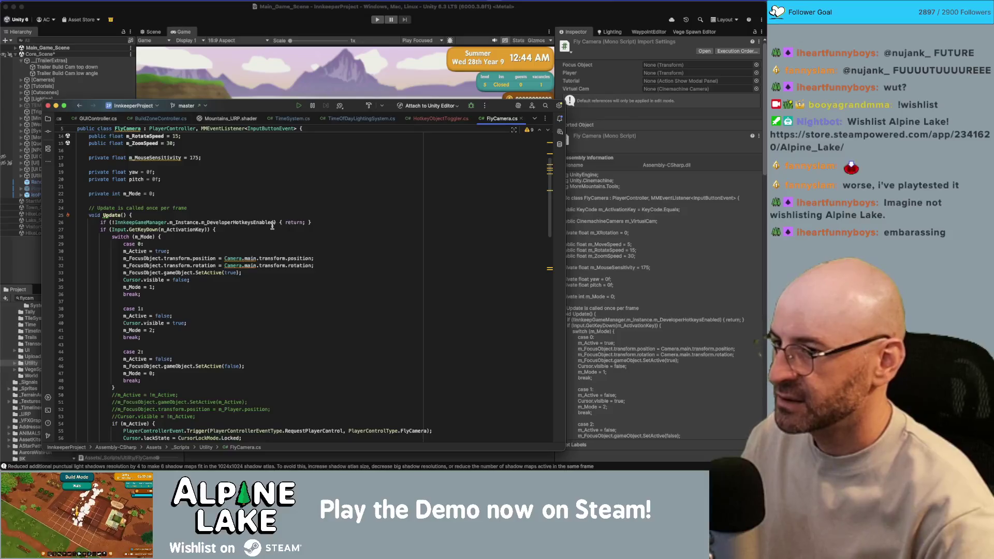
{"action": "scroll", "coordinate": [309, 222], "scroll_direction": "down", "scroll_amount": 5}
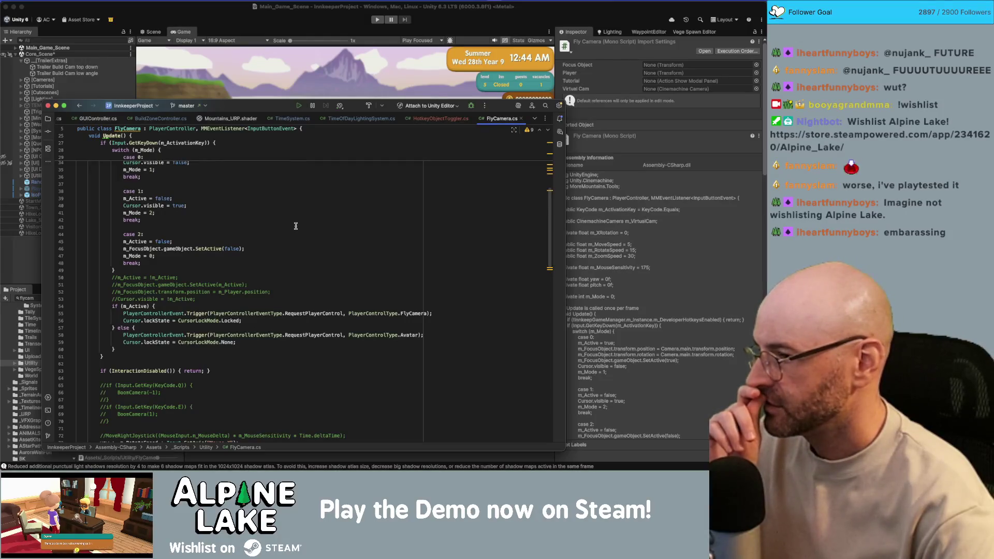
{"action": "scroll", "coordinate": [295, 225], "scroll_direction": "up", "scroll_amount": 5}
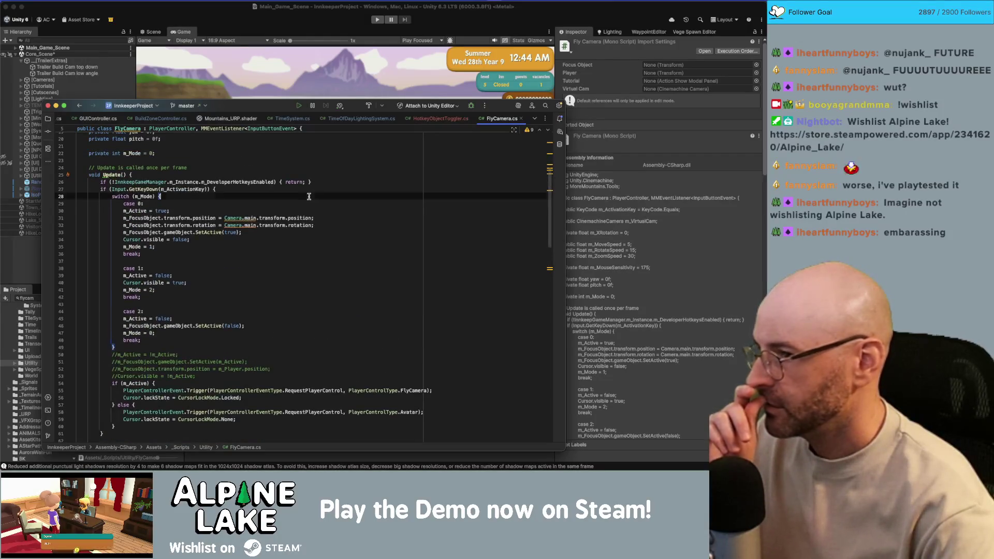
{"action": "left_click", "coordinate": [341, 182]}
{"action": "key", "text": "Return"}
- Start a new if condition in Update checking Input.GetKeyDown(KeyCode.LeftCommand)
{"action": "type", "text": "if(inpu"}
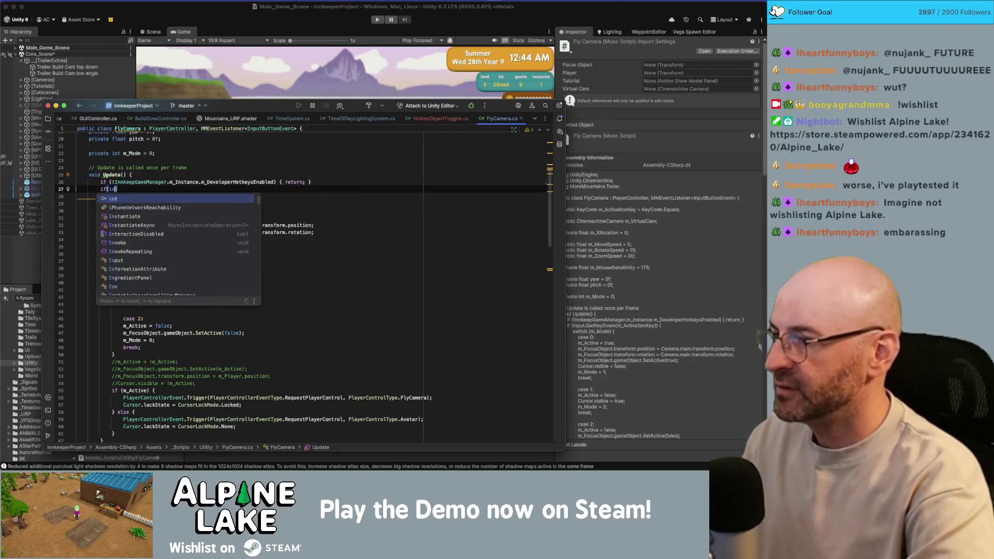
{"action": "type", "text": "t"}
{"action": "key", "text": "Return"}
{"action": "type", "text": ".GetKey"}
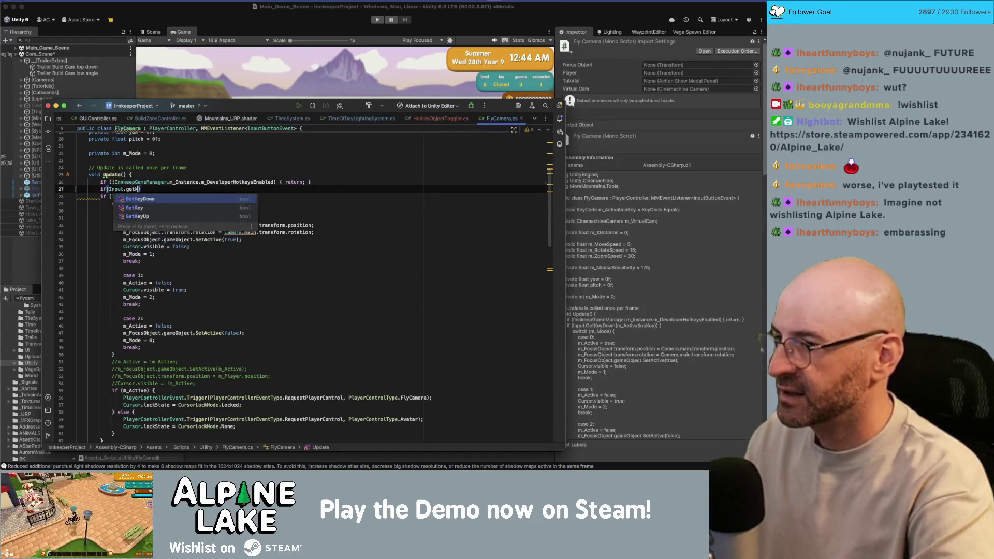
{"action": "key", "text": "Return"}
{"action": "key", "text": "BackSpace"}
{"action": "type", "text": "Down("}
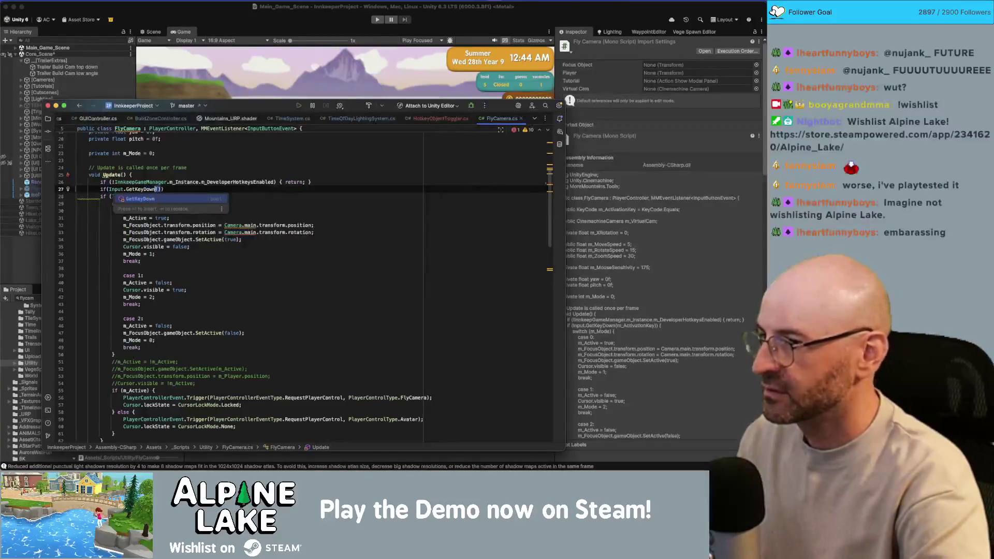
{"action": "key", "text": "Return"}
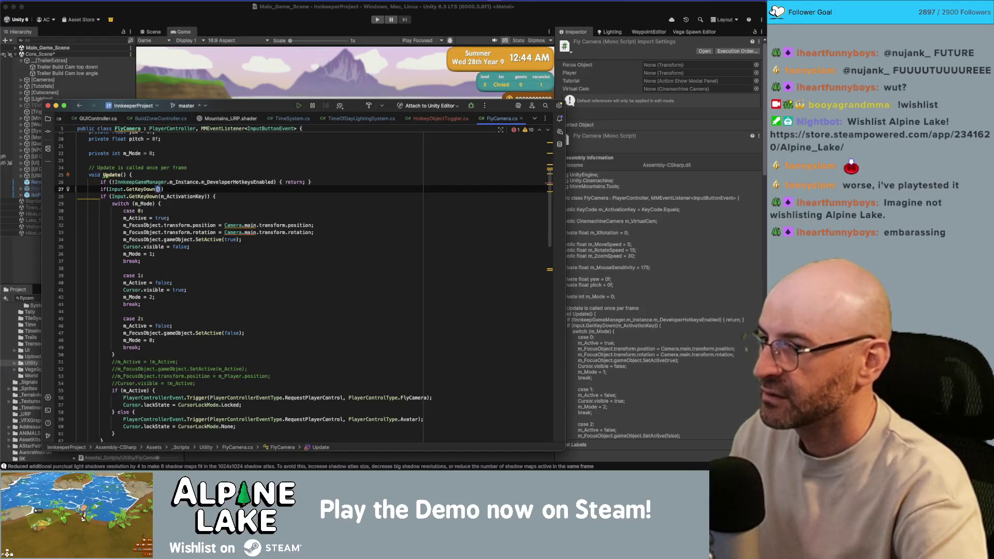
{"action": "type", "text": "leftcm"}
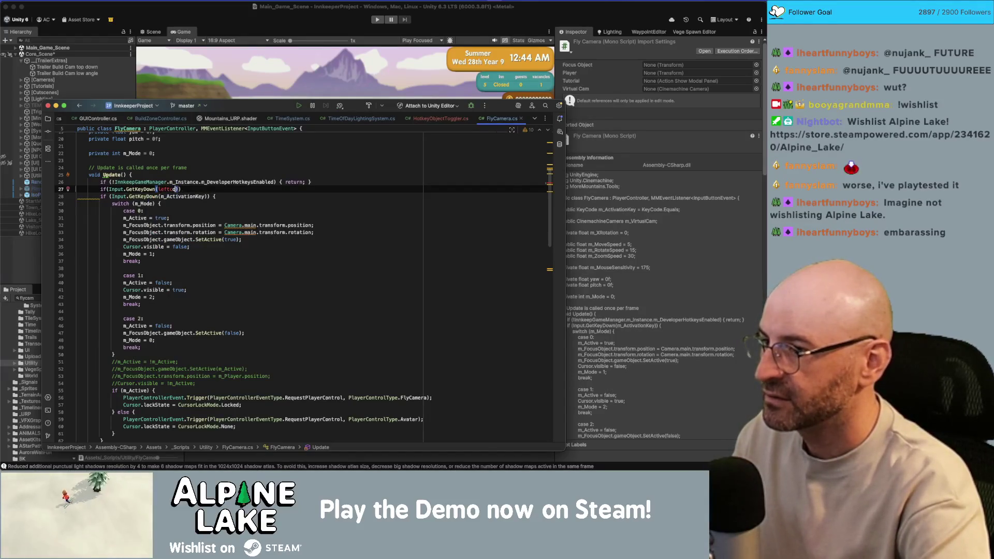
{"action": "key", "text": "Return"}
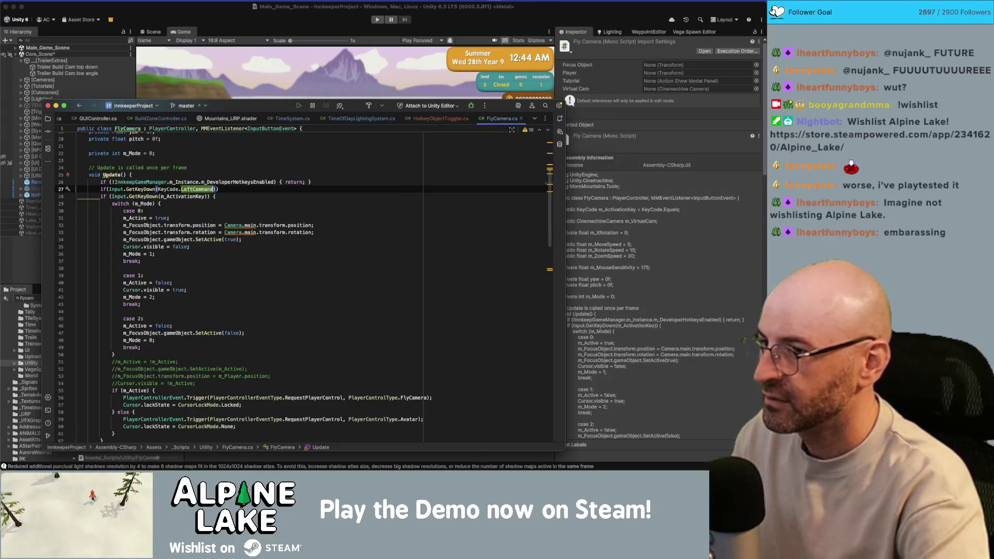
- Make the LeftCommand check a held GetKey test and add '&& Input.GetKeyDown(KeyCode.S)'
{"action": "type", "text": ") && Input.get"}
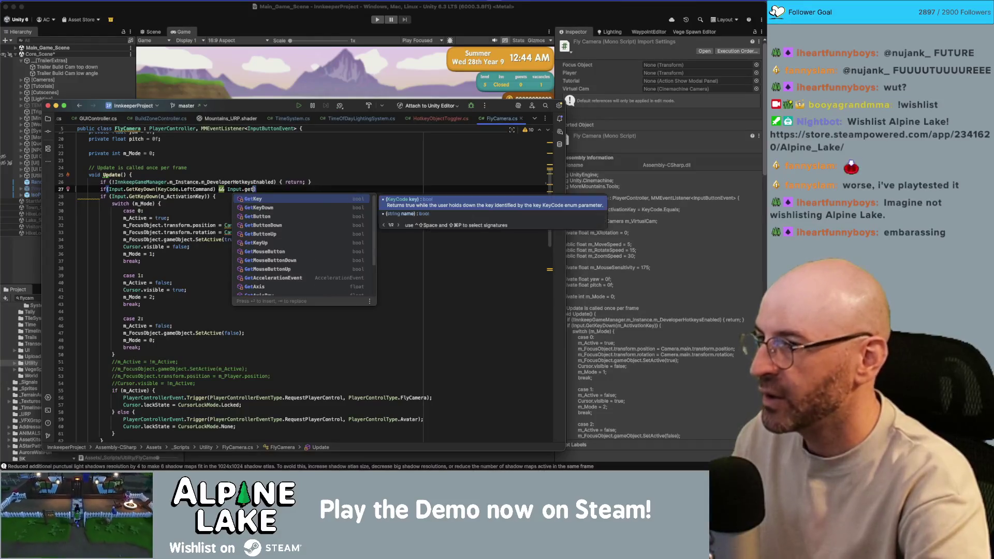
{"action": "key", "text": "Escape"}
{"action": "key", "text": "alt+Left"}
{"action": "key", "text": "alt+Left"}
{"action": "key", "text": "alt+Left"}
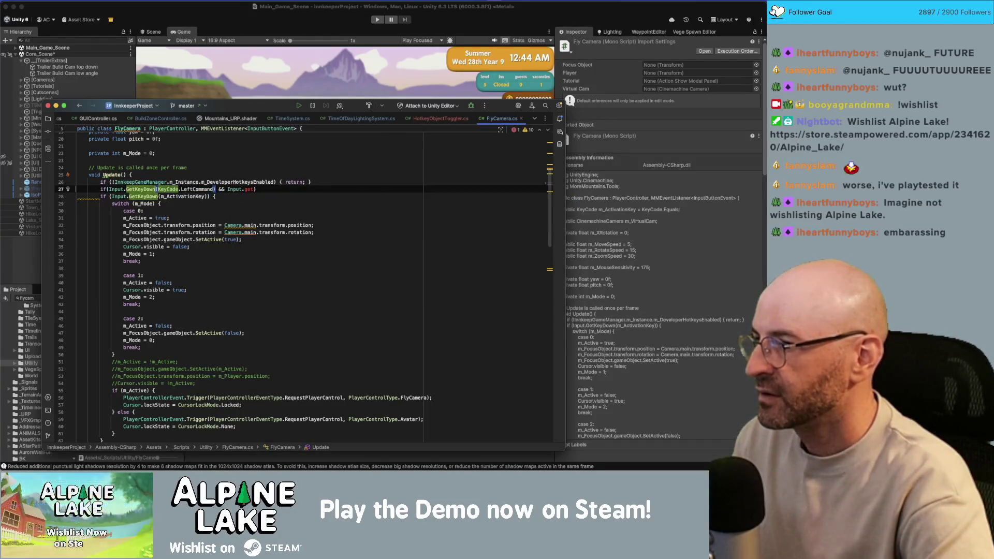
{"action": "key", "text": "BackSpace"}
{"action": "key", "text": "BackSpace"}
{"action": "key", "text": "BackSpace"}
{"action": "key", "text": "BackSpace"}
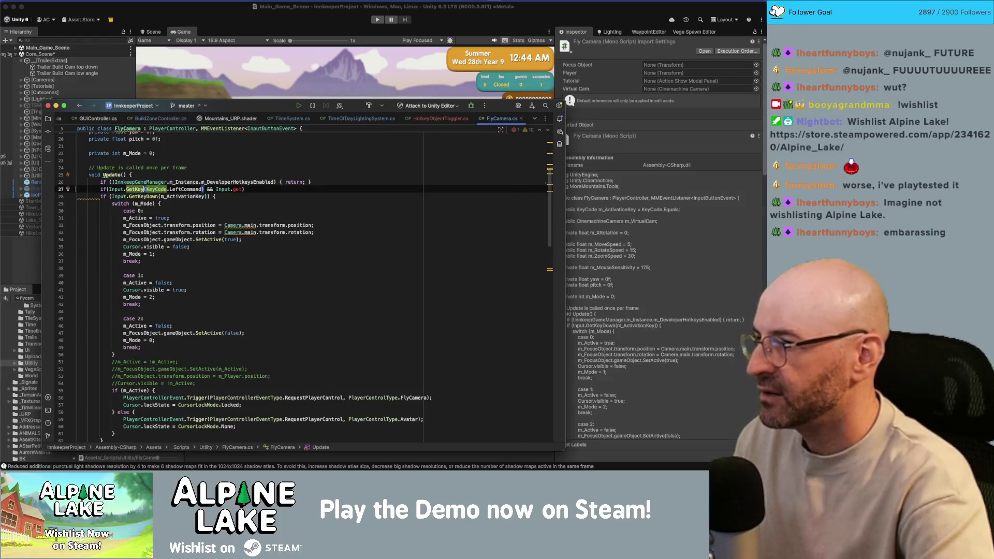
{"action": "left_click", "coordinate": [233, 190]}
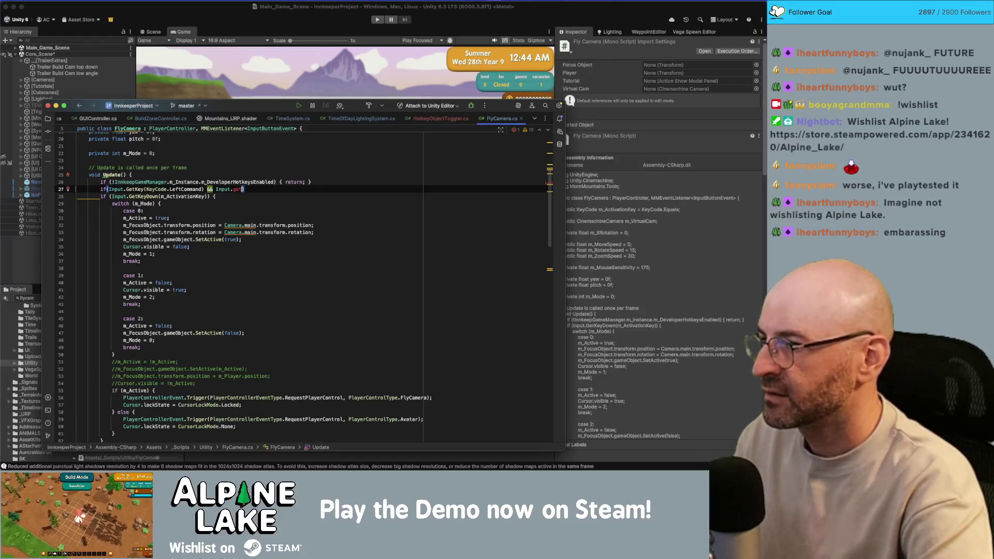
{"action": "type", "text": "keydo"}
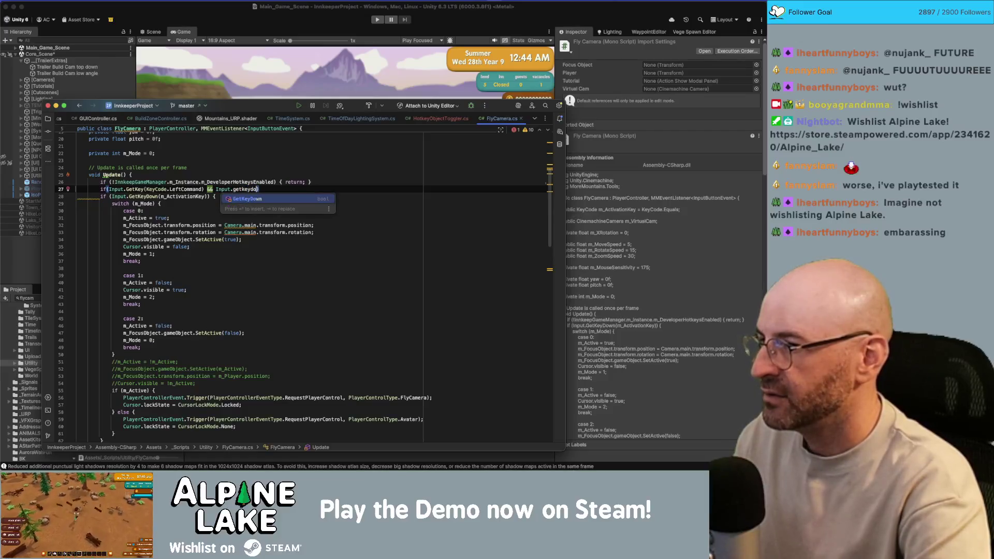
{"action": "key", "text": "Return"}
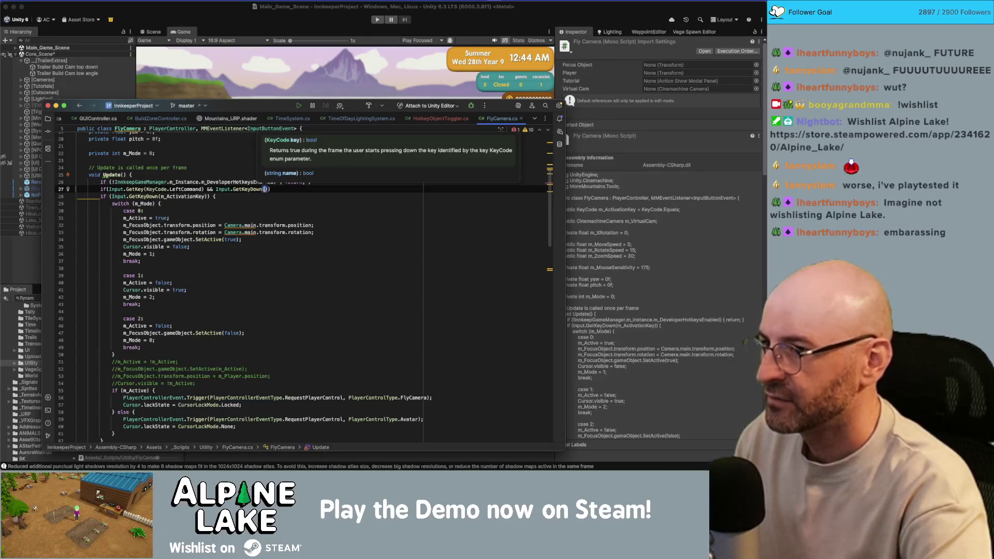
{"action": "type", "text": "s"}
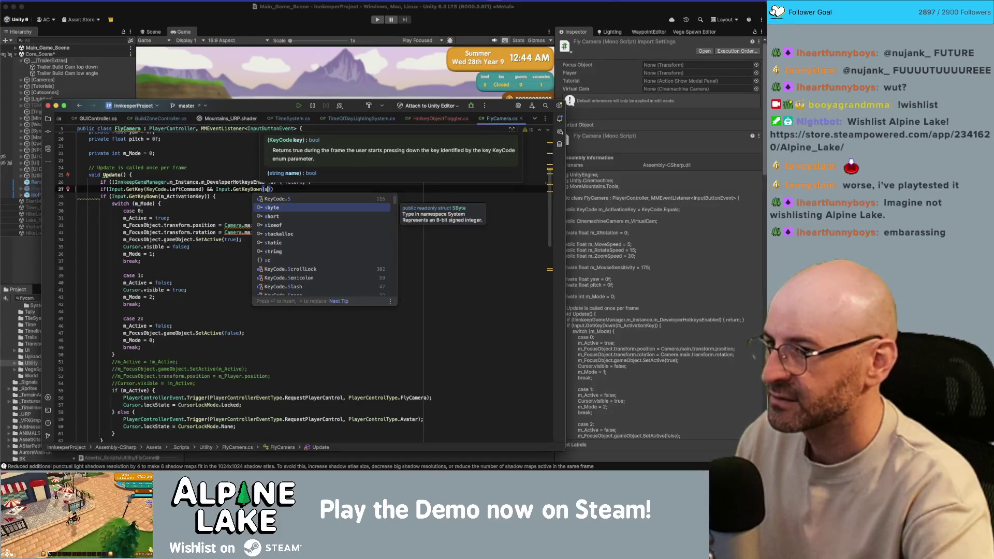
{"action": "key", "text": "BackSpace"}
{"action": "type", "text": "KeyCode.S"}
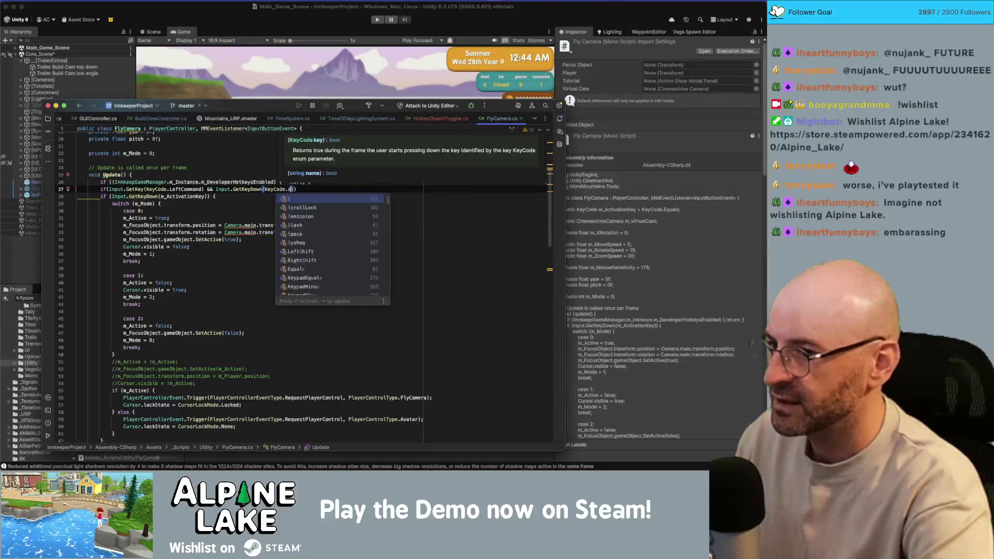
{"action": "key", "text": "Return"}
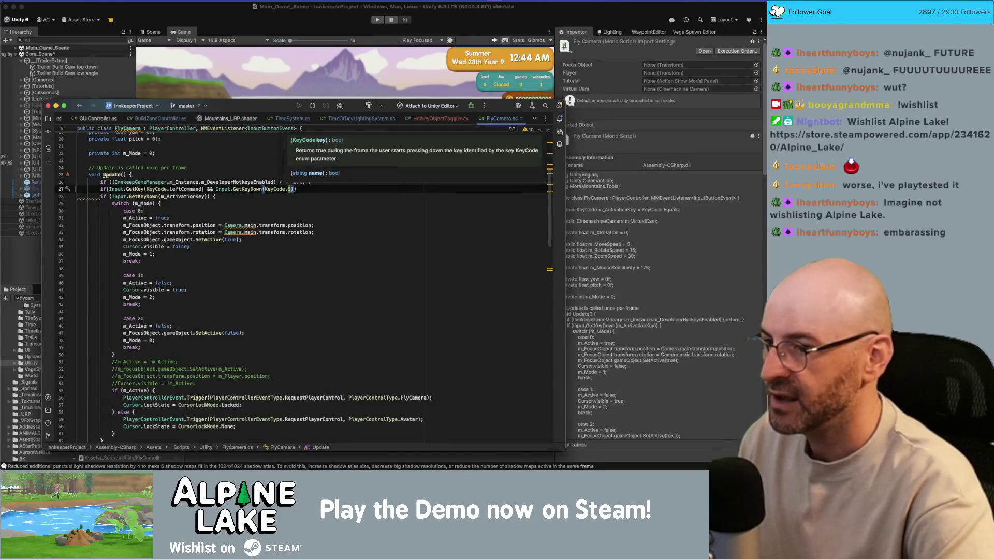
- Open the if block's body and begin a print call inside it
{"action": "type", "text": "{"}
{"action": "key", "text": "Return"}
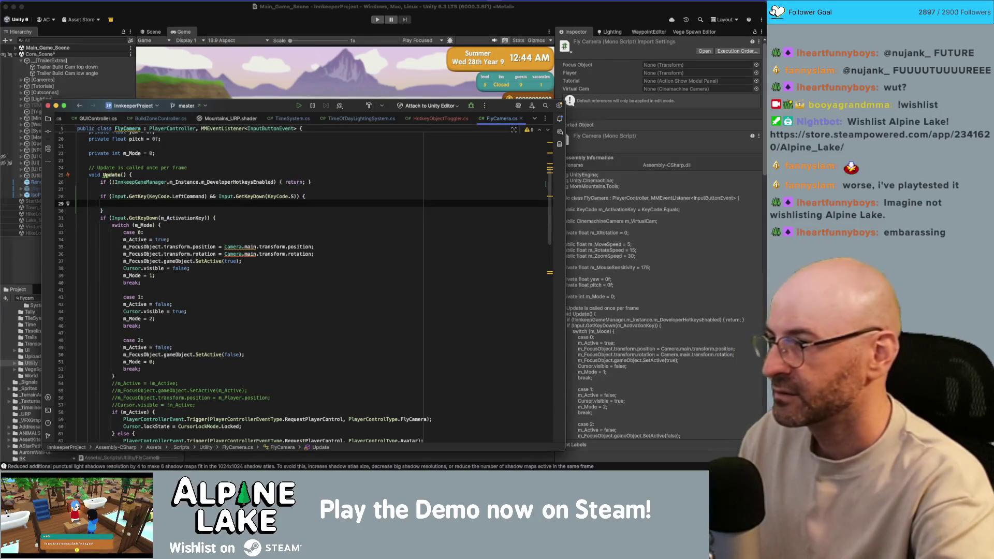
{"action": "type", "text": "print"}
{"action": "key", "text": "Return"}
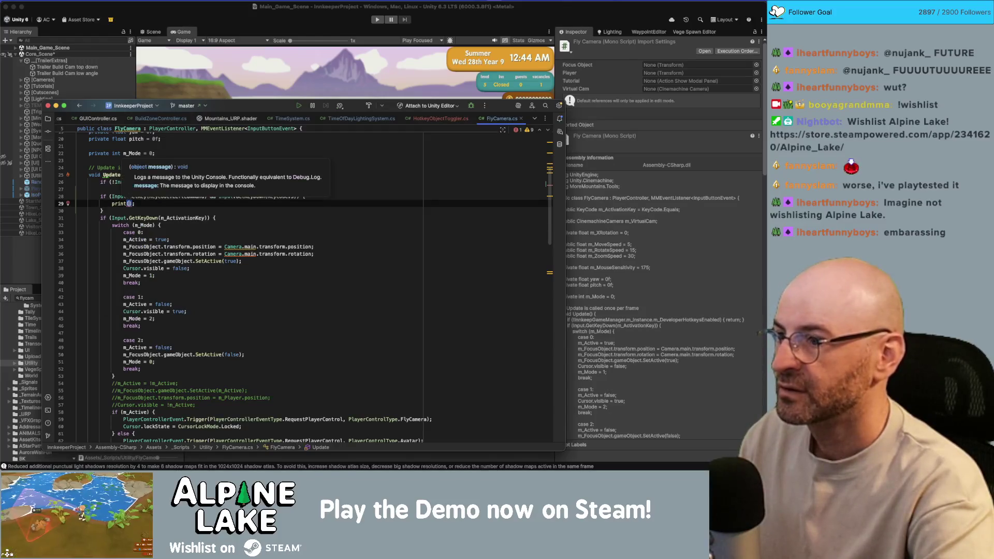
- Write the print's Position part with transform.position x, y, z and begin a Rotation part
{"action": "type", "text": "$\""}
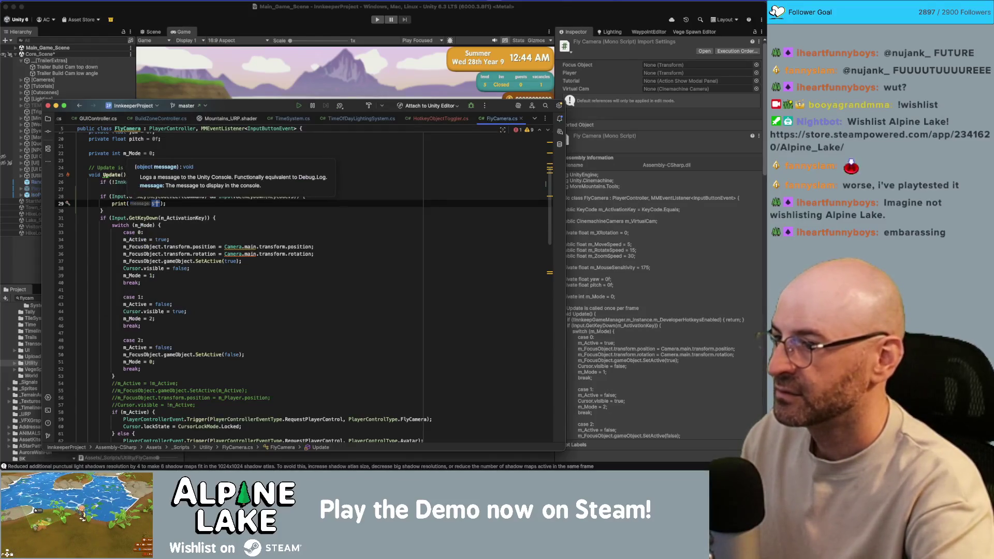
{"action": "type", "text": "Position:"}
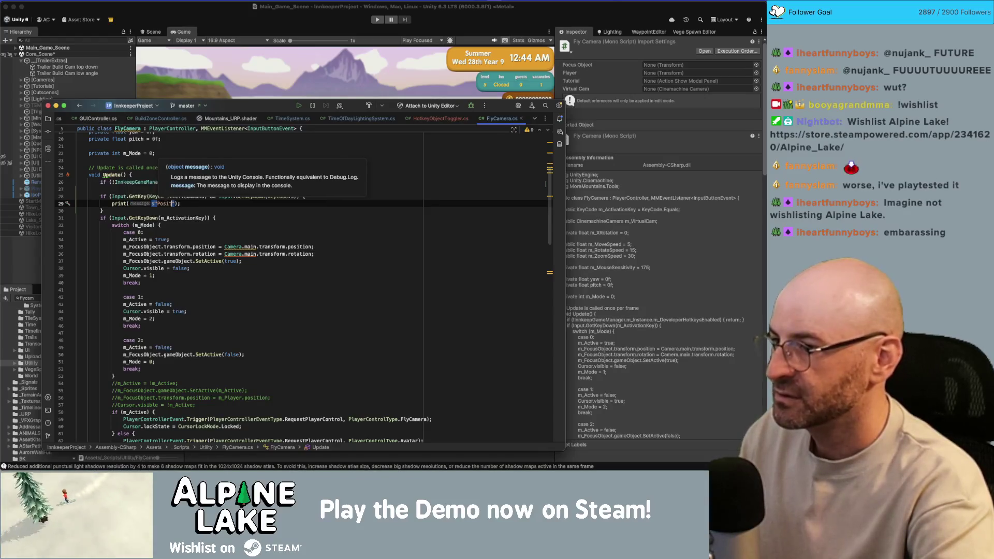
{"action": "type", "text": "{transform."}
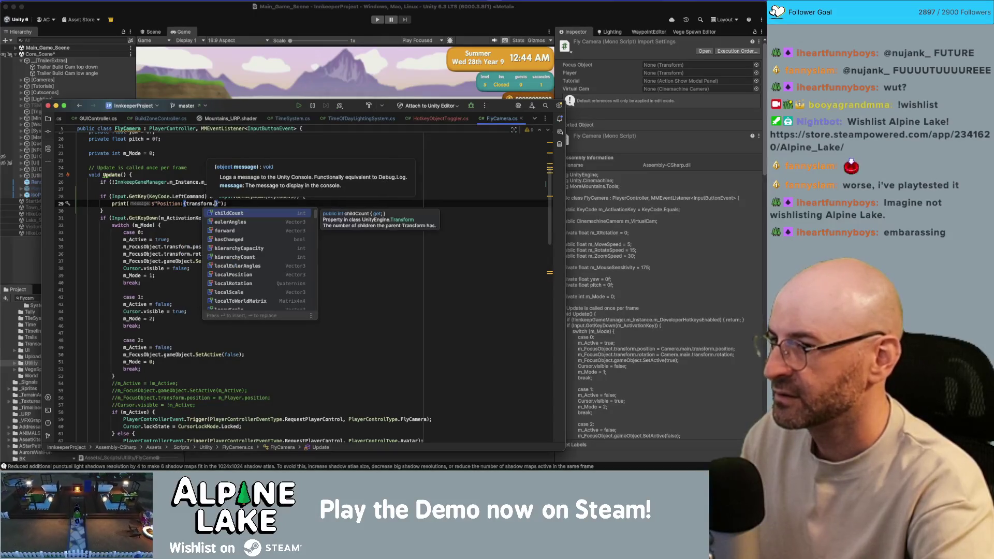
{"action": "type", "text": "position.x"}
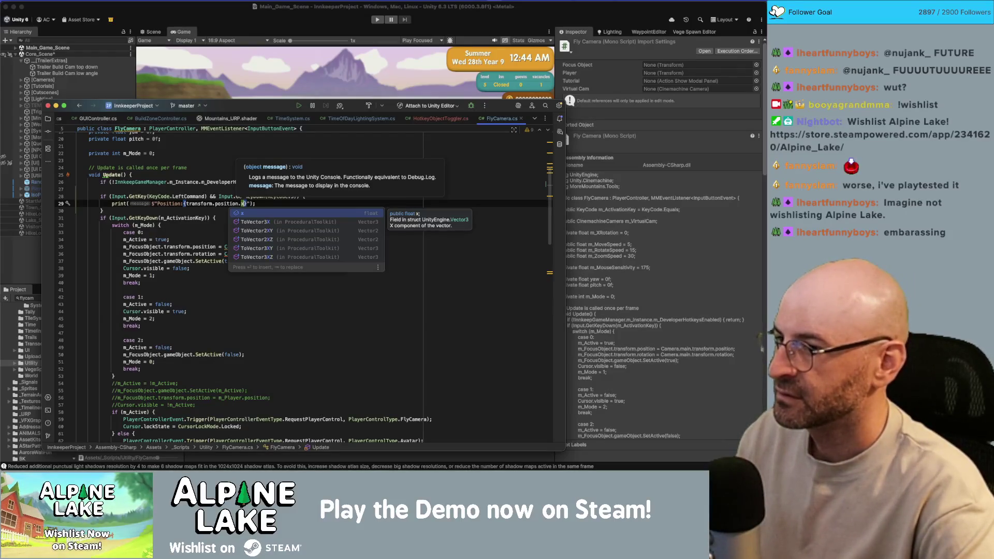
{"action": "type", "text": "} {"}
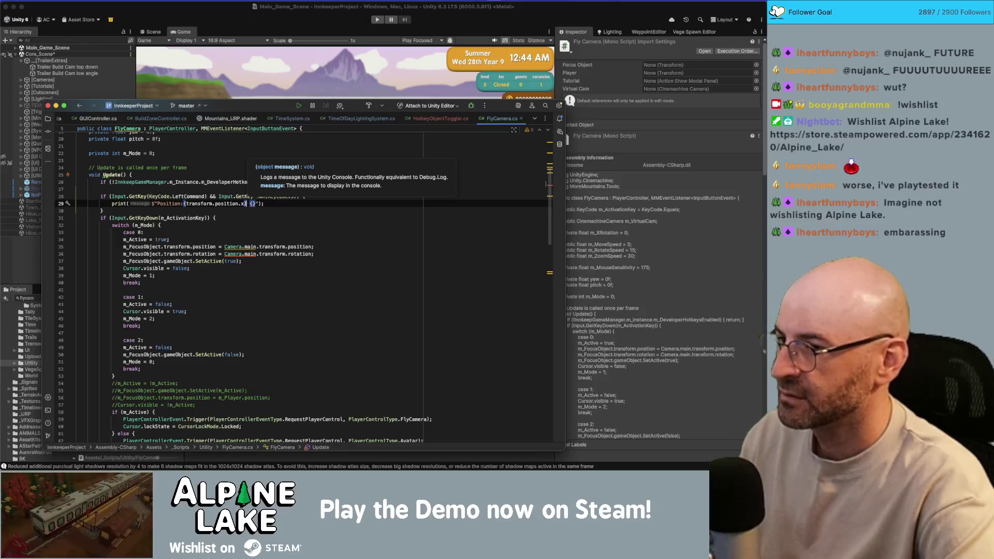
{"action": "key", "text": "Left"}
{"action": "key", "text": "Left"}
{"action": "key", "text": "Left"}
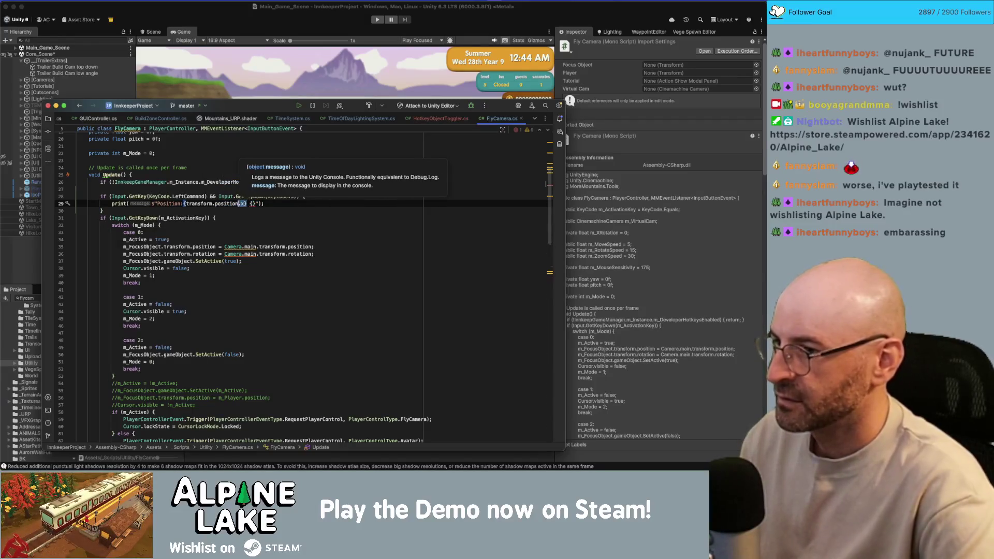
{"action": "key", "text": "Left"}
{"action": "key", "text": "Left"}
{"action": "key", "text": "Left"}
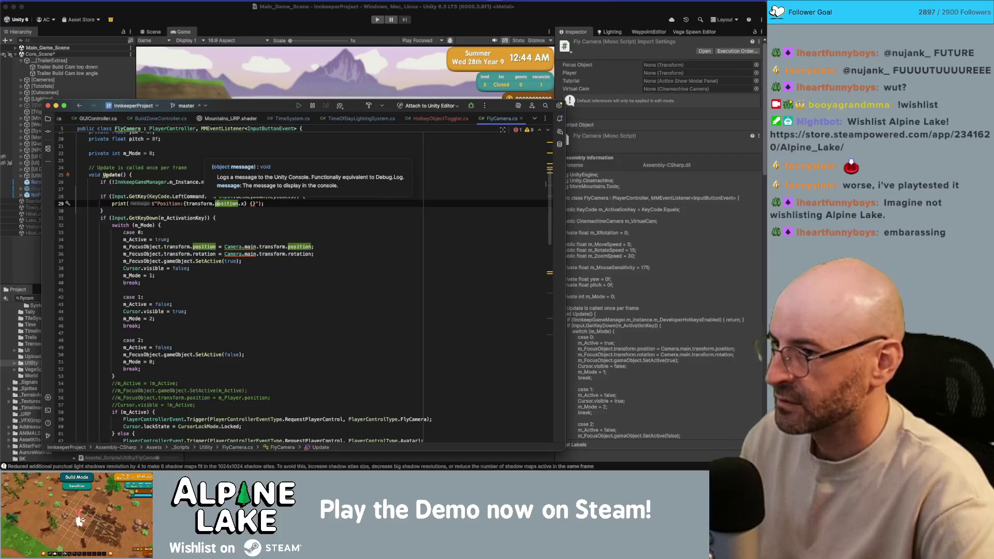
{"action": "type", "text": "transform.position.x"}
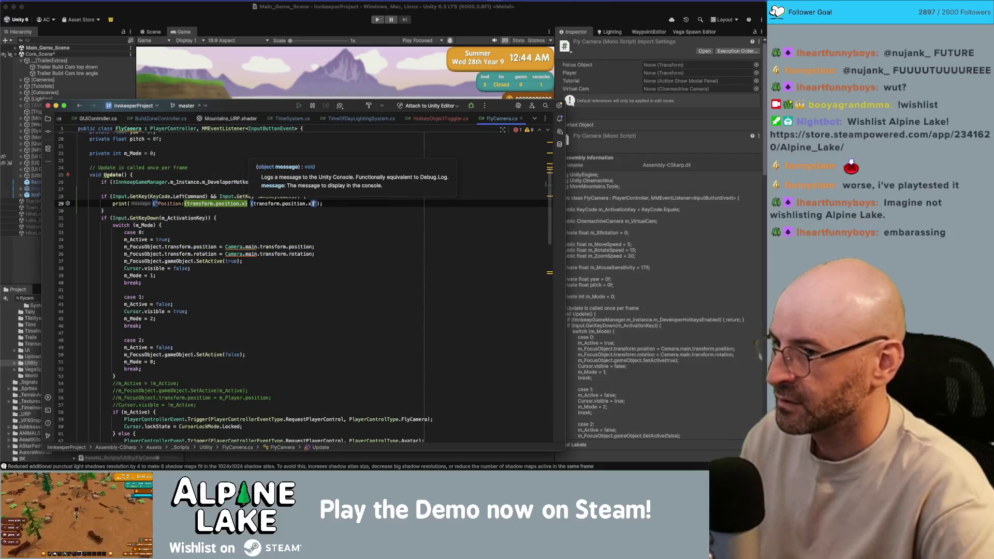
{"action": "key", "text": "BackSpace"}
{"action": "type", "text": "y"}
{"action": "key", "text": "Escape"}
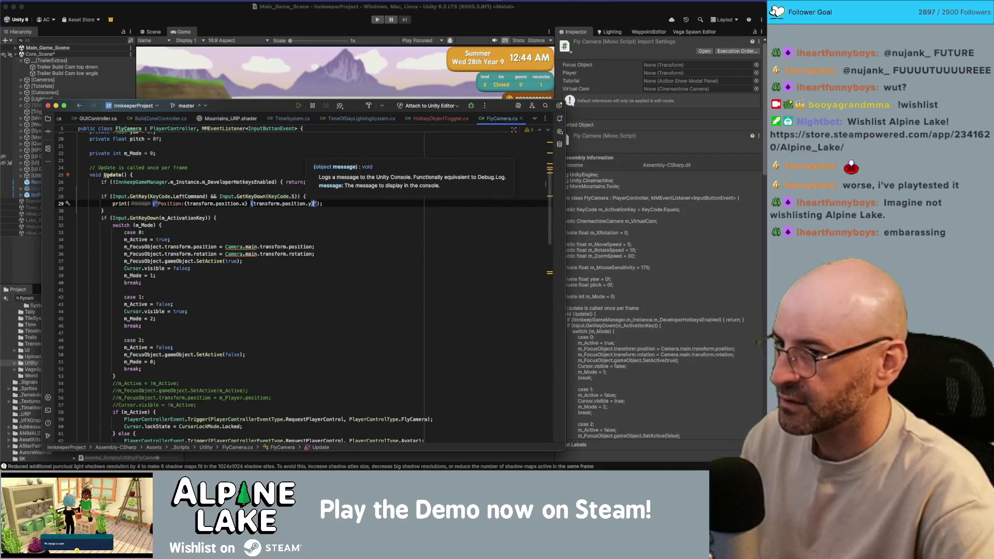
{"action": "type", "text": "{transform.position.z} Rota"}
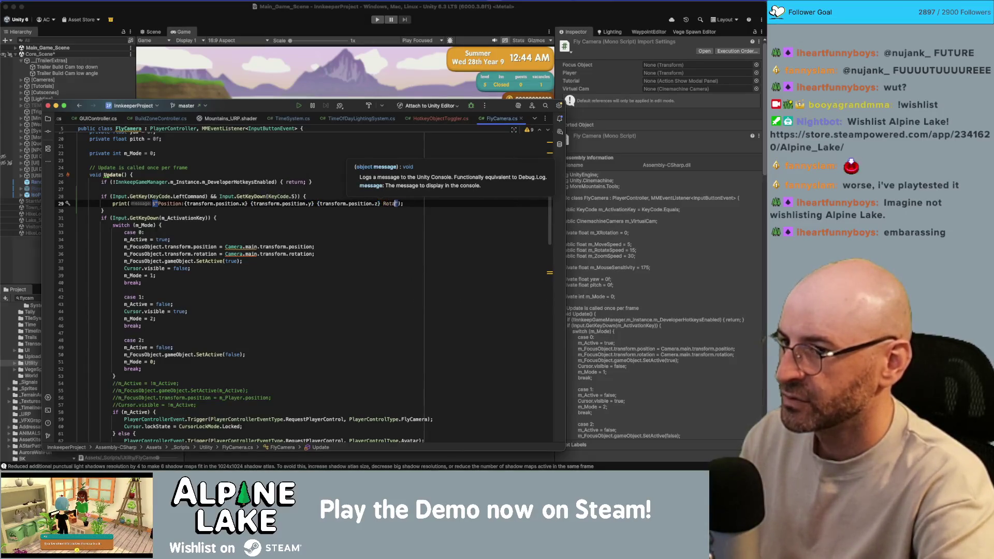
{"action": "type", "text": "tion: {transform.position.x"}
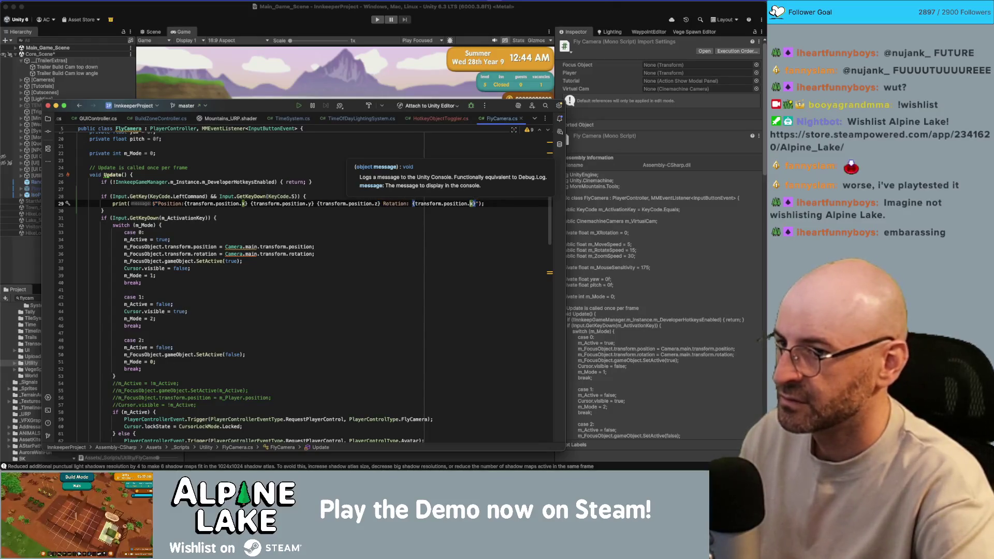
- Make the Rotation part log localEulerAngles x, y and z
{"action": "double_click", "coordinate": [454, 203]}
{"action": "type", "text": "locale"}
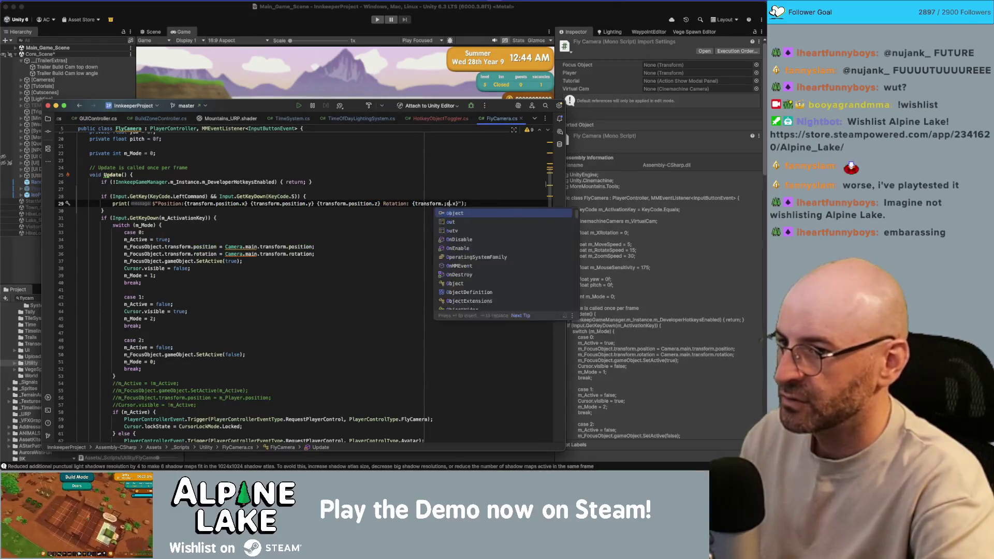
{"action": "key", "text": "Return"}
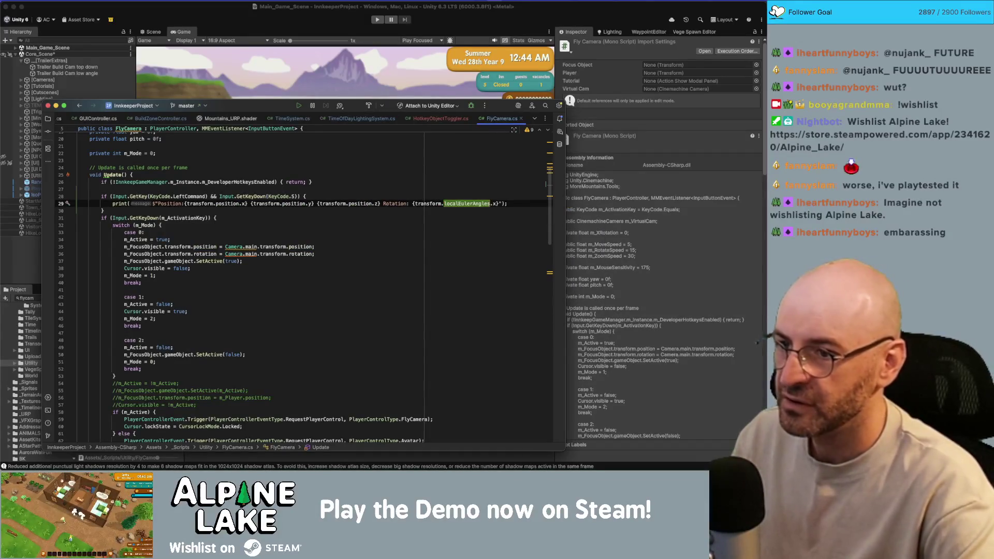
{"action": "left_click", "coordinate": [494, 203]}
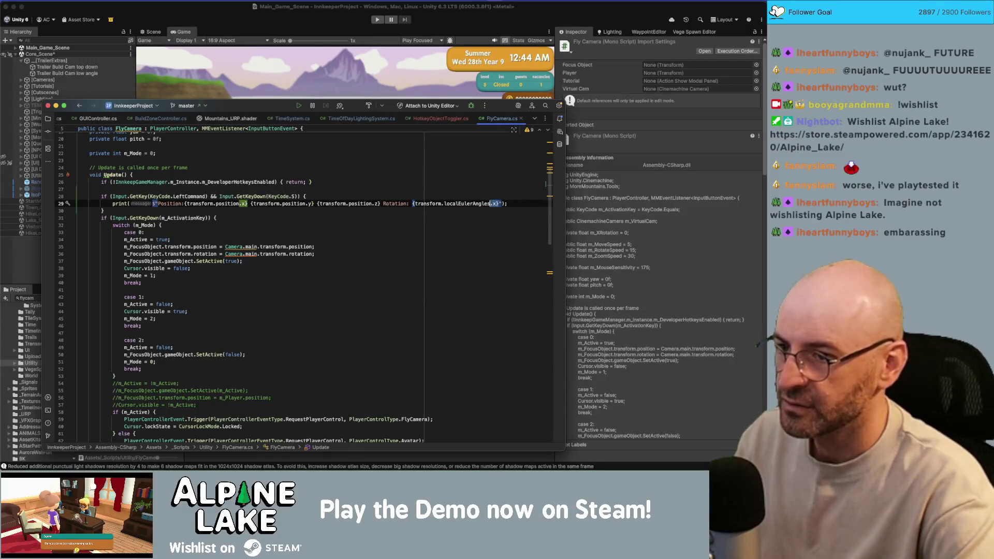
{"action": "key", "text": "alt+Up"}
{"action": "key", "text": "alt+Up"}
{"action": "key", "text": "Escape"}
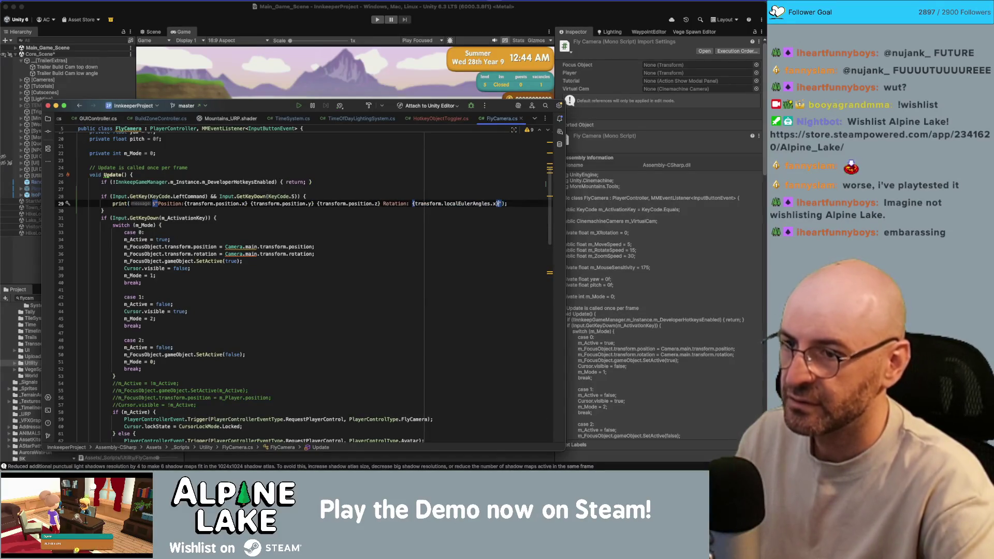
{"action": "type", "text": "{transform.localEulerAngles.x}"}
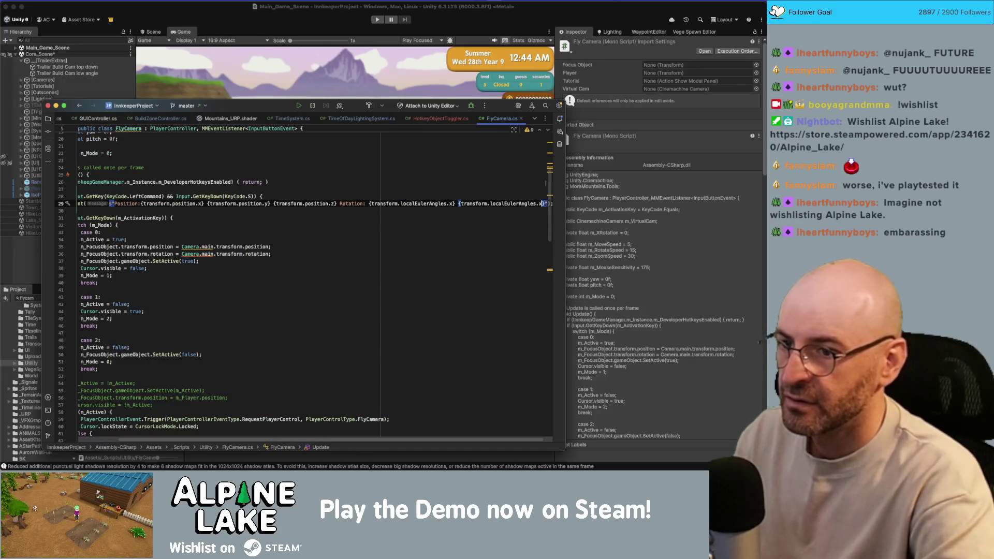
{"action": "type", "text": "y"}
{"action": "type", "text": "{transform.localEulerAngles.x}"}
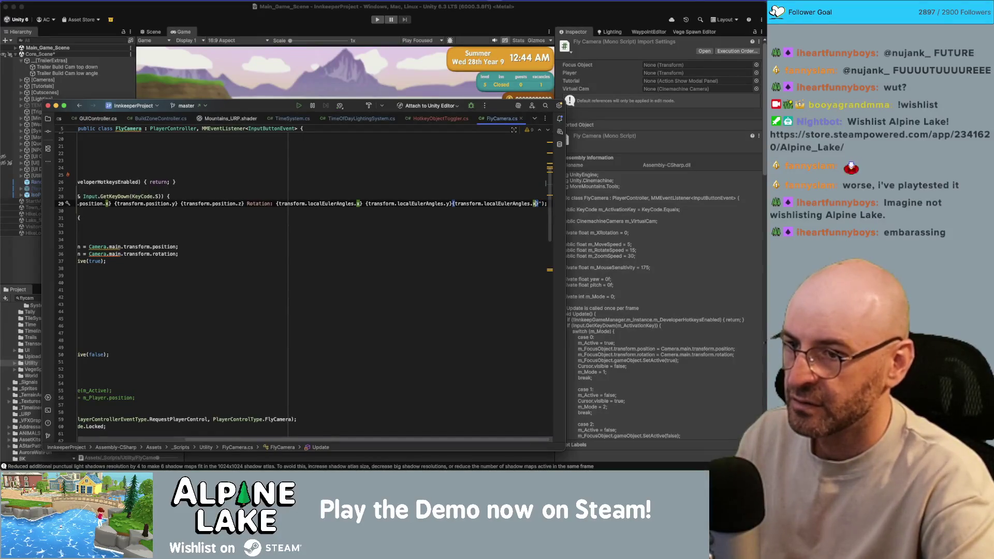
{"action": "type", "text": "z"}
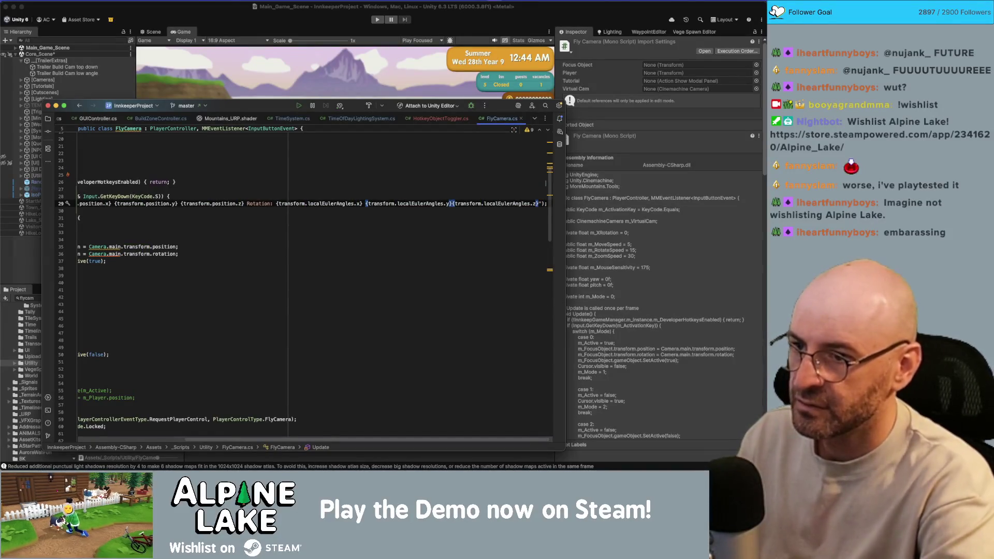
{"action": "type", "text": ","}
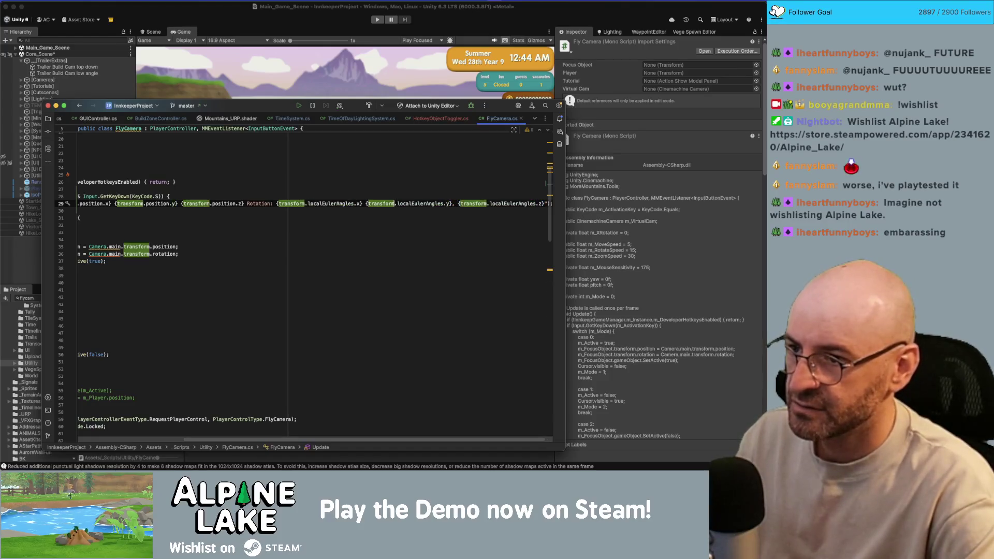
- Wrap the position and rotation triples in brackets with comma separators
{"action": "left_click", "coordinate": [361, 203]}
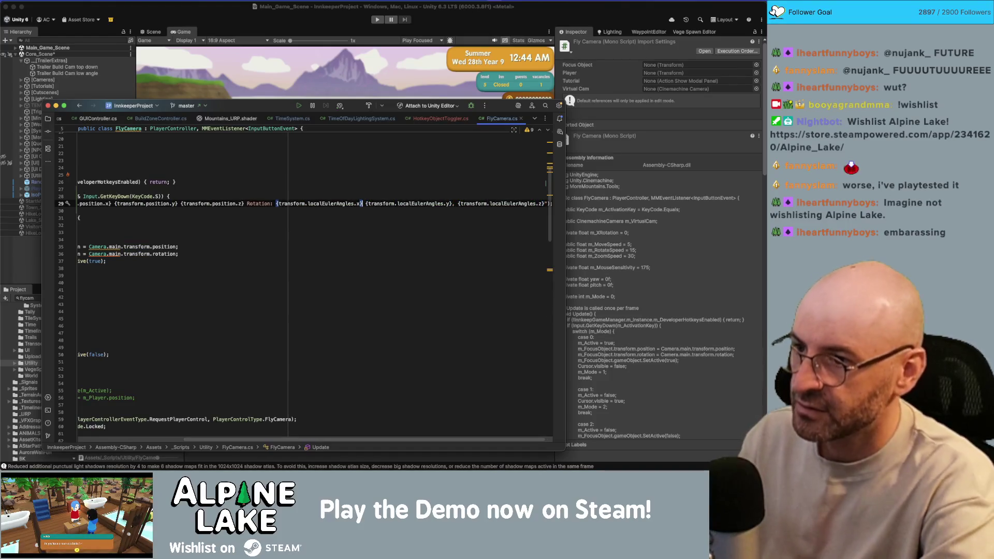
{"action": "type", "text": ","}
{"action": "left_click", "coordinate": [277, 203]}
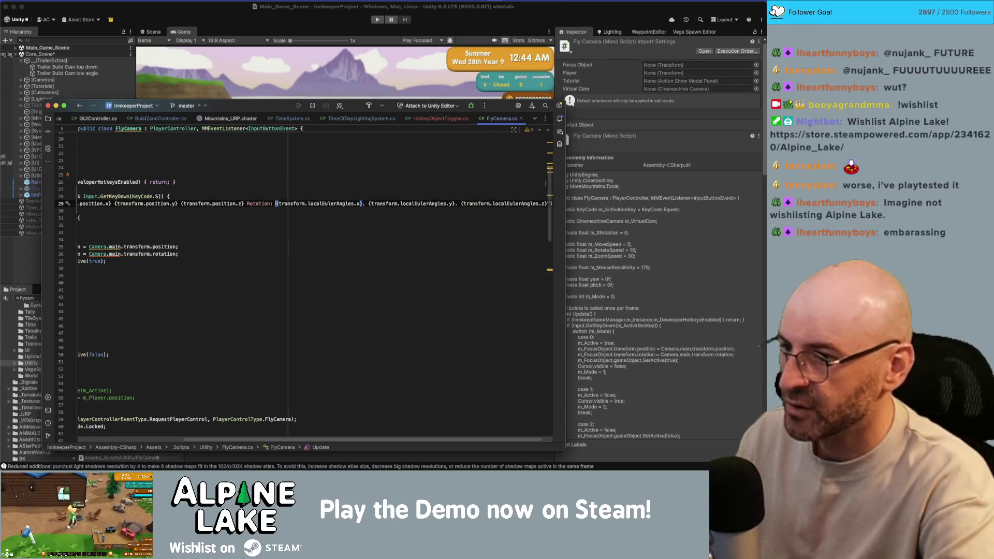
{"action": "type", "text": "("}
{"action": "left_click", "coordinate": [549, 203]}
{"action": "type", "text": ")"}
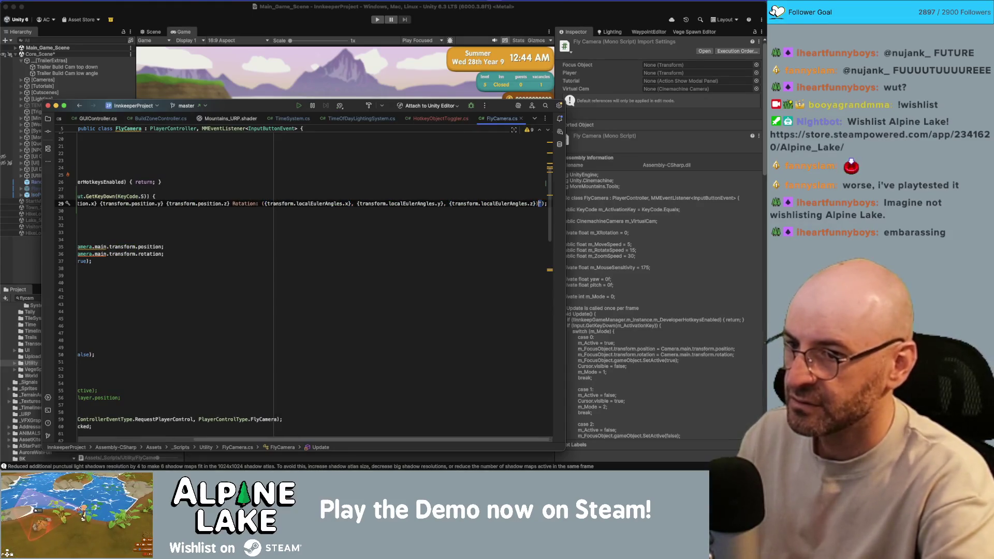
{"action": "key", "text": "Home"}
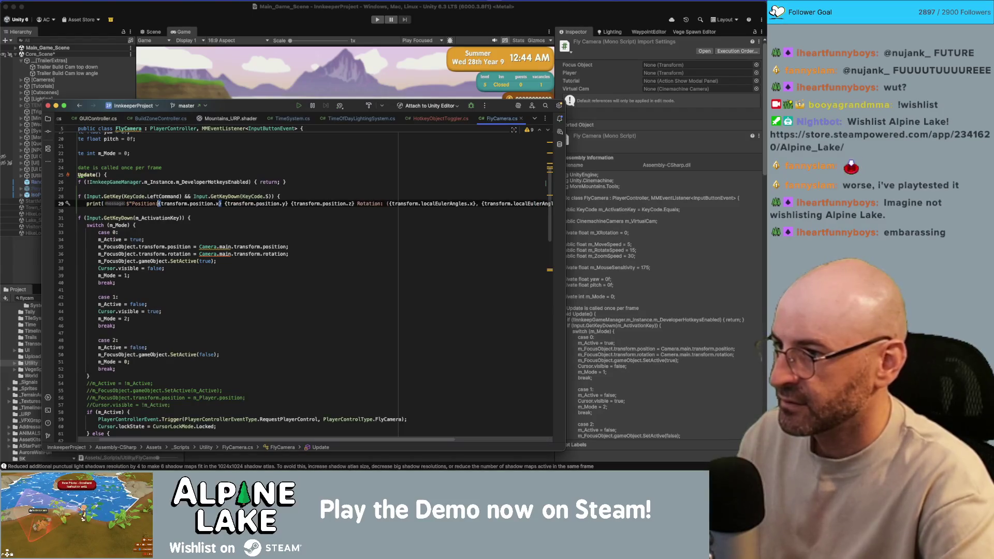
{"action": "type", "text": "("}
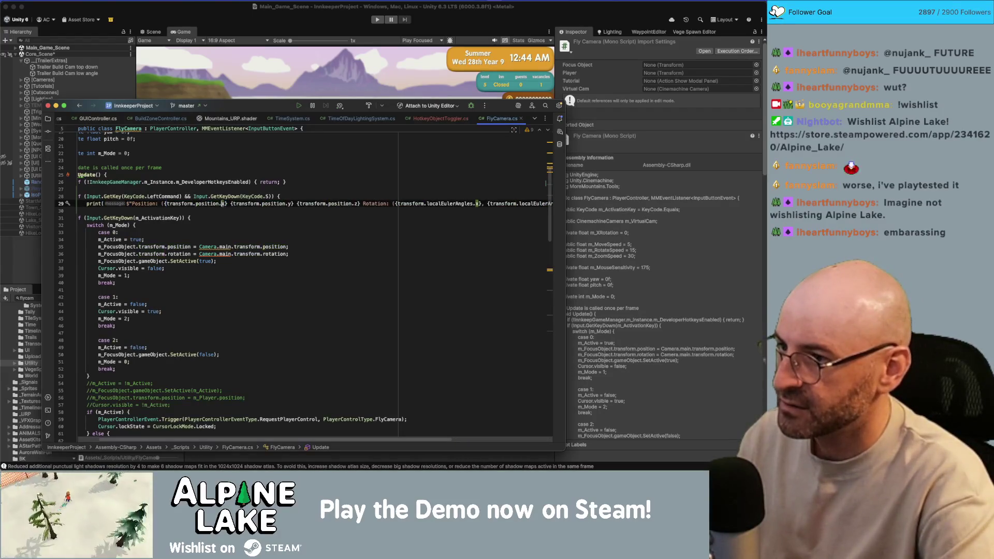
{"action": "type", "text": ","}
{"action": "key", "text": "alt+Right"}
{"action": "key", "text": "alt+Right"}
{"action": "key", "text": "alt+Right"}
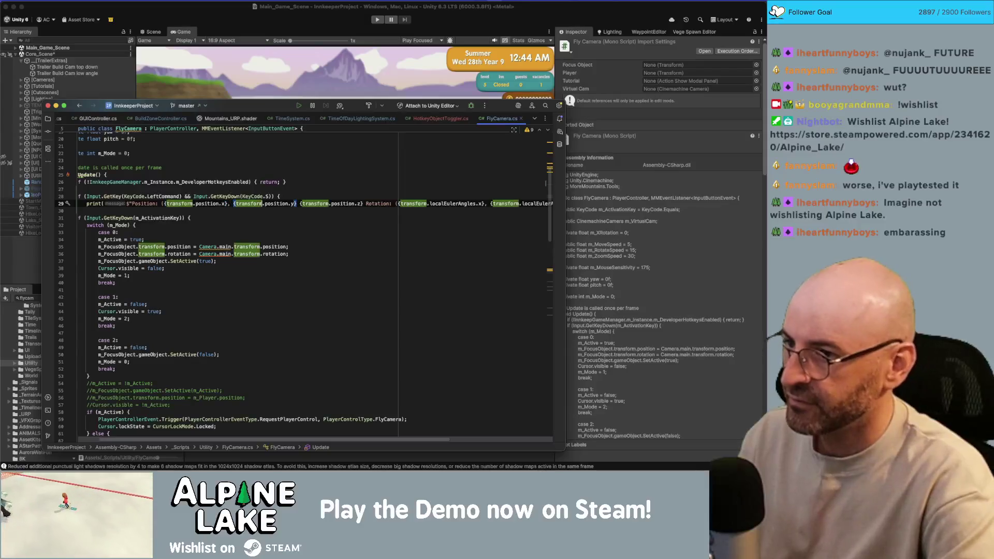
{"action": "type", "text": ","}
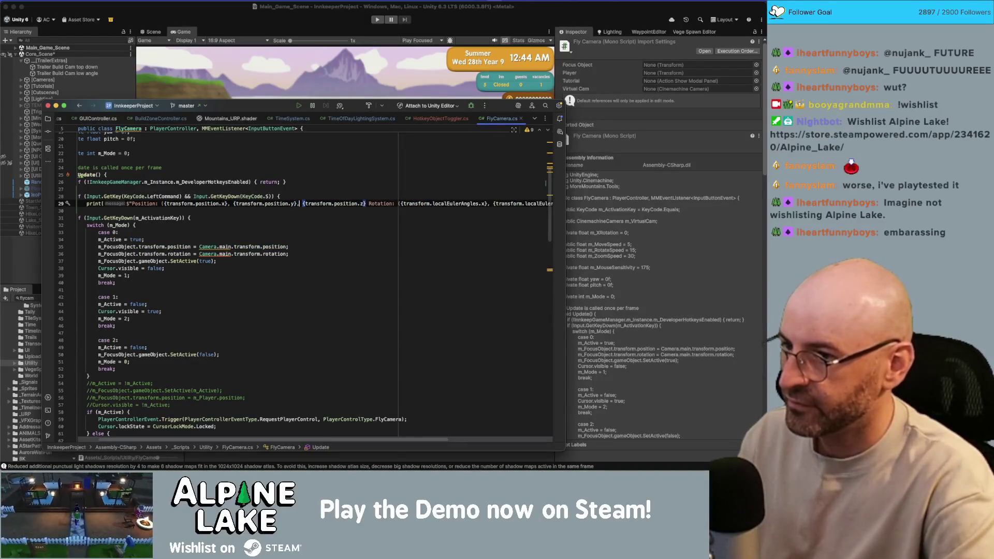
{"action": "key", "text": "alt+Right"}
{"action": "key", "text": "alt+Right"}
{"action": "key", "text": "alt+Right"}
{"action": "type", "text": ")"}
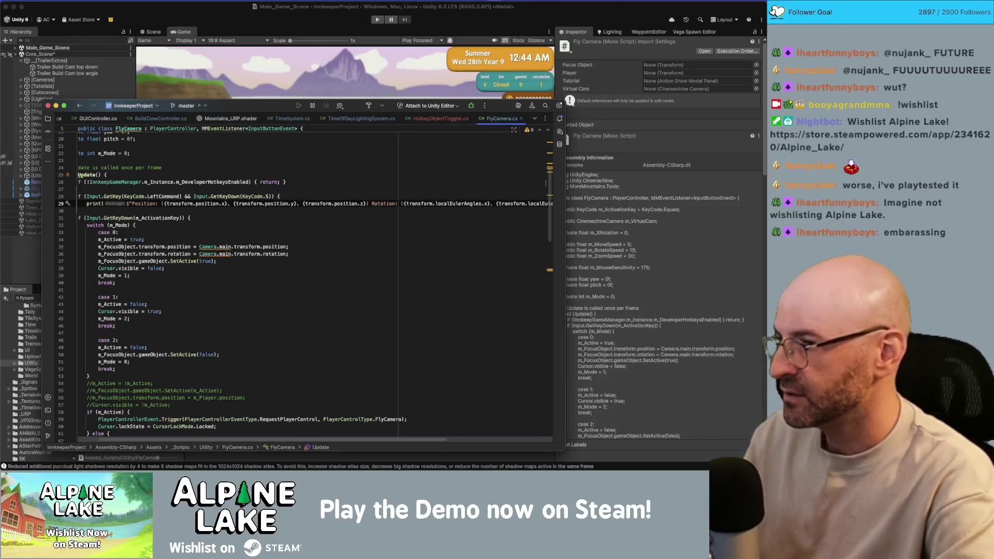
{"action": "left_click", "coordinate": [268, 8]}
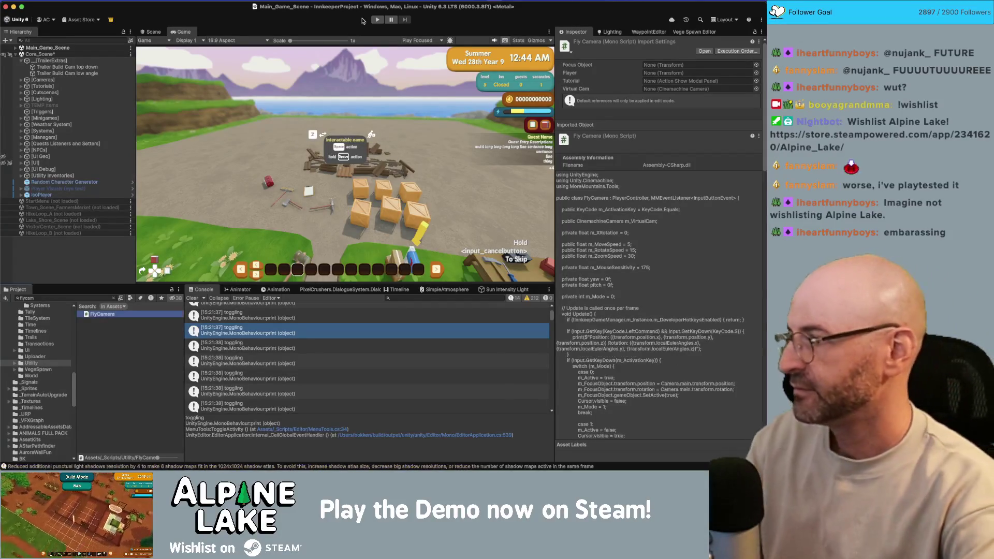
- Start the game with the toolbar's Play button
{"action": "left_click", "coordinate": [377, 20]}
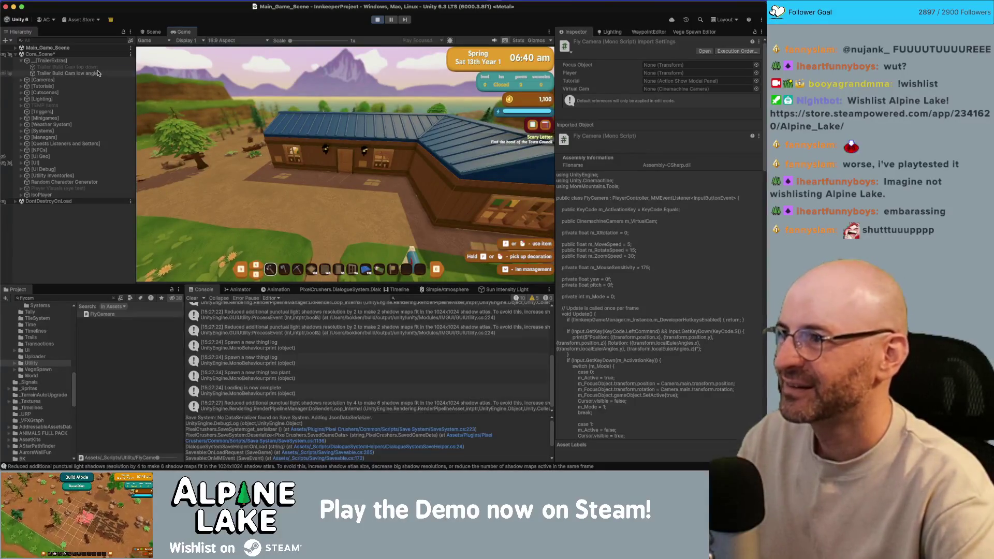
- Deactivate Trailer Build Cam low angle, trigger the debug log, then stop play and return to Rider
{"action": "left_click", "coordinate": [83, 73]}
{"action": "left_click", "coordinate": [576, 44]}
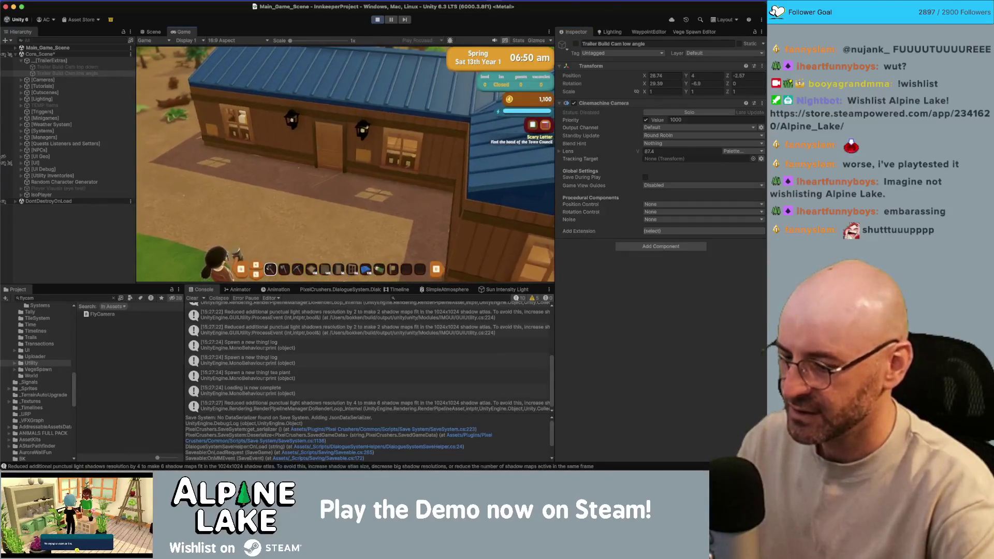
{"action": "key", "text": "w"}
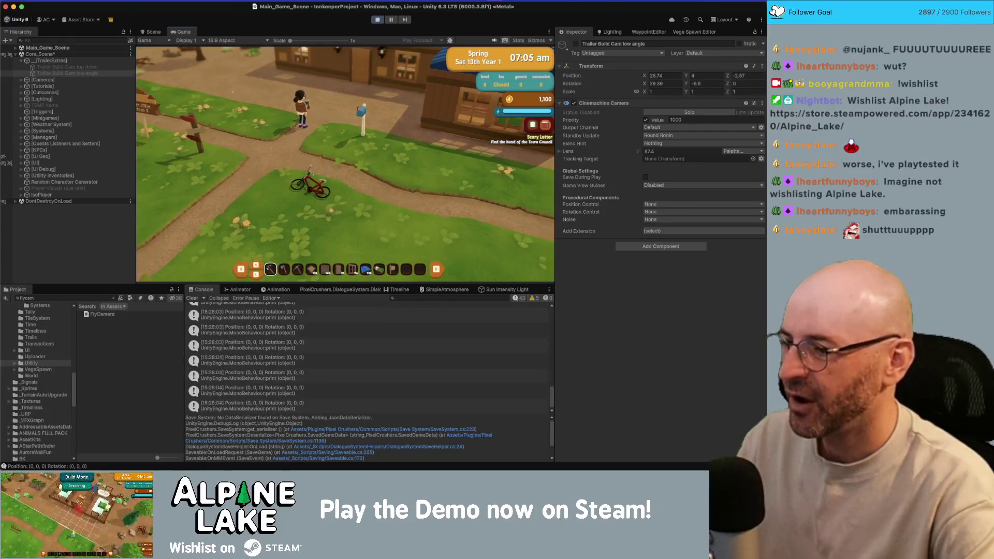
{"action": "key", "text": "super+Tab"}
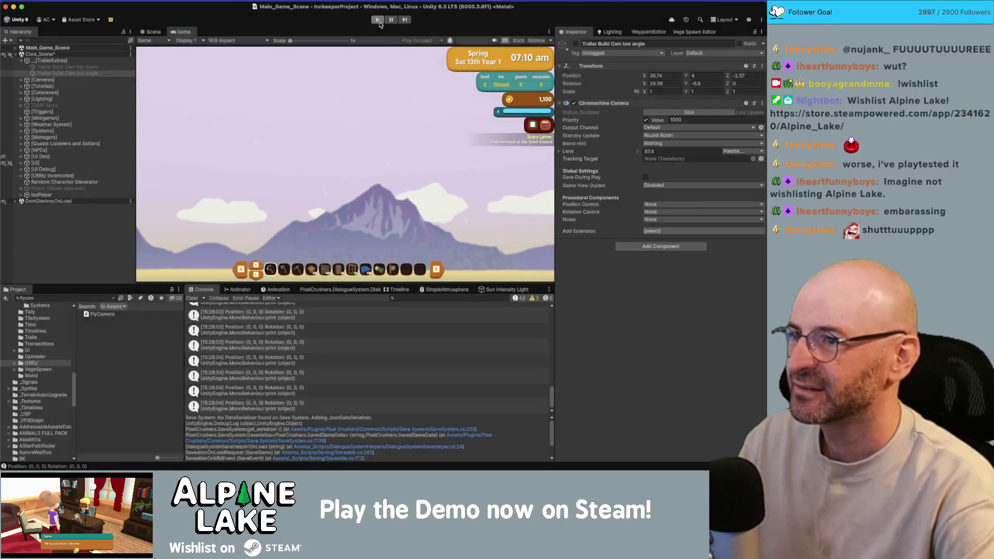
{"action": "left_click", "coordinate": [214, 247]}
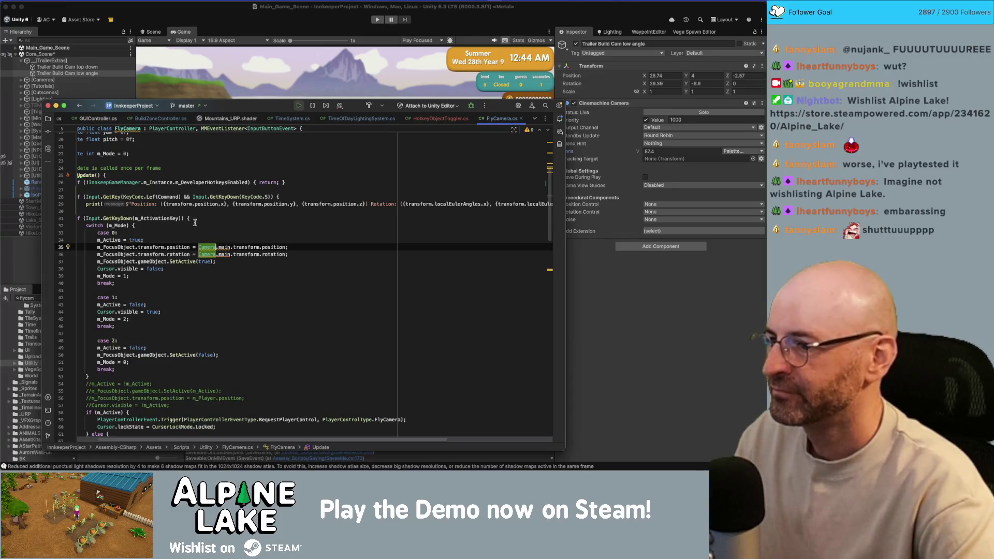
- Replace the transform references in the rotation print with m_FocusObject
{"action": "left_click_drag", "start_coordinate": [98, 248], "coordinate": [148, 240]}
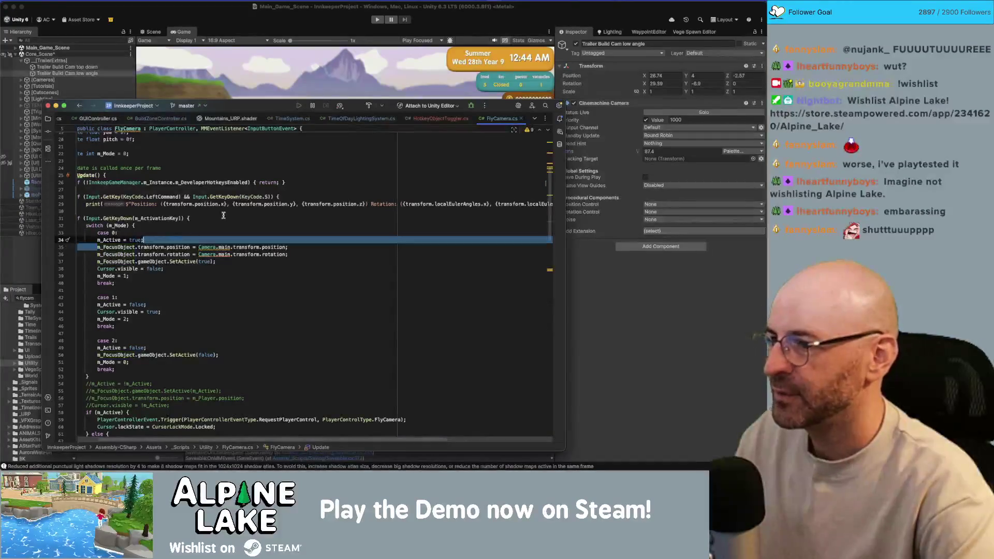
{"action": "key", "text": "Right"}
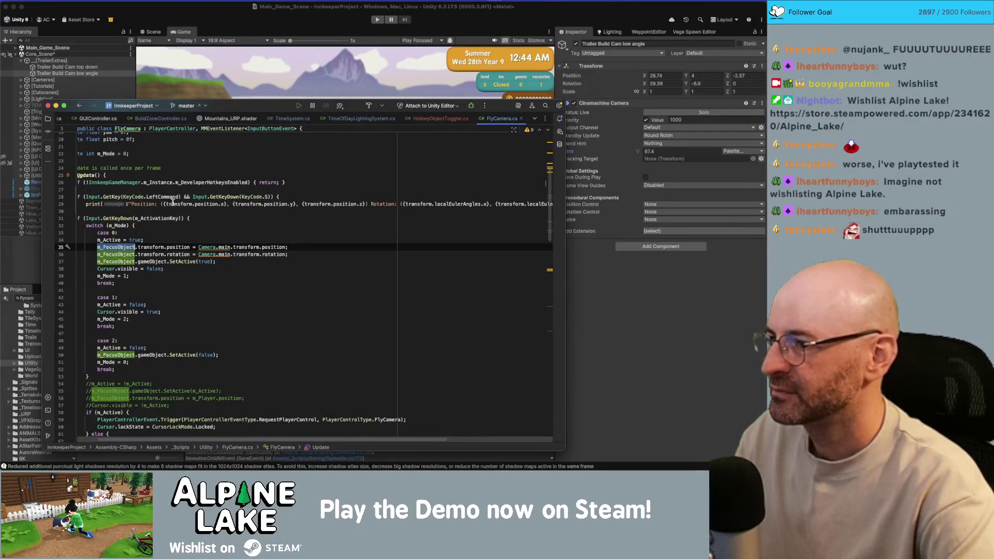
{"action": "double_click", "coordinate": [173, 203]}
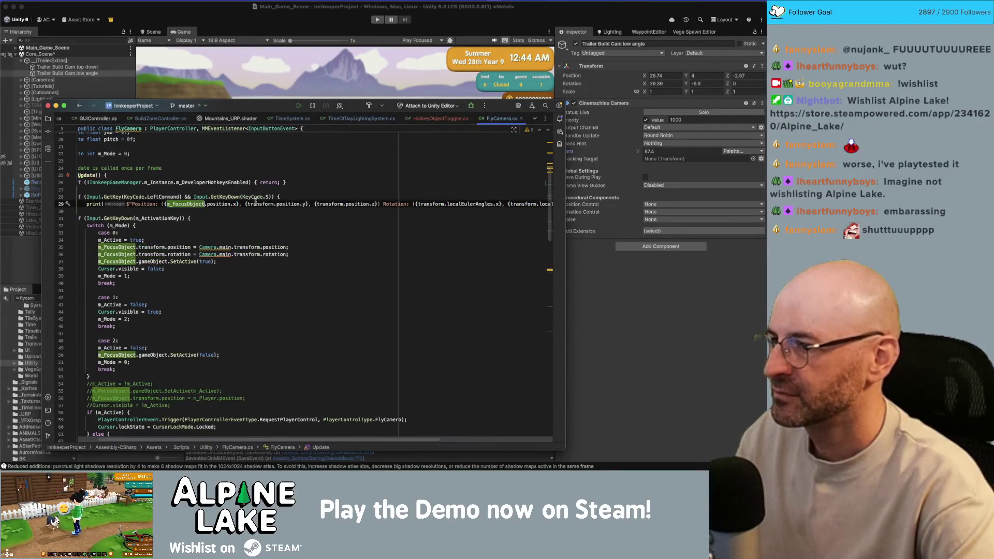
{"action": "key", "text": "ctrl+g"}
{"action": "key", "text": "ctrl+g"}
{"action": "type", "text": "m_FocusObject"}
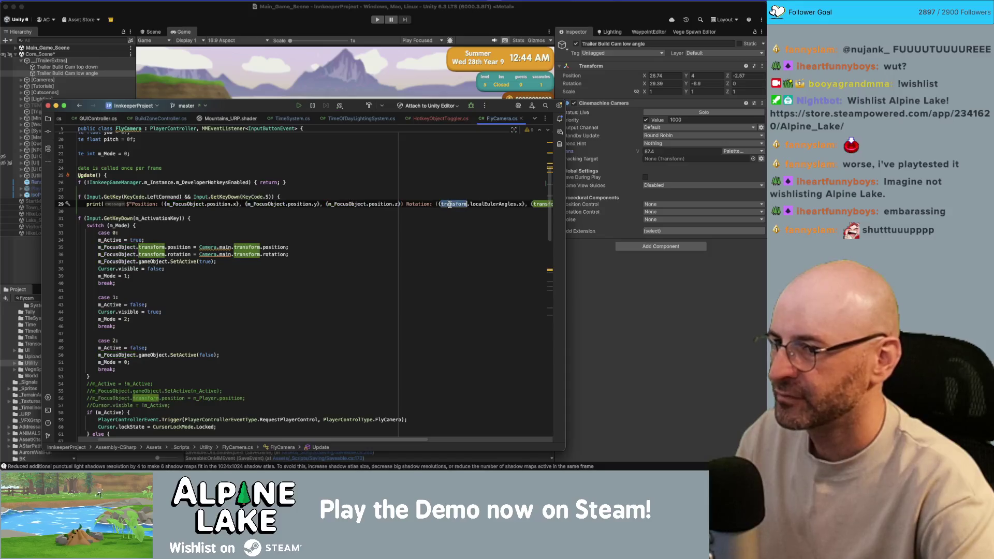
{"action": "double_click", "coordinate": [453, 204]}
{"action": "type", "text": "m_FocusObject"}
{"action": "double_click", "coordinate": [497, 204]}
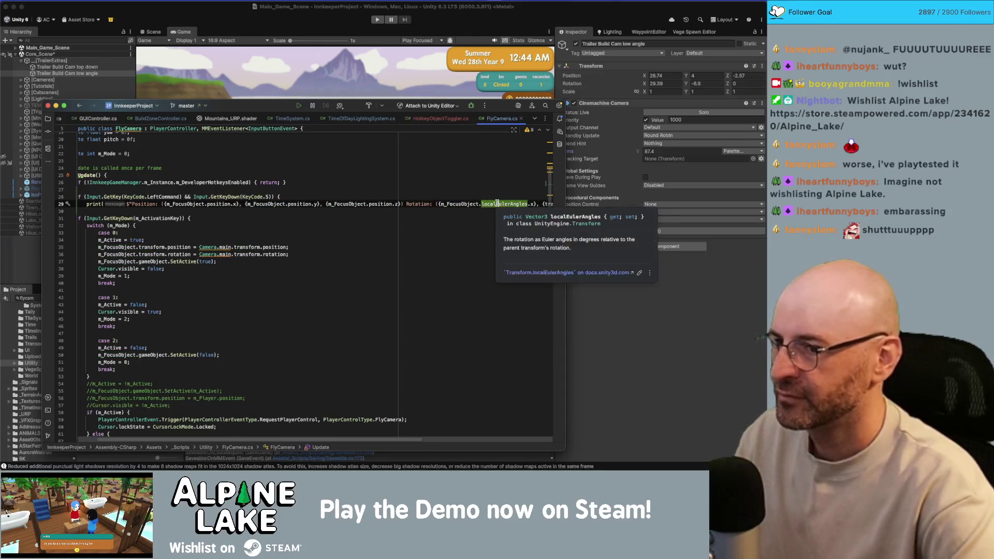
{"action": "key", "text": "super+Right"}
{"action": "double_click", "coordinate": [459, 203]}
{"action": "type", "text": "m_FocusObject"}
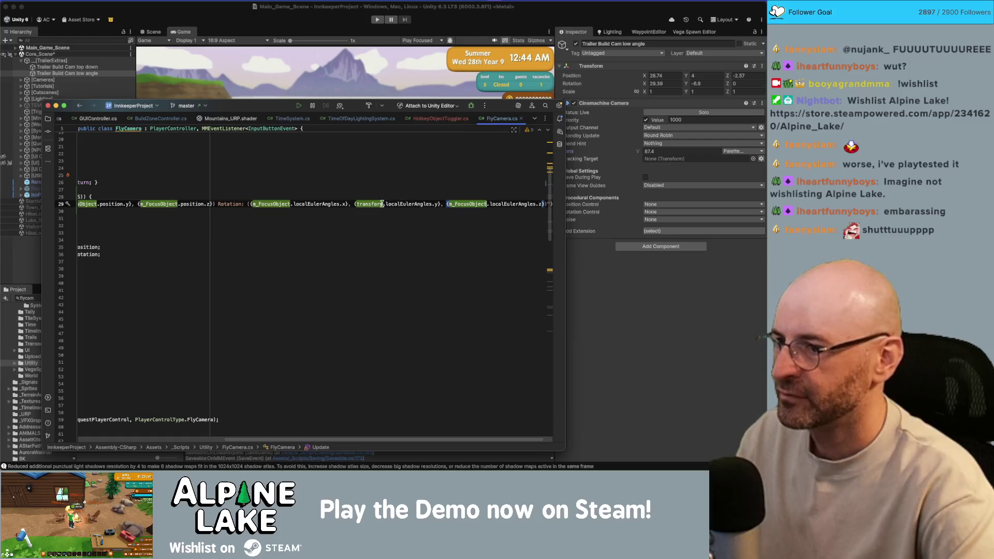
{"action": "double_click", "coordinate": [378, 203]}
{"action": "type", "text": "m_FocusObject"}
- Change the debug print condition's key from KeyCode.S to KeyCode.X
{"action": "key", "text": "Up"}
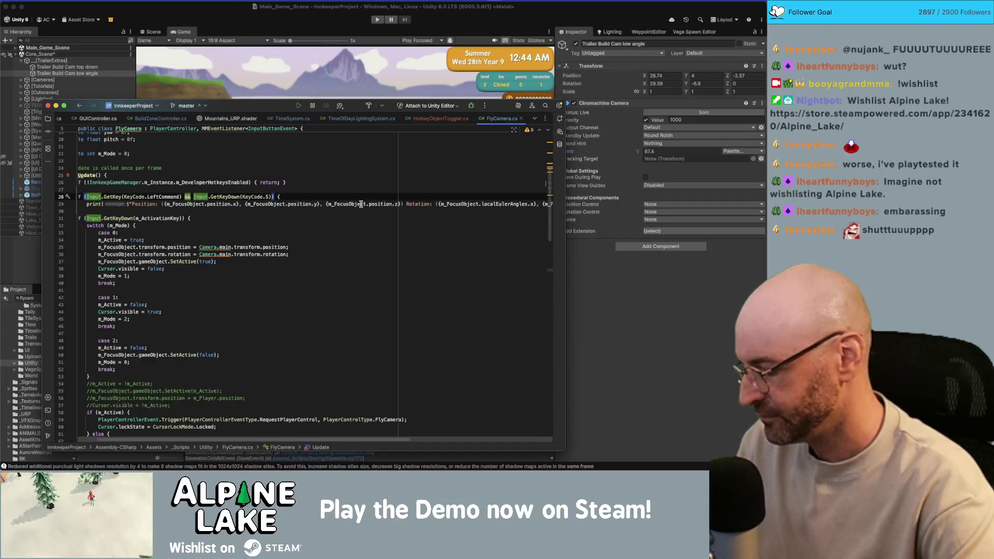
{"action": "left_click", "coordinate": [268, 197]}
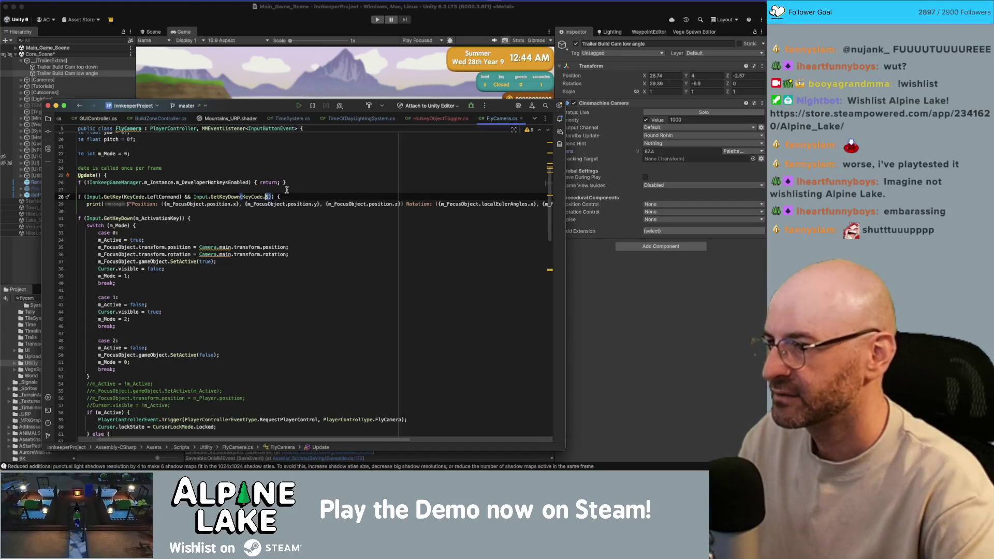
{"action": "type", "text": "X"}
{"action": "left_click", "coordinate": [294, 176]}
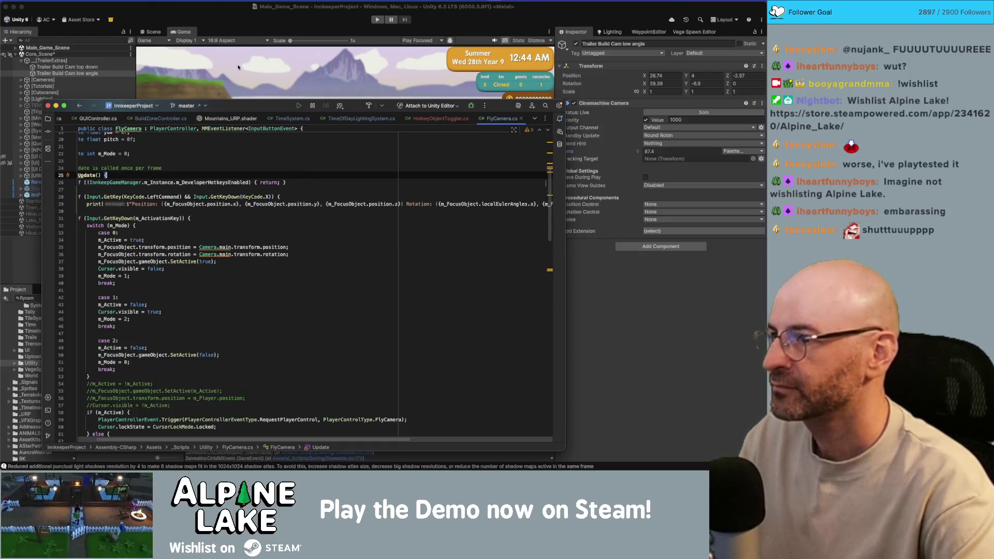
{"action": "left_click", "coordinate": [236, 32]}
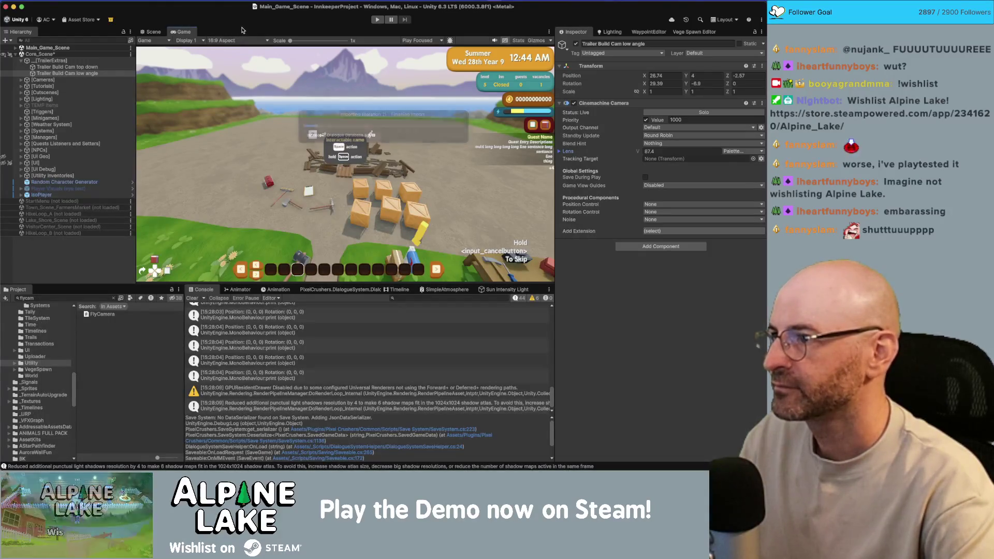
- Insert a line above OnMMEvent's LeftStick check and start typing 'if(Input.GetKey'
{"action": "key", "text": "super+Tab"}
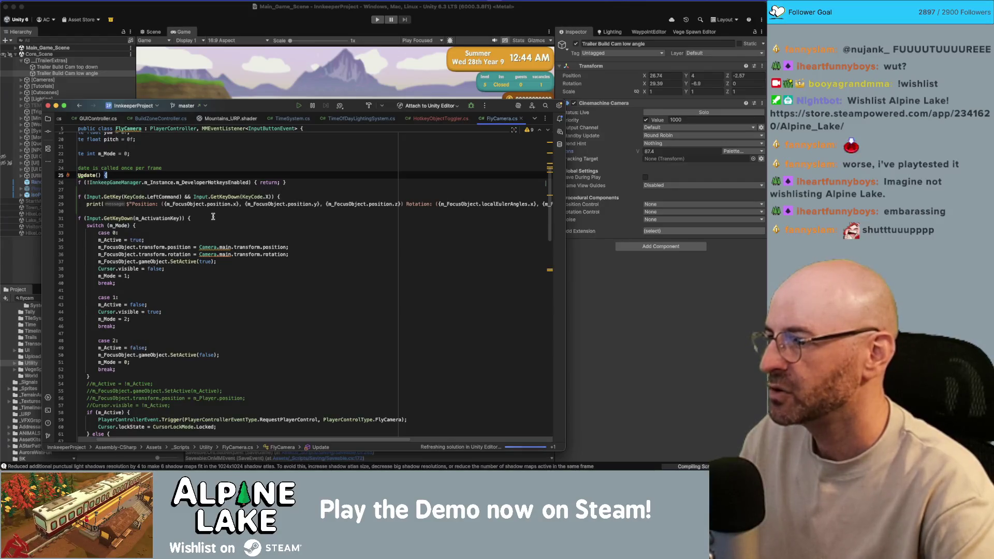
{"action": "scroll", "coordinate": [213, 215], "scroll_direction": "down", "scroll_amount": 20}
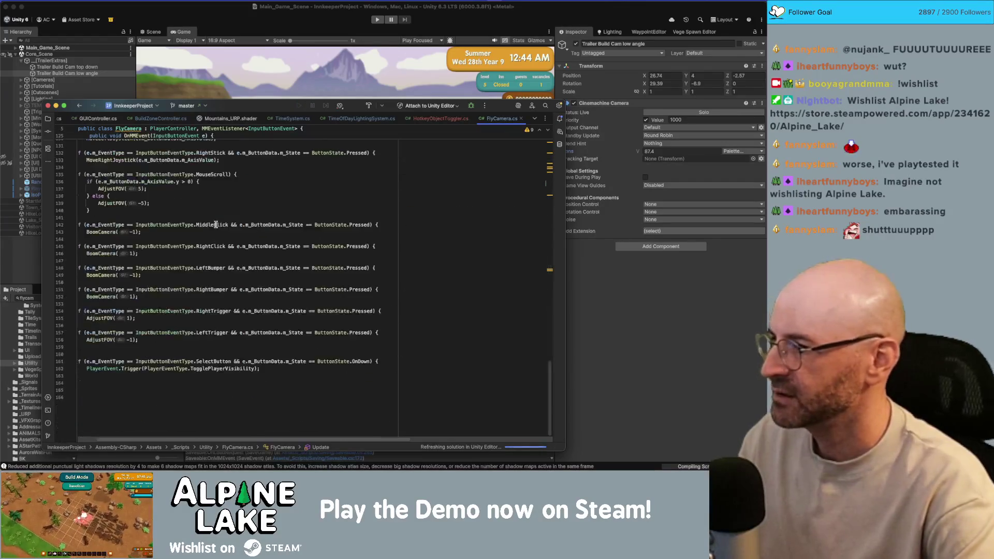
{"action": "scroll", "coordinate": [216, 224], "scroll_direction": "up", "scroll_amount": 4}
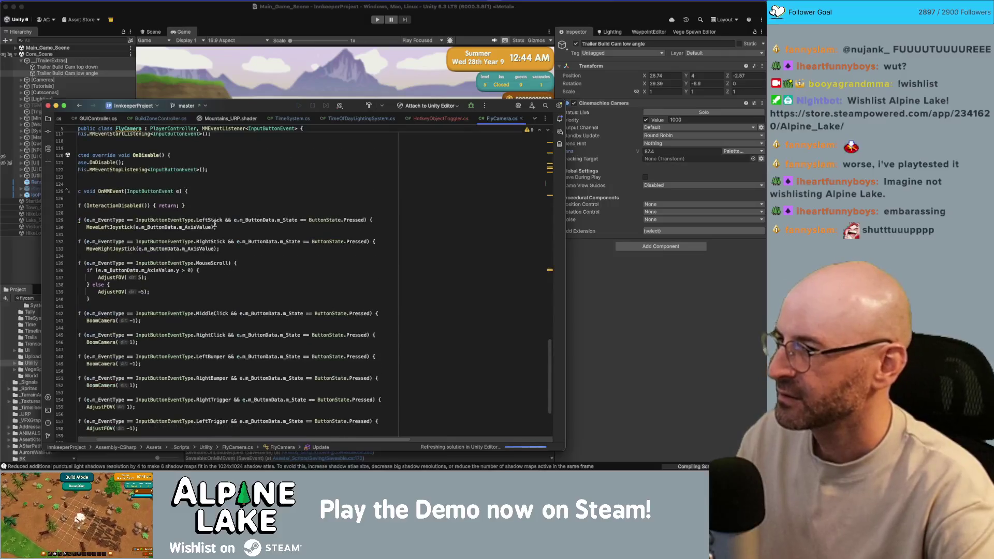
{"action": "left_click", "coordinate": [157, 249]}
{"action": "key", "text": "Up"}
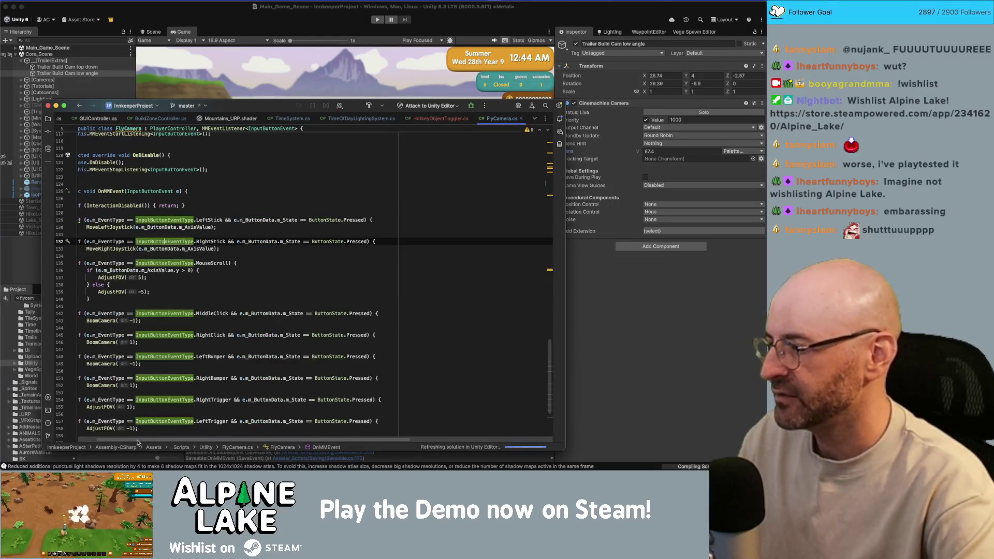
{"action": "scroll", "coordinate": [137, 440], "scroll_direction": "left", "scroll_amount": 2}
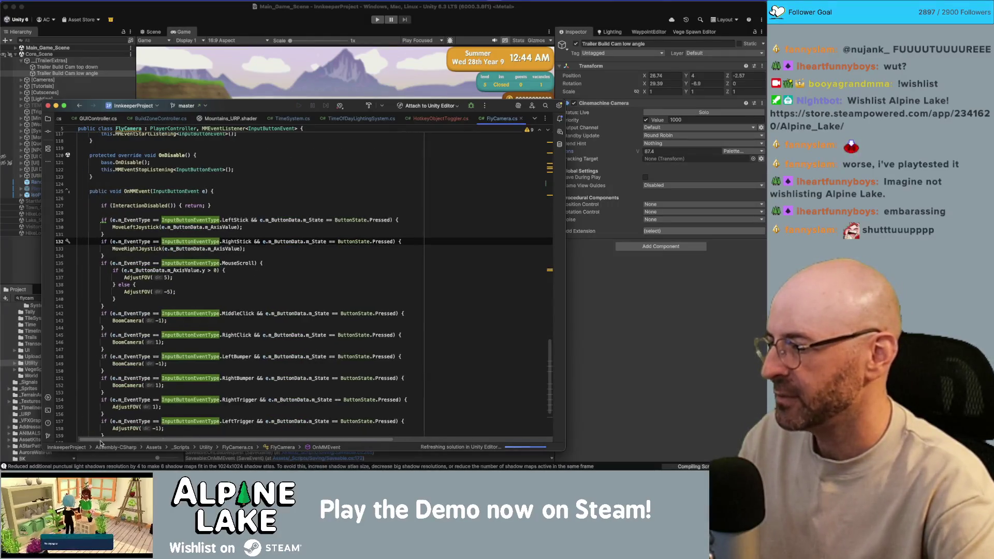
{"action": "left_click", "coordinate": [170, 212]}
{"action": "key", "text": "Return"}
{"action": "type", "text": "if(I"}
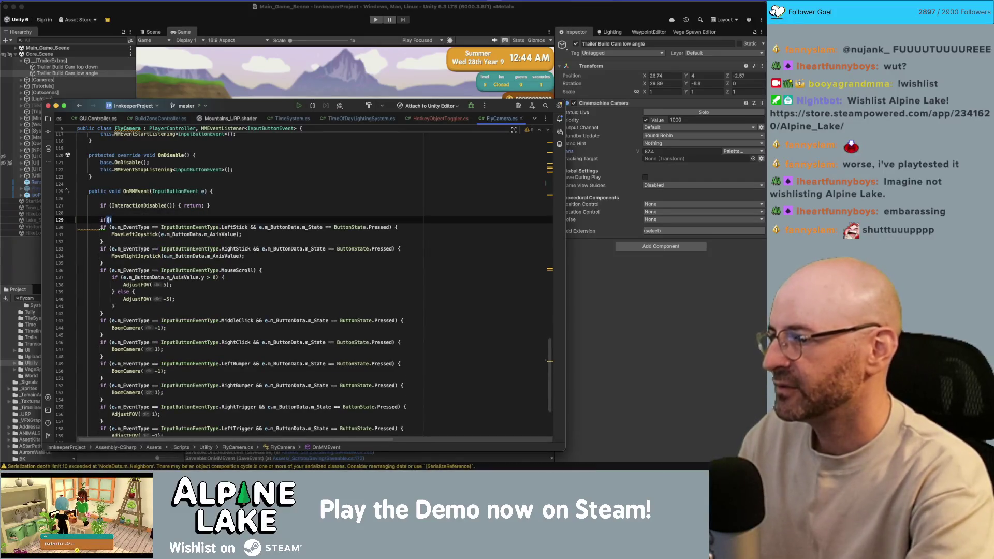
{"action": "type", "text": "nput"}
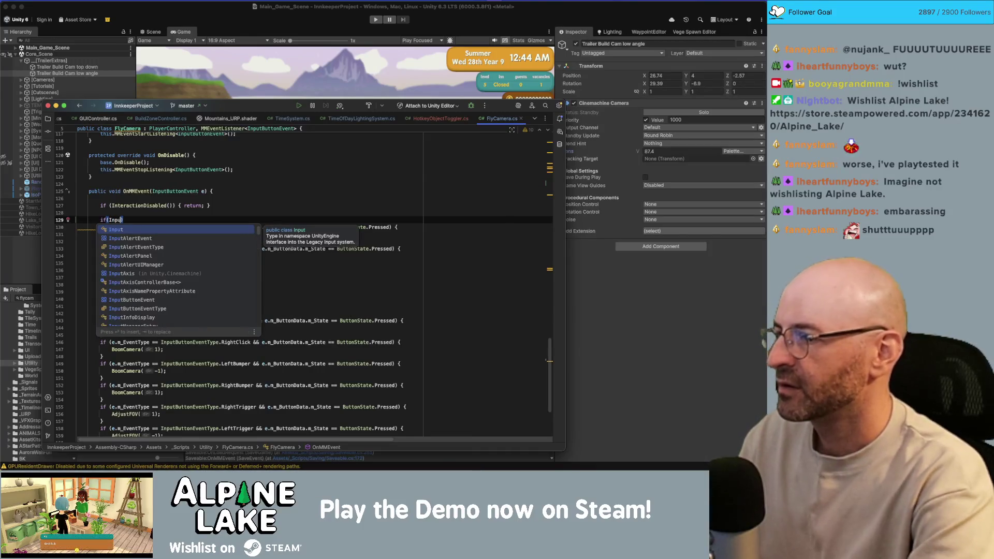
{"action": "type", "text": "."}
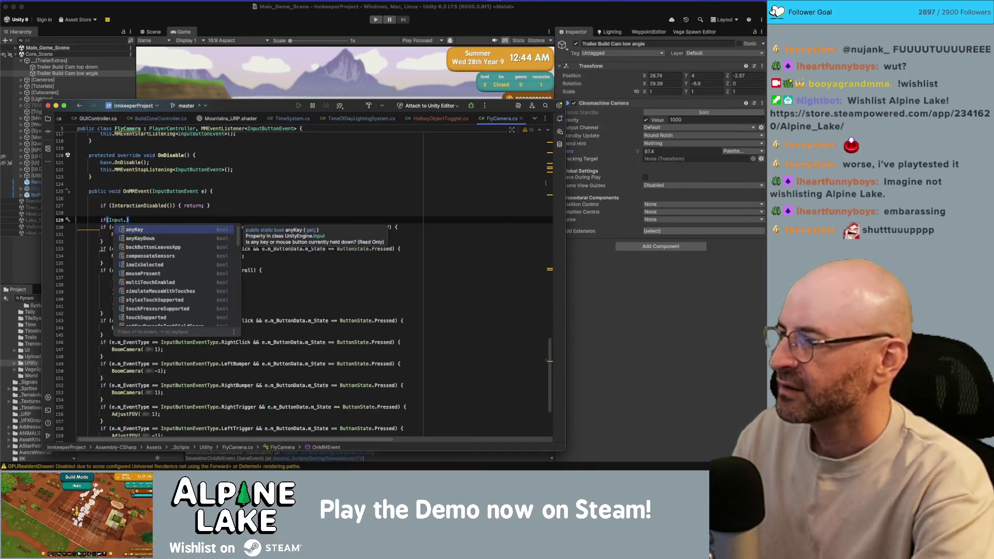
{"action": "type", "text": "getkey"}
- Complete the guard 'if (Input.GetKey(KeyCode.LeftCommand)) { return; }' in OnMMEvent
{"action": "key", "text": "Return"}
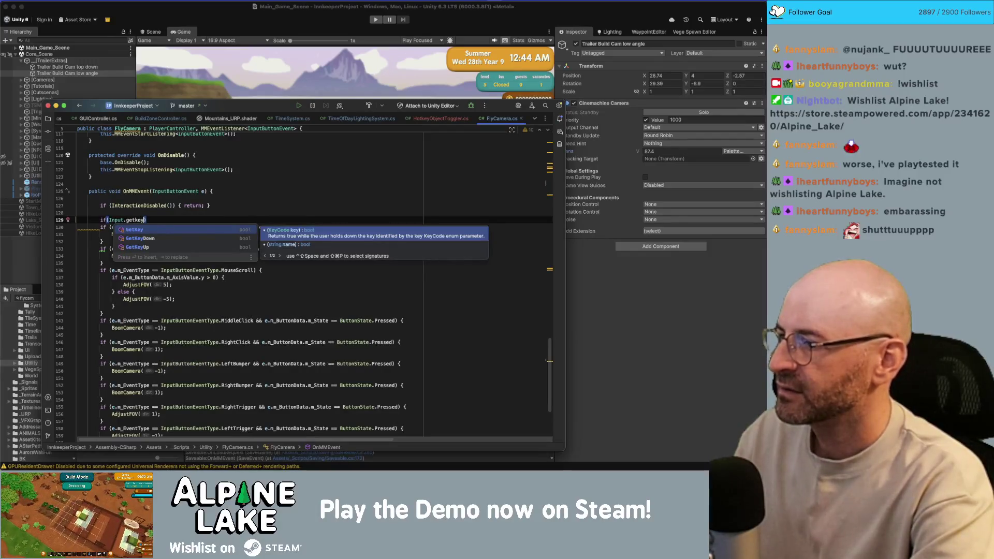
{"action": "type", "text": "com"}
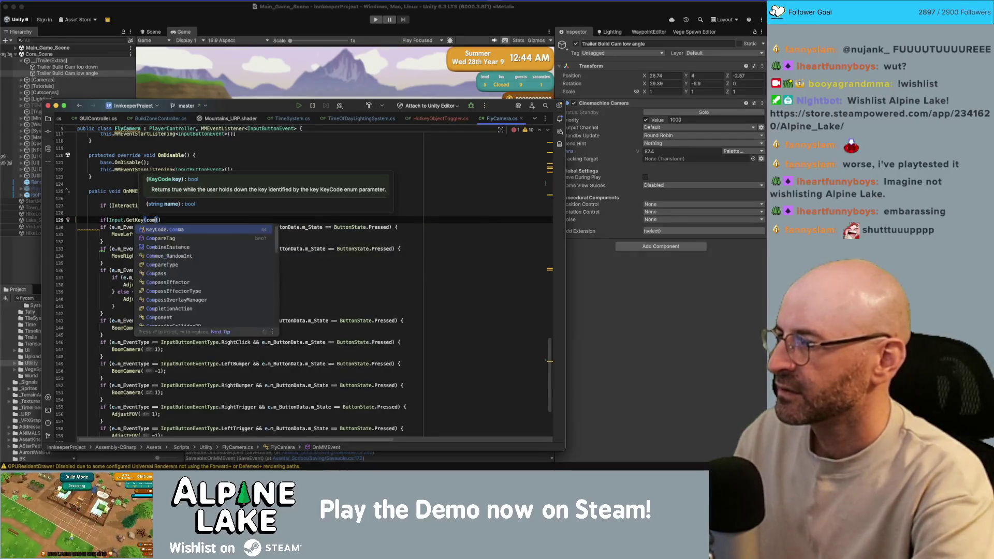
{"action": "type", "text": "m"}
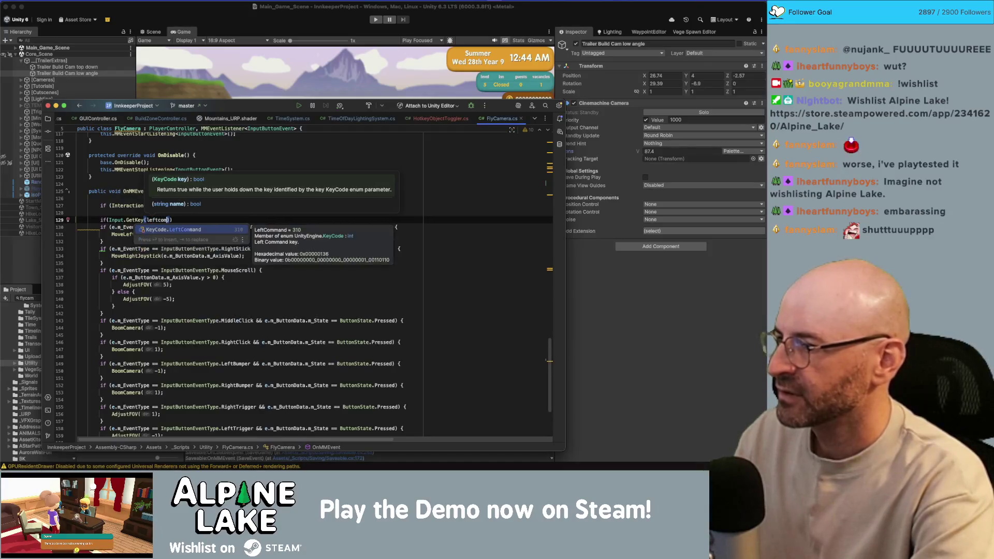
{"action": "key", "text": "Return"}
{"action": "type", "text": "{ return;"}
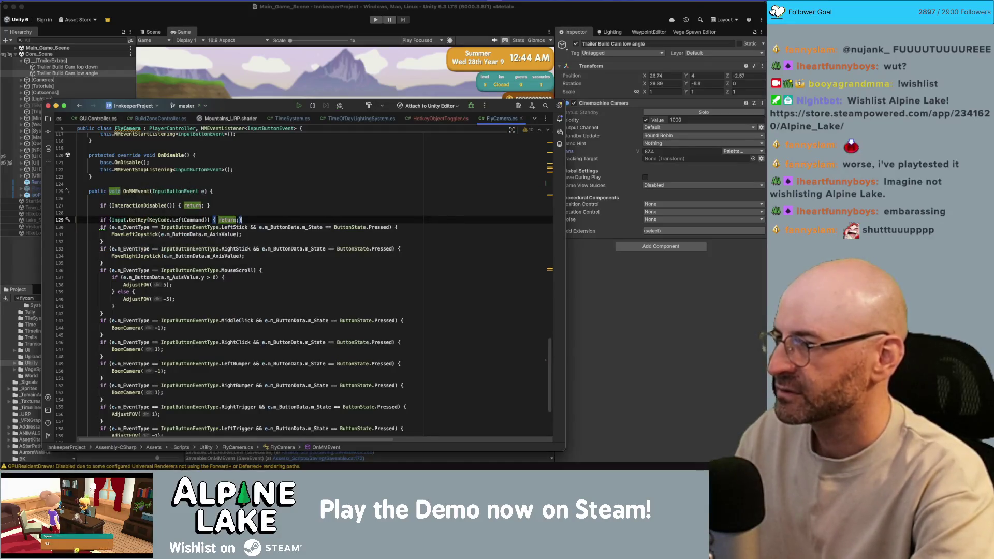
- Change the debug print's key on line 28 back to KeyCode.S
{"action": "scroll", "coordinate": [189, 202], "scroll_direction": "up", "scroll_amount": 10}
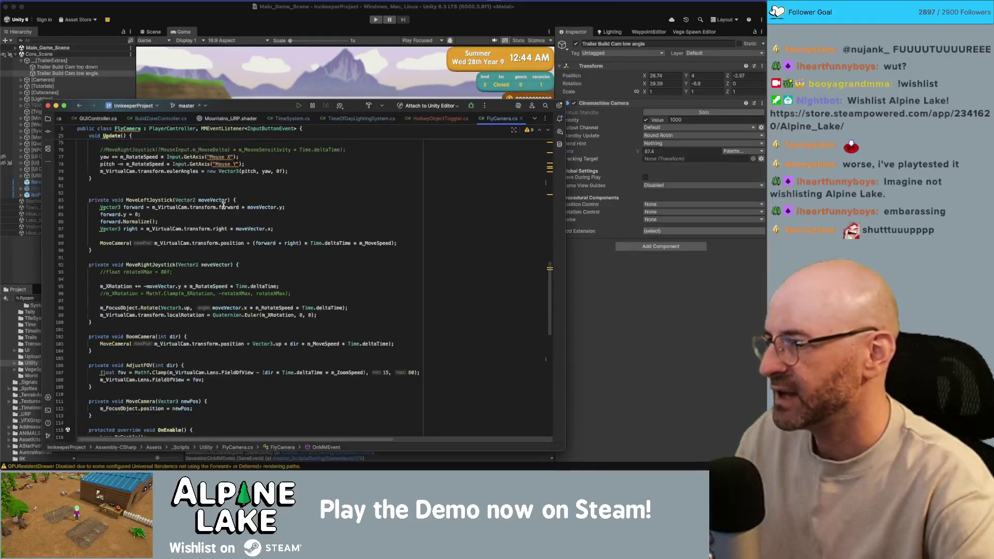
{"action": "scroll", "coordinate": [208, 216], "scroll_direction": "up", "scroll_amount": 5}
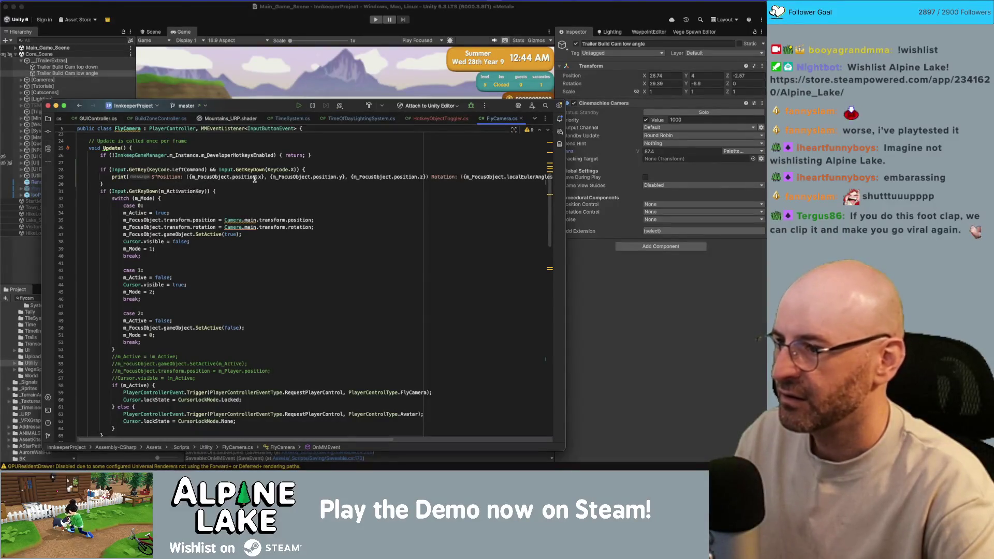
{"action": "double_click", "coordinate": [291, 169]}
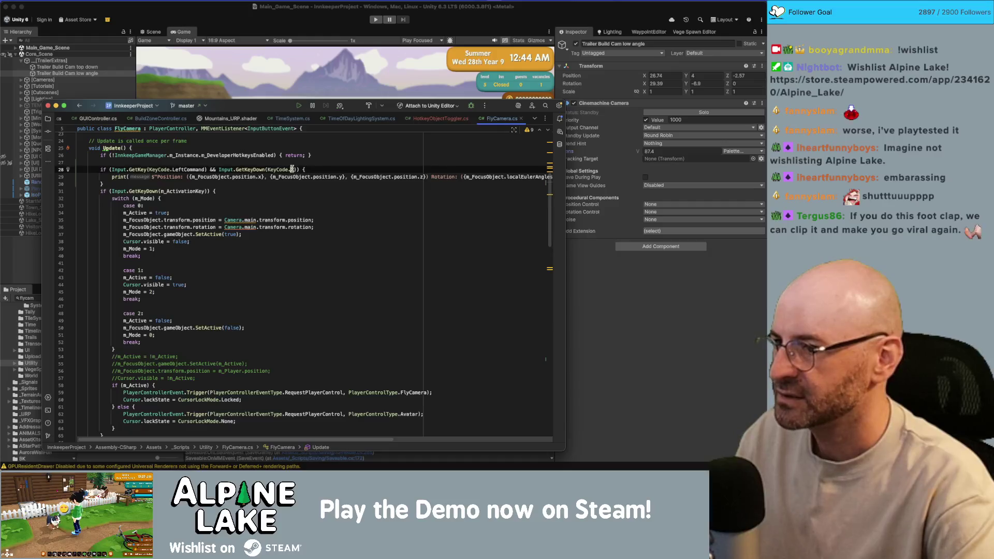
{"action": "type", "text": "S"}
{"action": "left_click", "coordinate": [312, 162]}
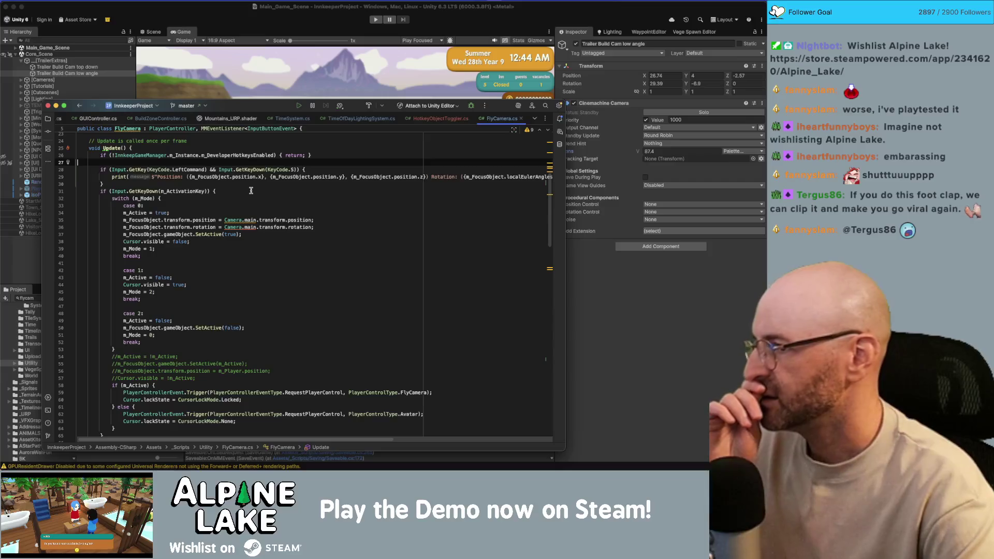
{"action": "scroll", "coordinate": [250, 190], "scroll_direction": "down", "scroll_amount": 20}
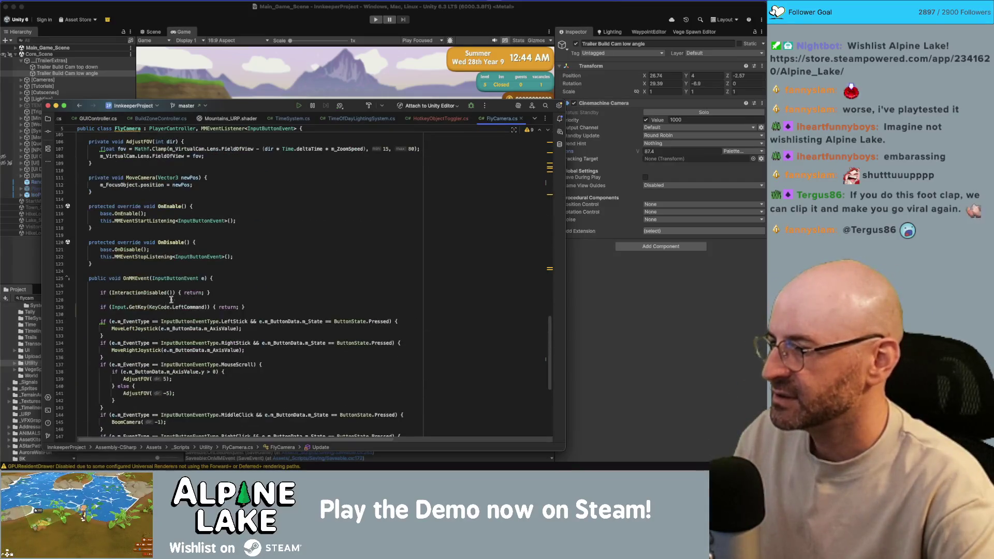
- Wrap the LeftCommand guard in #if UNITY_EDITOR / #endif and let Unity recompile
{"action": "left_click", "coordinate": [171, 299]}
{"action": "type", "text": "#if"}
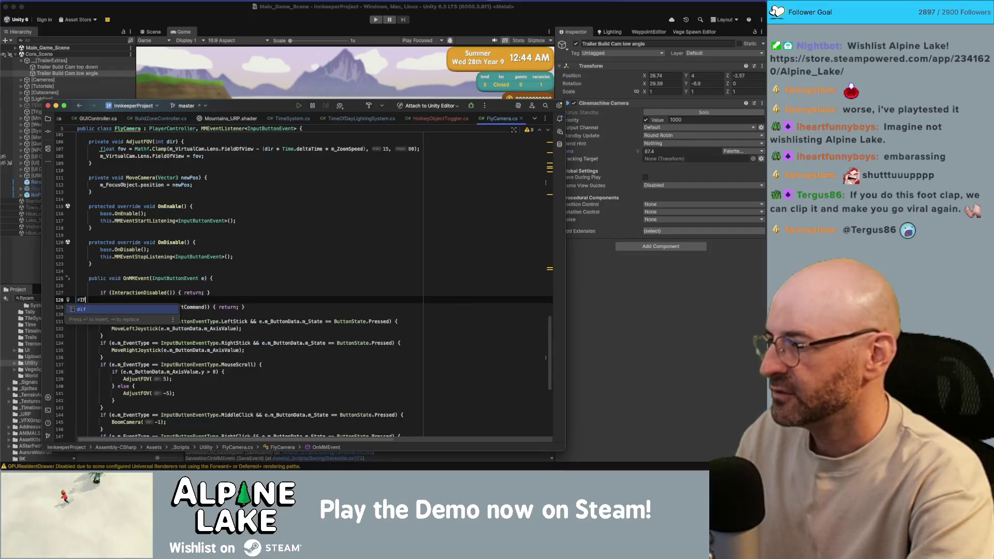
{"action": "type", "text": "_U"}
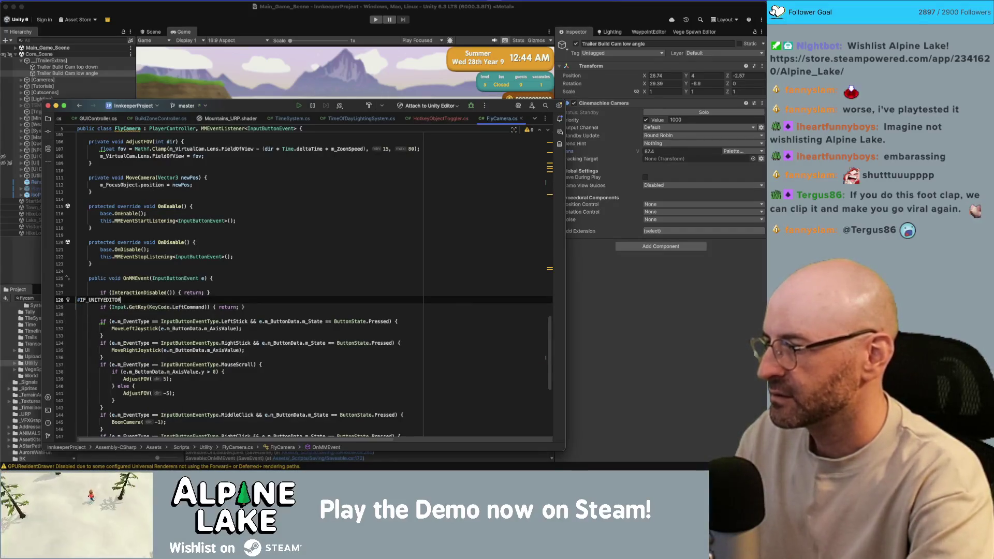
{"action": "type", "text": "f"}
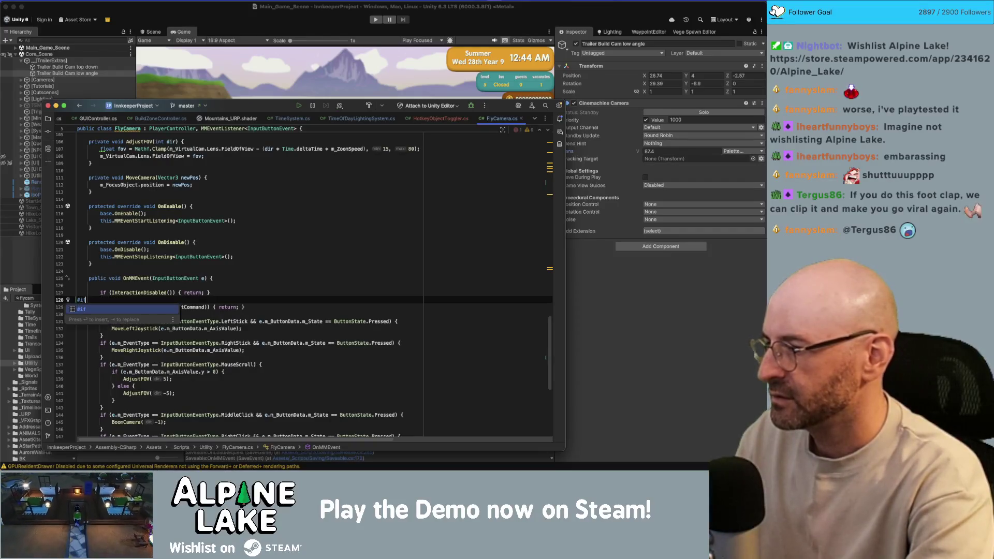
{"action": "type", "text": " UNITY_EDITOR"}
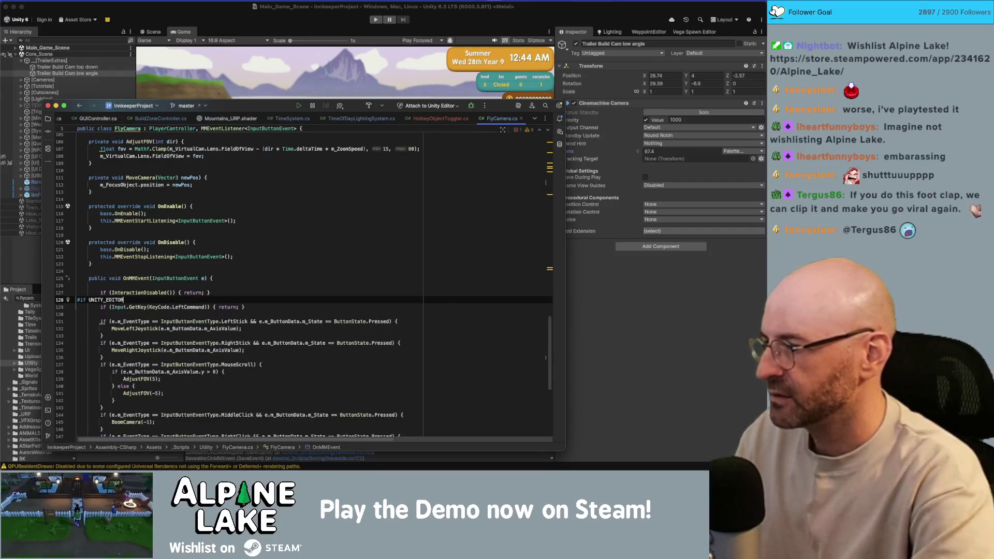
{"action": "left_click", "coordinate": [77, 314]}
{"action": "type", "text": "#endif"}
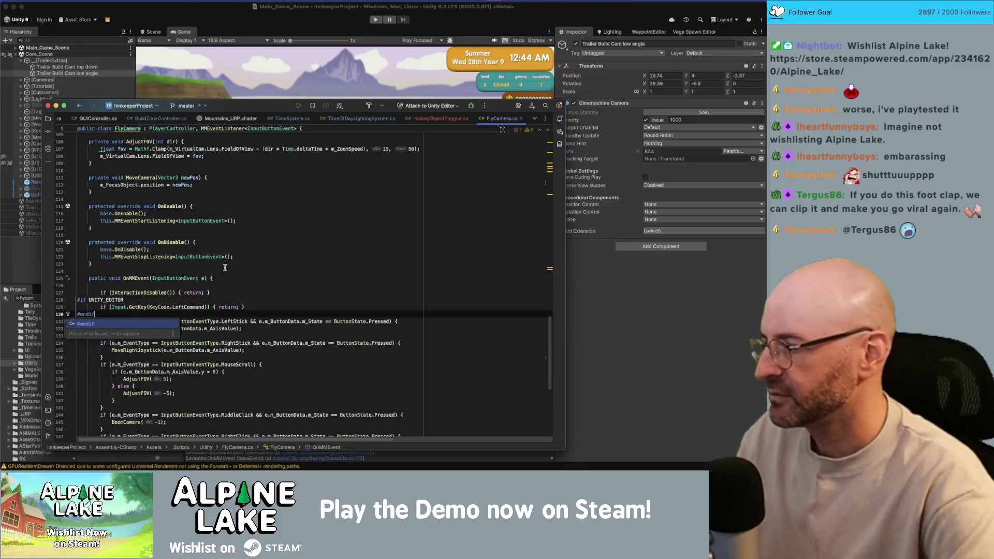
{"action": "left_click", "coordinate": [77, 271]}
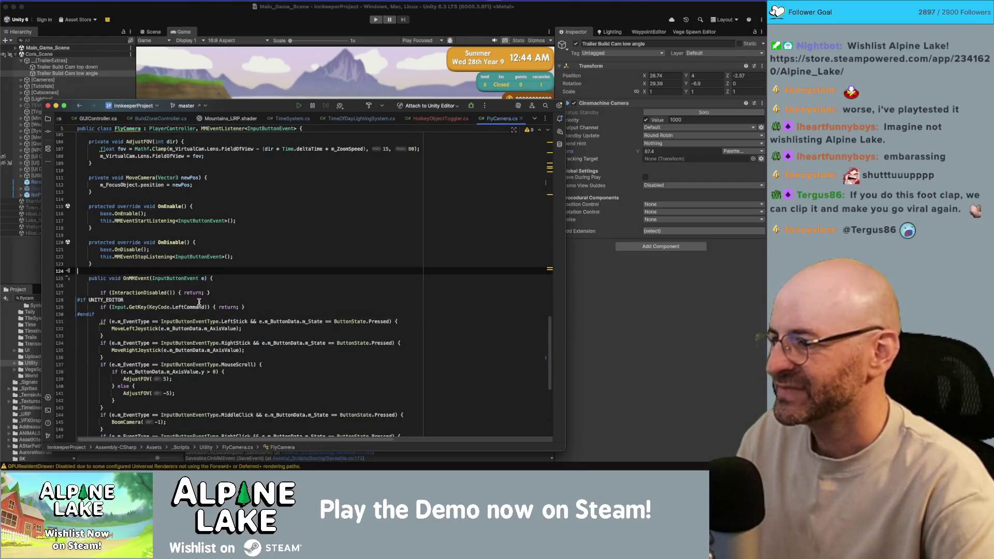
{"action": "left_click", "coordinate": [195, 10]}
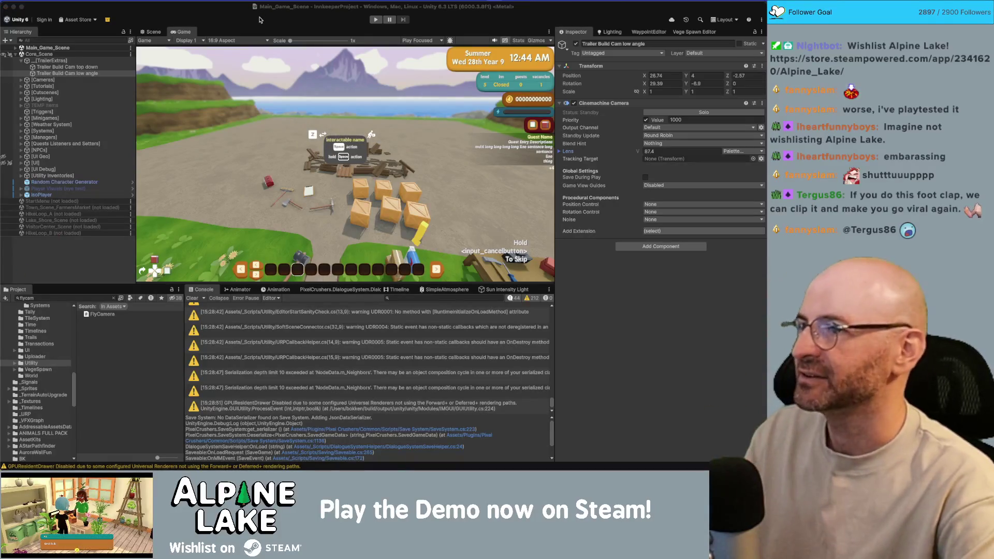
- Enter play mode, disable Trailer Build Cam top down, and walk the player forward with W
{"action": "left_click", "coordinate": [376, 23]}
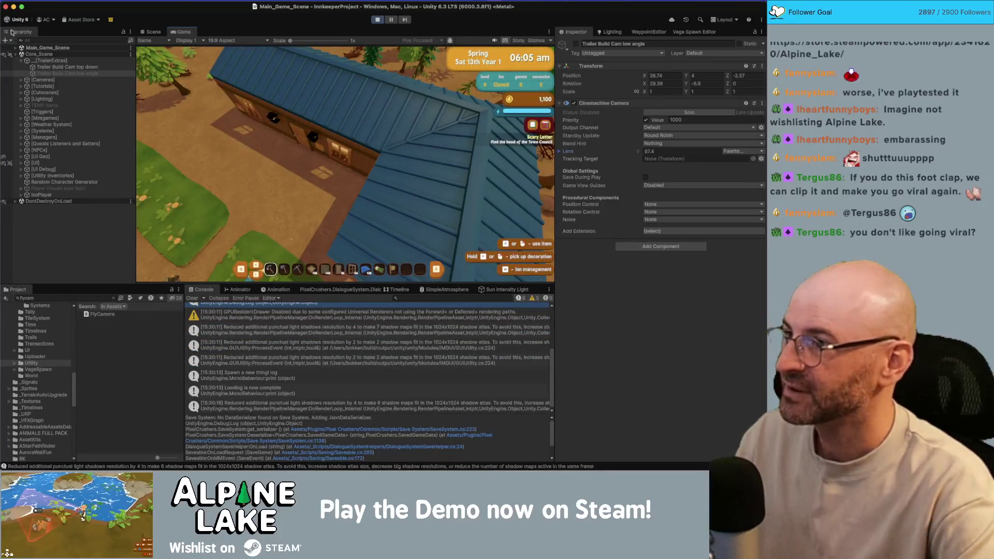
{"action": "left_click", "coordinate": [65, 67]}
{"action": "left_click", "coordinate": [575, 44]}
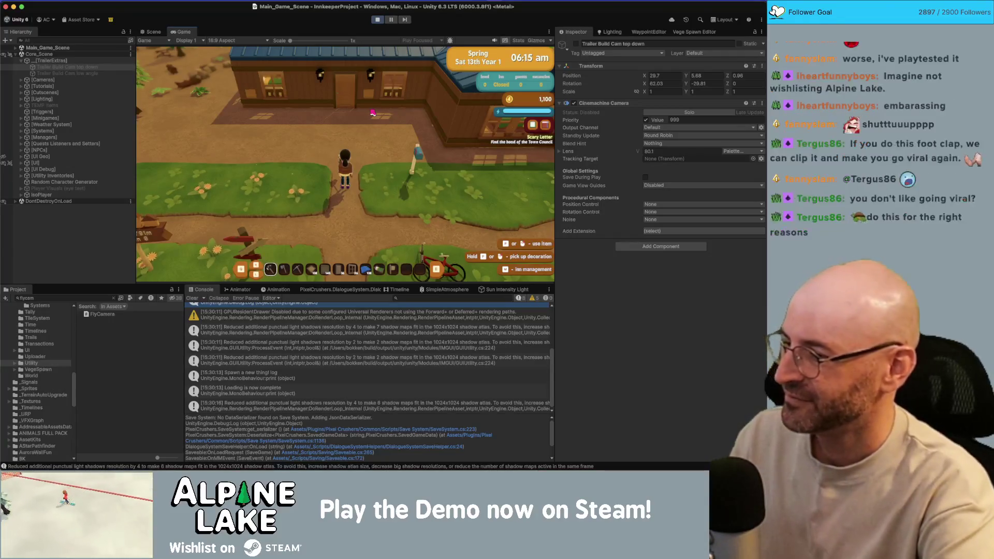
{"action": "key", "text": "w"}
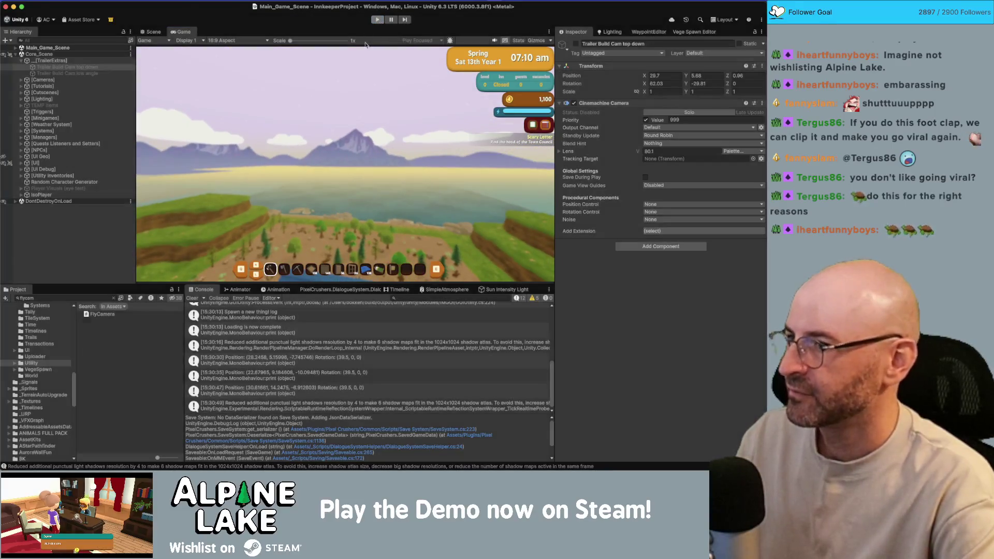
- Append the virtual camera's FOV ({m_VirtualCam.Lens.FieldOfView}) to the FlyCamera print statement on line 29
{"action": "key", "text": "super+Tab"}
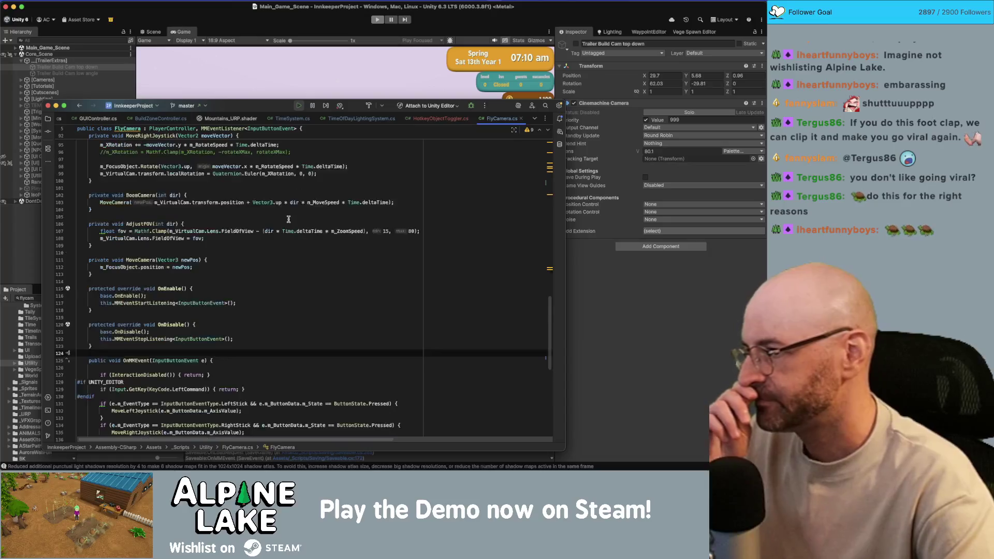
{"action": "scroll", "coordinate": [288, 219], "scroll_direction": "up", "scroll_amount": 15}
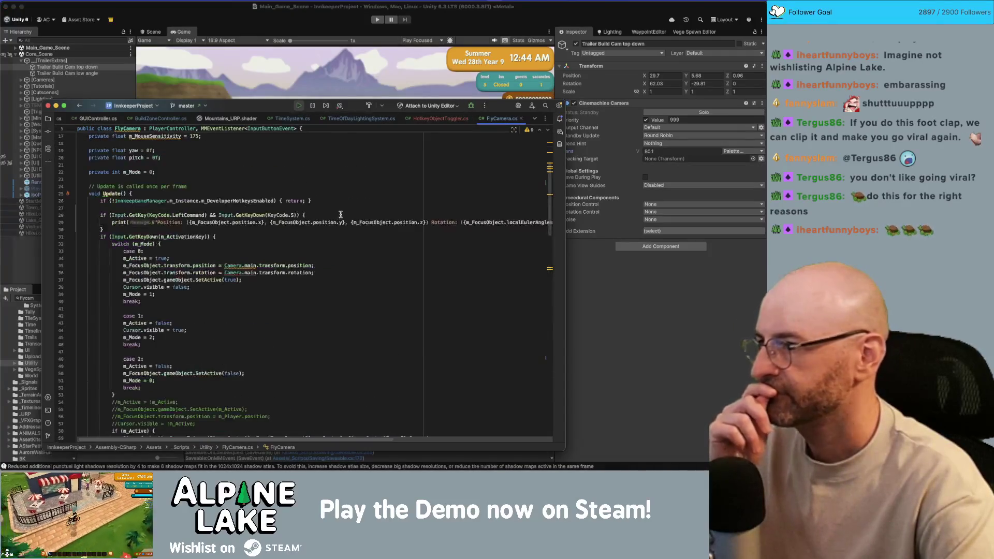
{"action": "scroll", "coordinate": [341, 214], "scroll_direction": "up", "scroll_amount": 5}
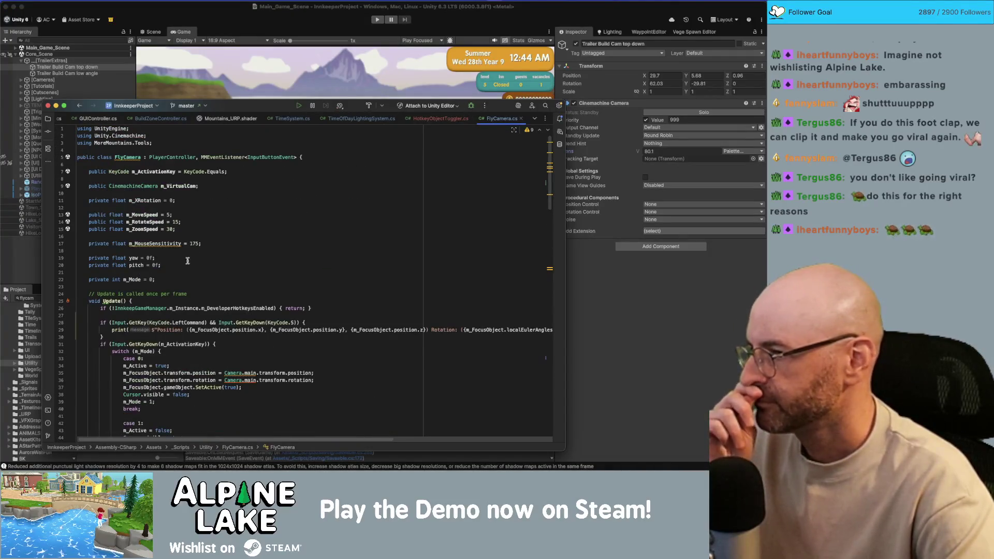
{"action": "key", "text": "super+bracketleft"}
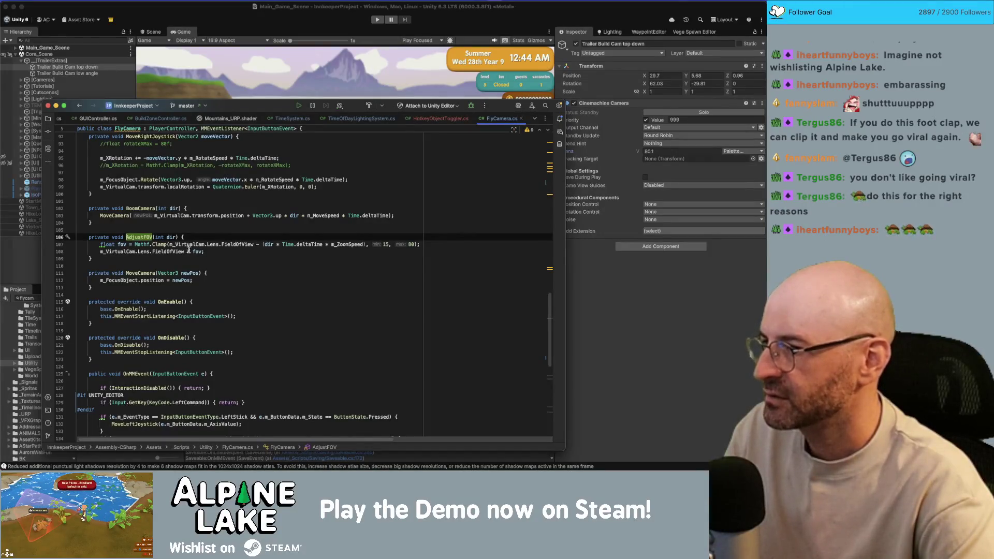
{"action": "left_click_drag", "start_coordinate": [101, 251], "coordinate": [184, 250]}
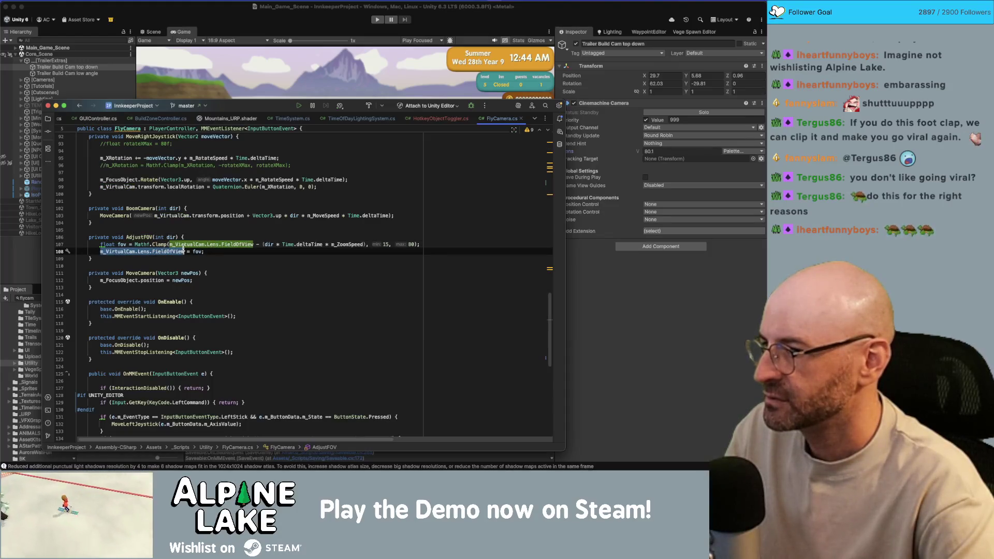
{"action": "scroll", "coordinate": [277, 274], "scroll_direction": "up", "scroll_amount": 20}
{"action": "left_click", "coordinate": [267, 331]}
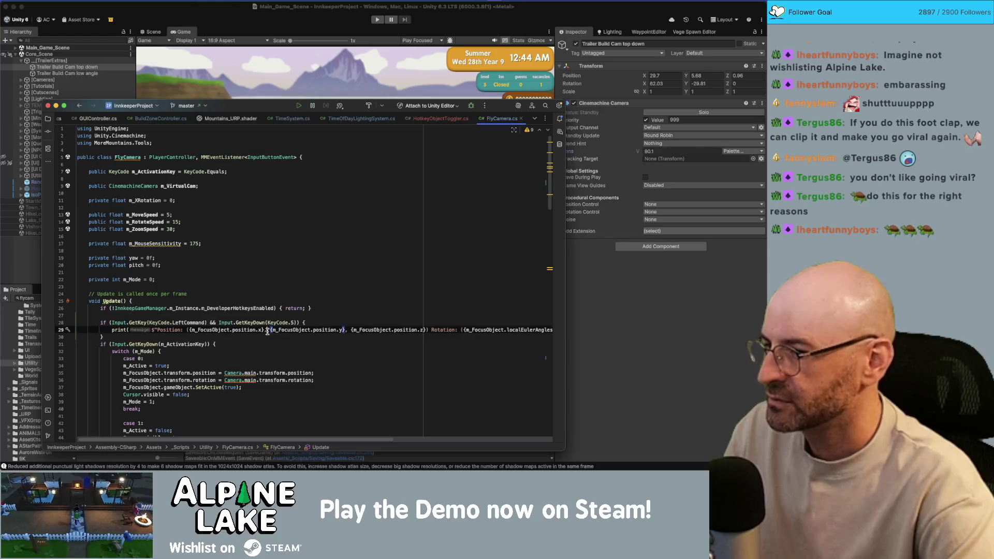
{"action": "scroll", "coordinate": [362, 331], "scroll_direction": "right", "scroll_amount": 10}
{"action": "left_click", "coordinate": [536, 329]}
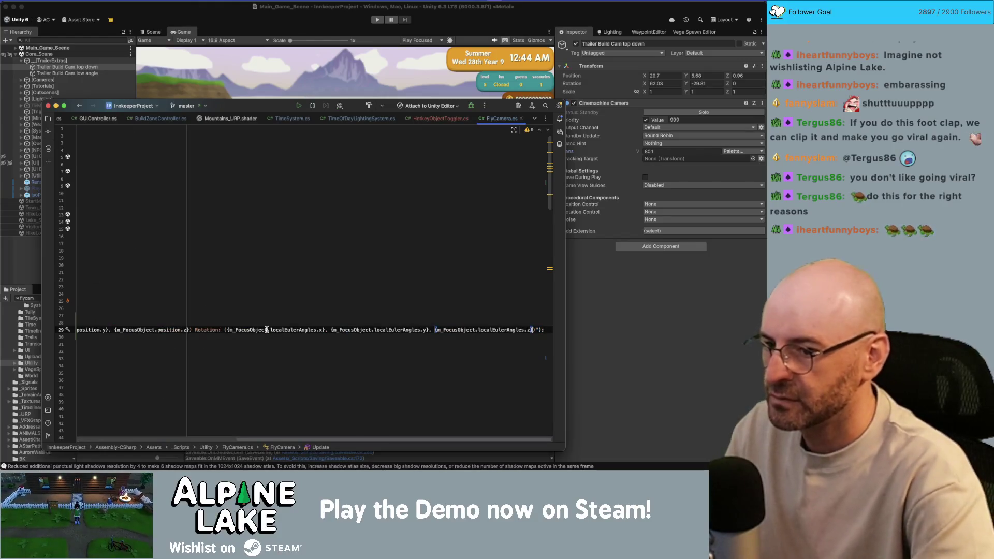
{"action": "type", "text": ": {m_VirtualCam.Lens.FieldOfView"}
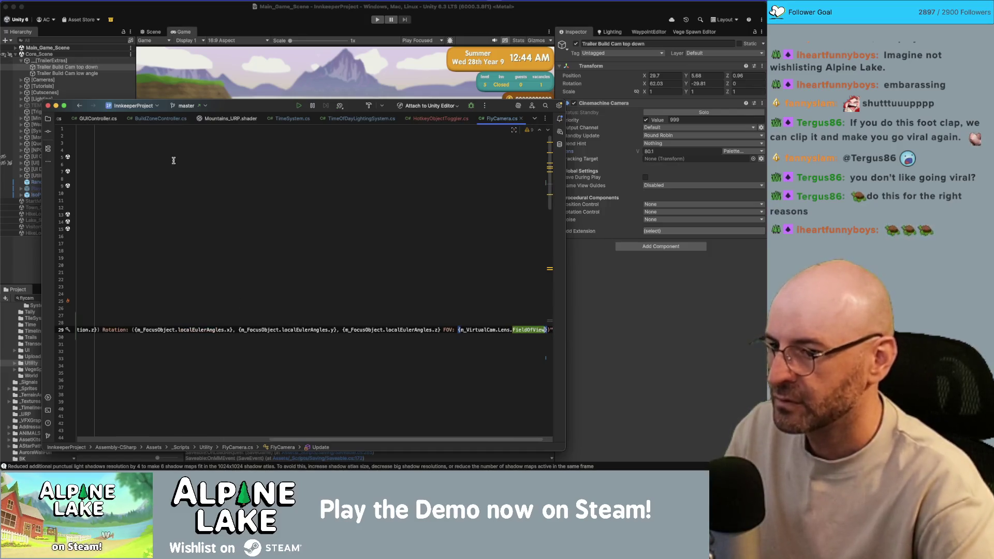
{"action": "left_click", "coordinate": [230, 32]}
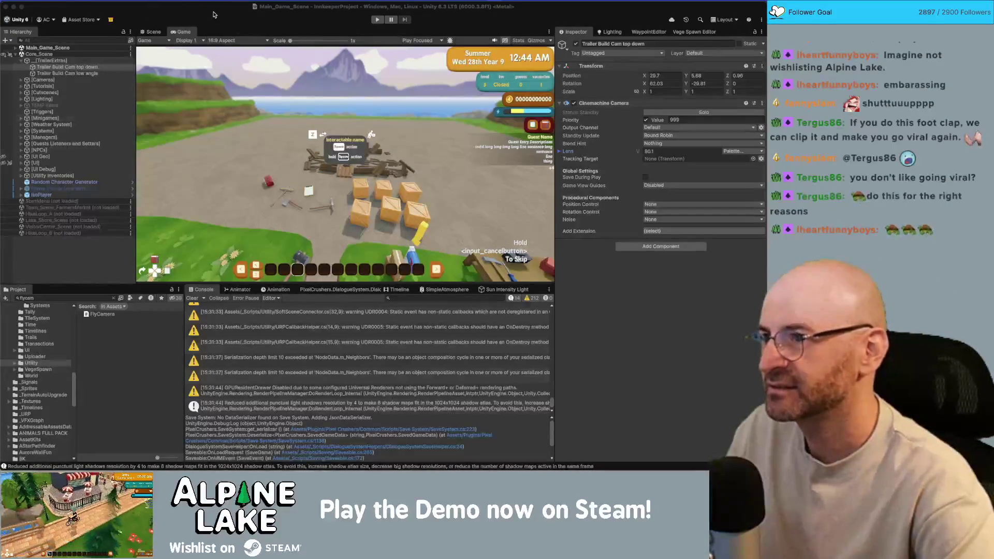
- Focus Unity, enter Play mode, and walk the player character to the left
{"action": "left_click", "coordinate": [313, 4]}
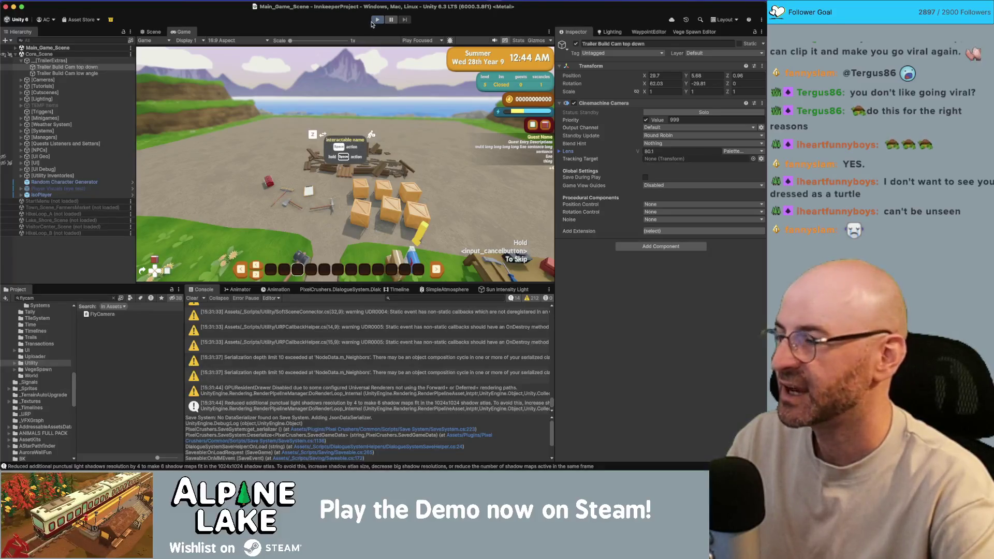
{"action": "left_click", "coordinate": [377, 20]}
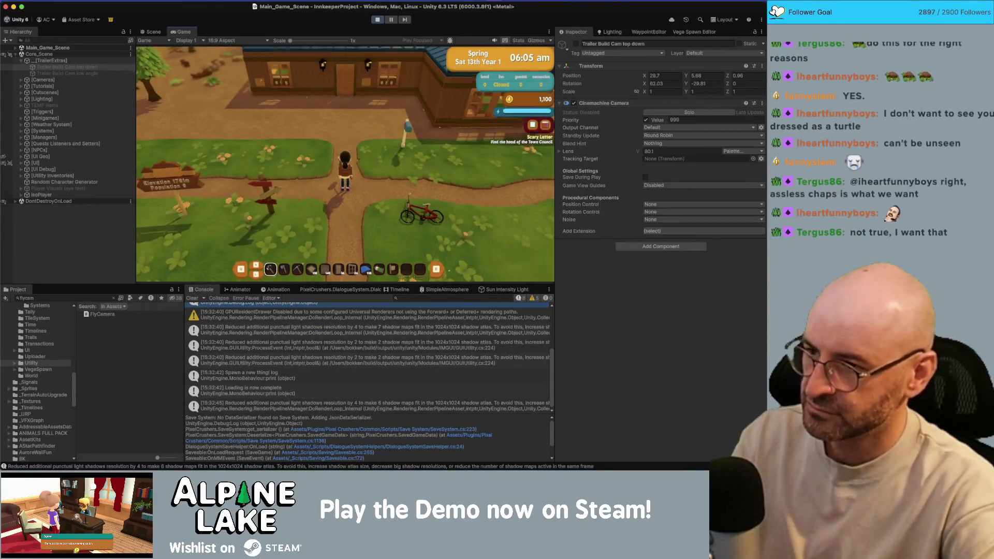
{"action": "key", "text": "a"}
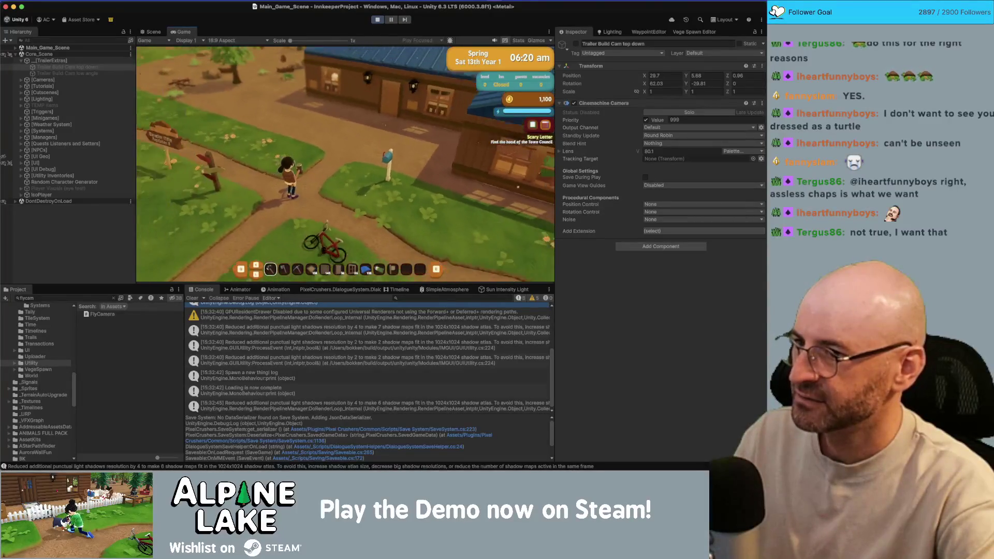
- Print the camera's position, rotation and FOV to the Console repeatedly, before and after zooming
{"action": "key", "text": "p"}
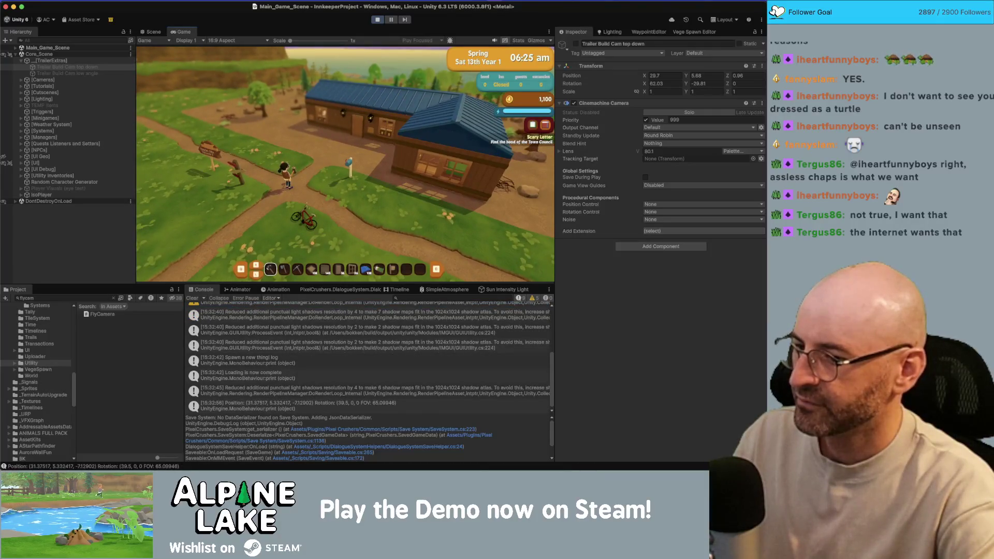
{"action": "key", "text": "p"}
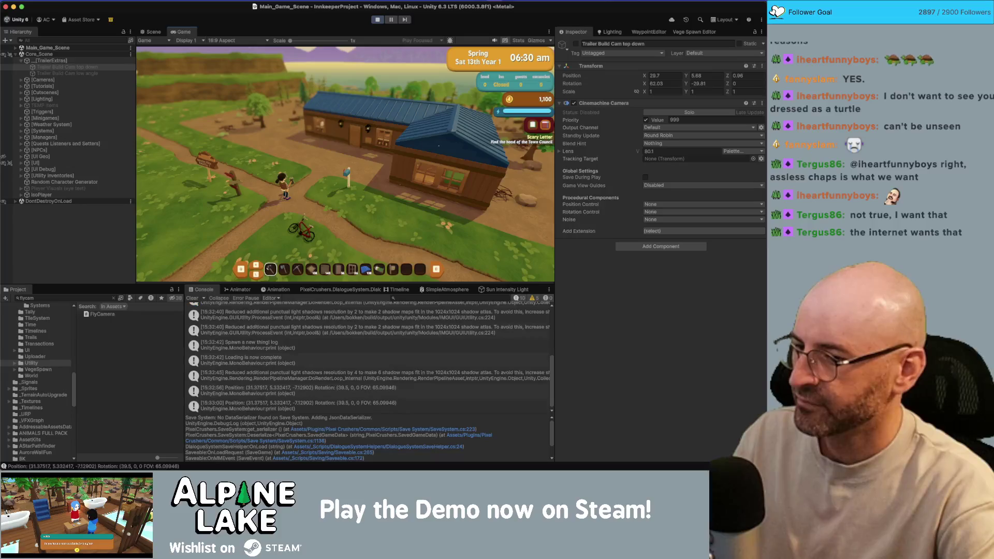
{"action": "key", "text": "p"}
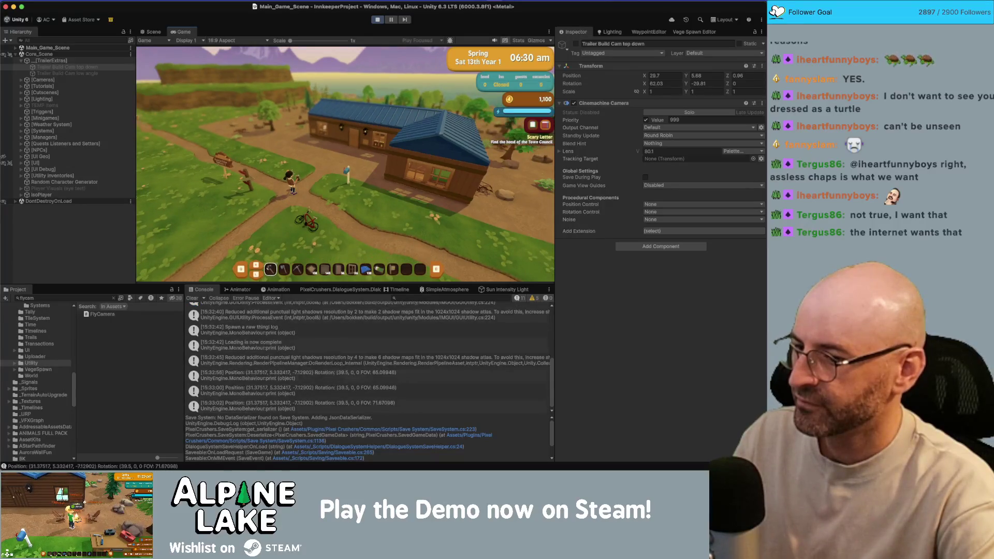
{"action": "key", "text": "p"}
{"action": "key", "text": "p"}
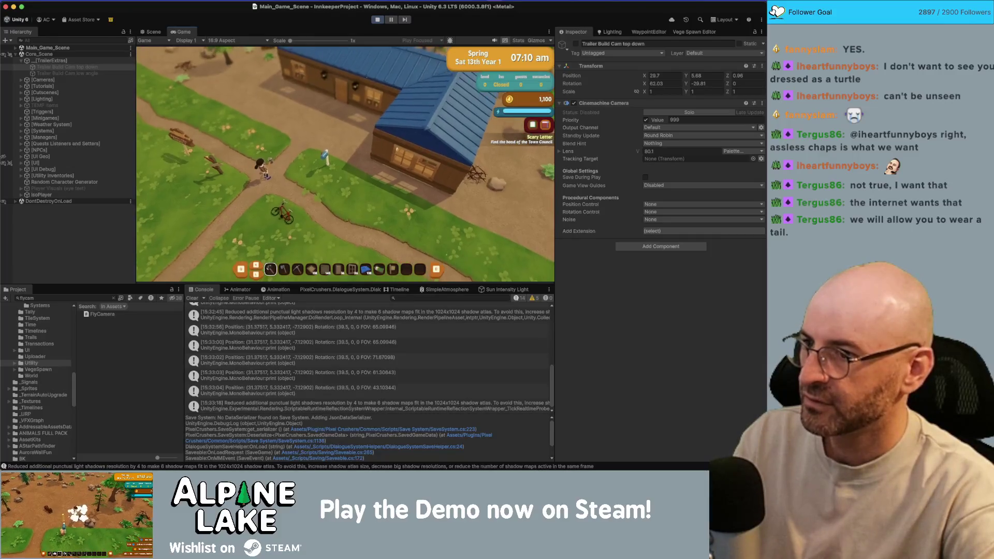
- Open the in-game Settings panel, scroll its options, and inspect the NullReferenceException stack trace
{"action": "key", "text": "i"}
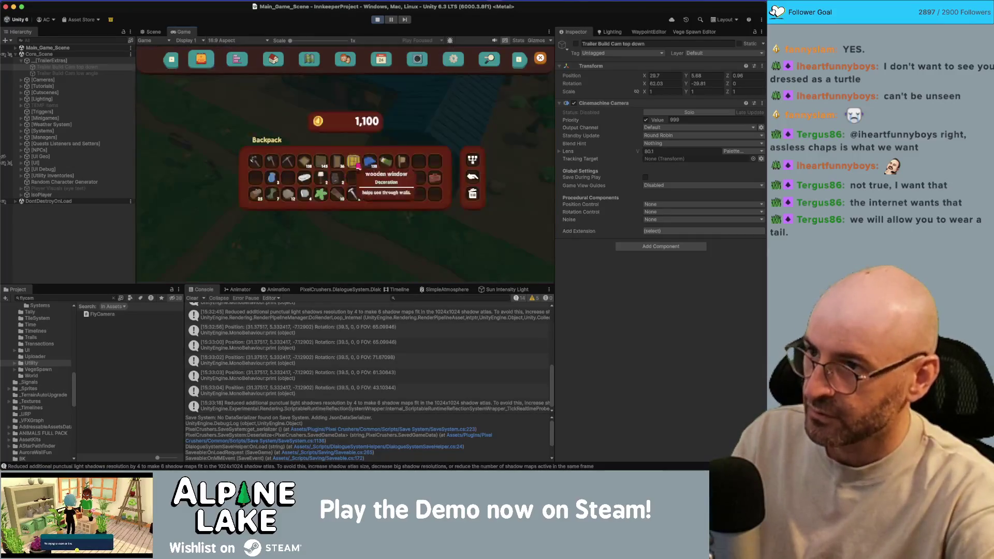
{"action": "left_click", "coordinate": [454, 60]}
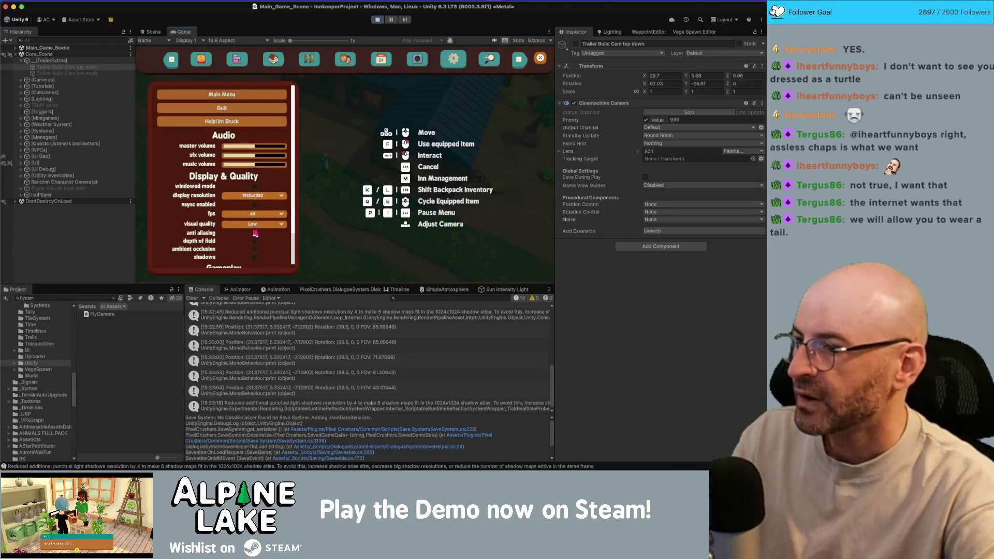
{"action": "scroll", "coordinate": [260, 243], "scroll_direction": "down", "scroll_amount": 2}
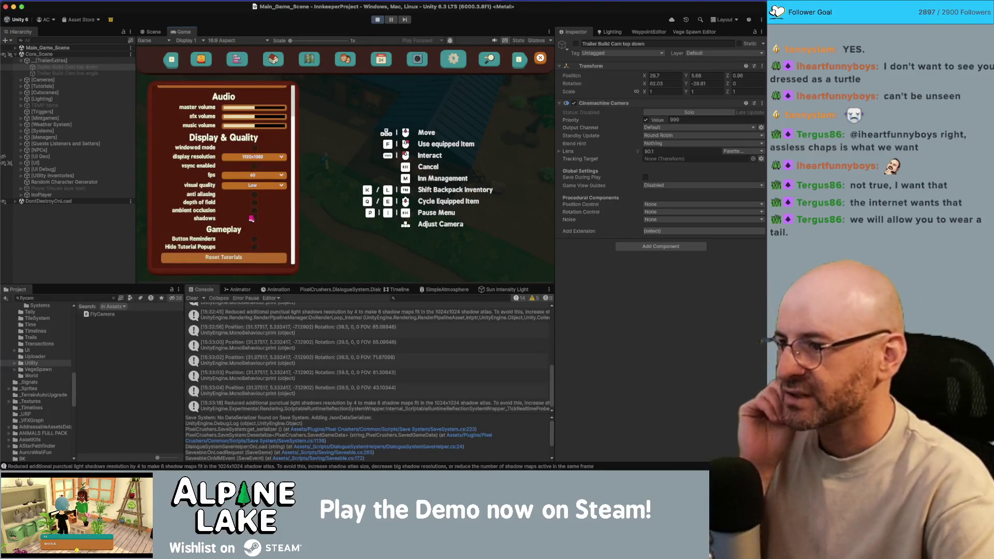
{"action": "scroll", "coordinate": [254, 187], "scroll_direction": "up", "scroll_amount": 2}
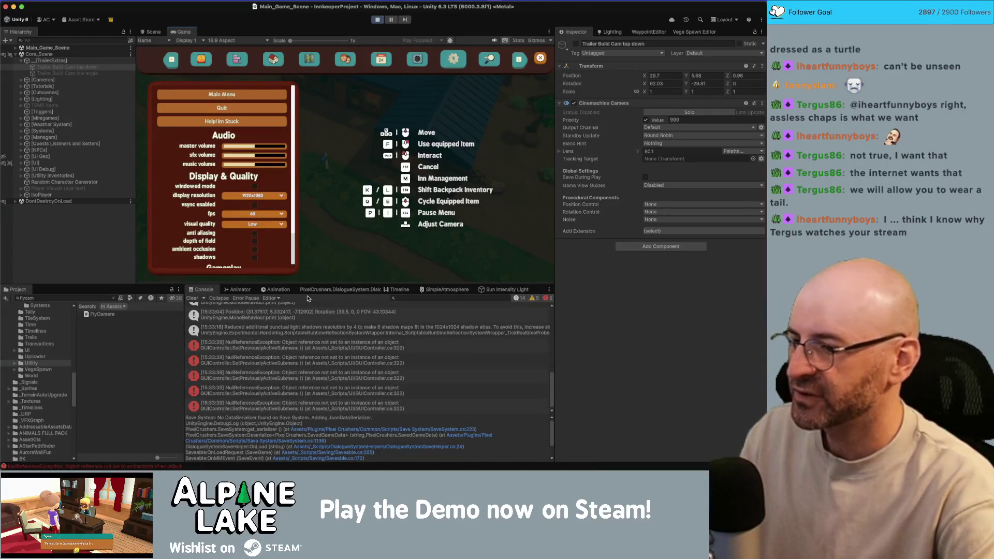
{"action": "left_click", "coordinate": [327, 346]}
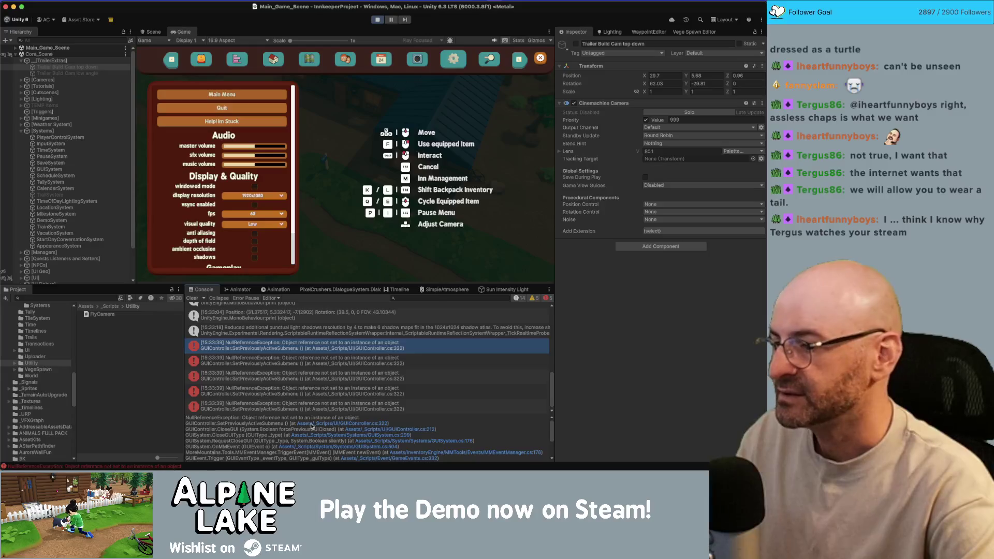
{"action": "left_click", "coordinate": [422, 63]}
- Restart Play mode and follow the NullReferenceException's GUIController.cs:322 link into Rider
{"action": "key", "text": "super+p"}
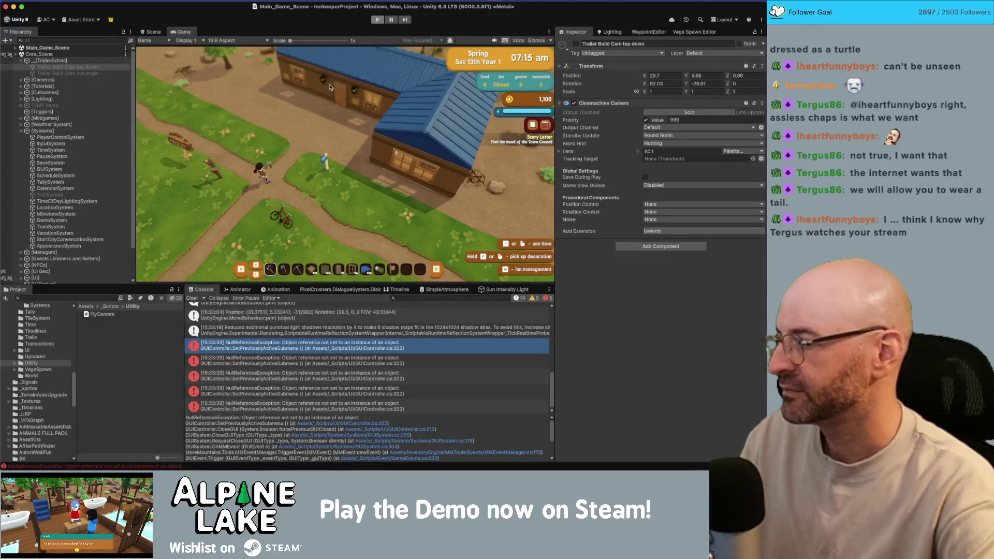
{"action": "key", "text": "super+p"}
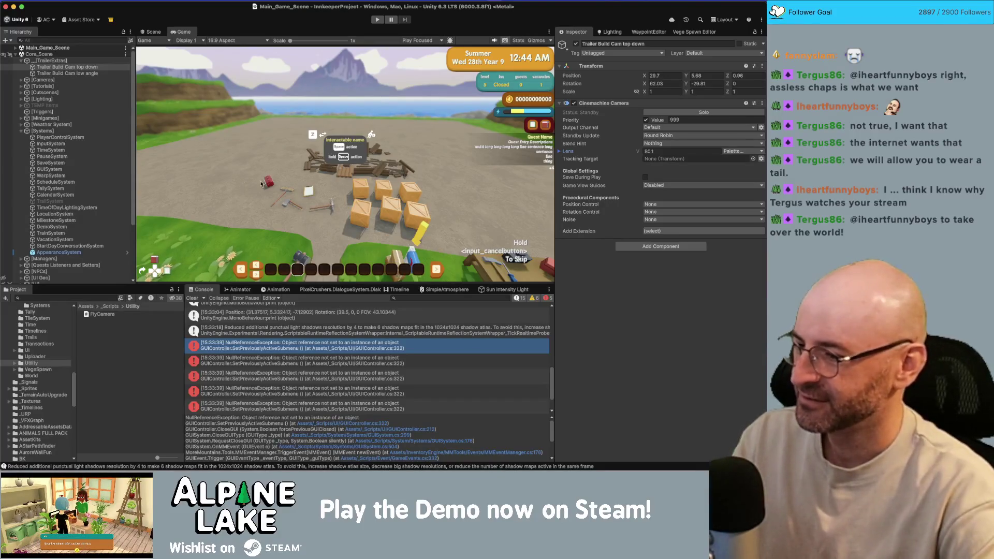
{"action": "scroll", "coordinate": [282, 429], "scroll_direction": "down", "scroll_amount": 1}
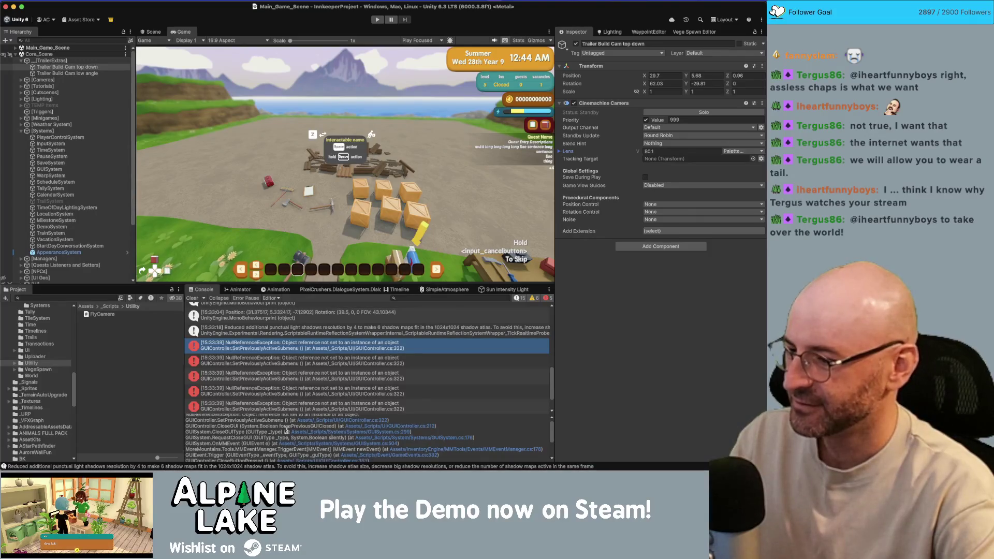
{"action": "scroll", "coordinate": [299, 392], "scroll_direction": "down", "scroll_amount": 2}
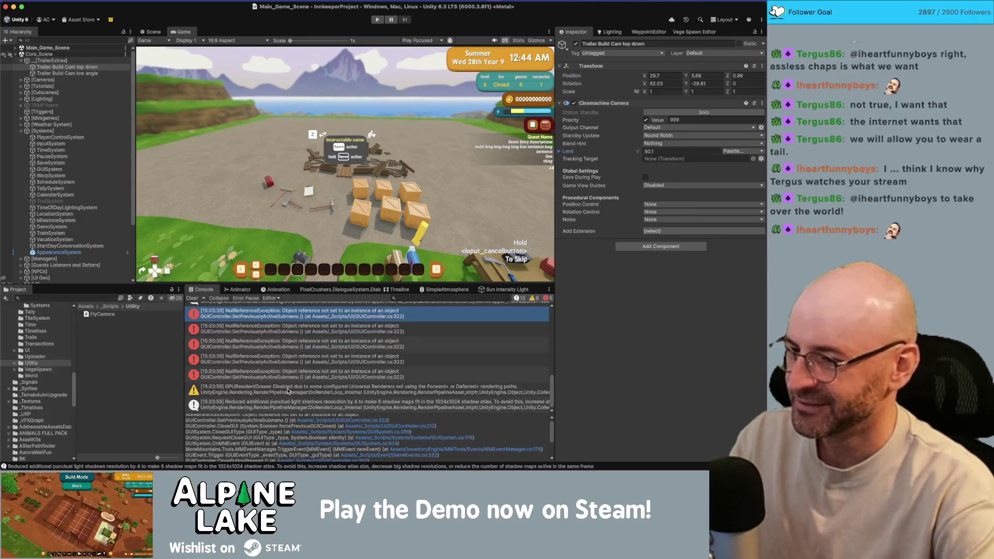
{"action": "scroll", "coordinate": [330, 369], "scroll_direction": "up", "scroll_amount": 4}
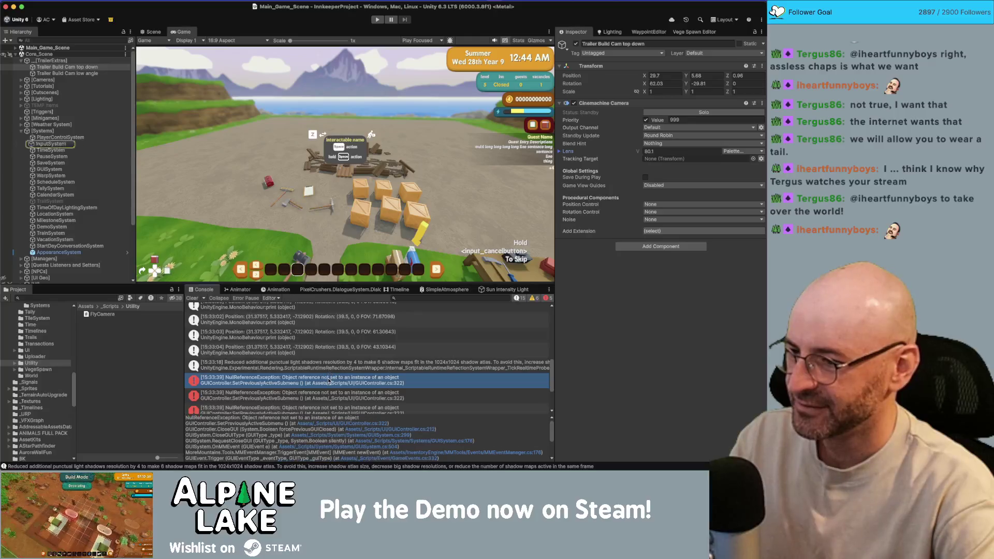
{"action": "left_click", "coordinate": [359, 426]}
{"action": "left_click", "coordinate": [360, 426]}
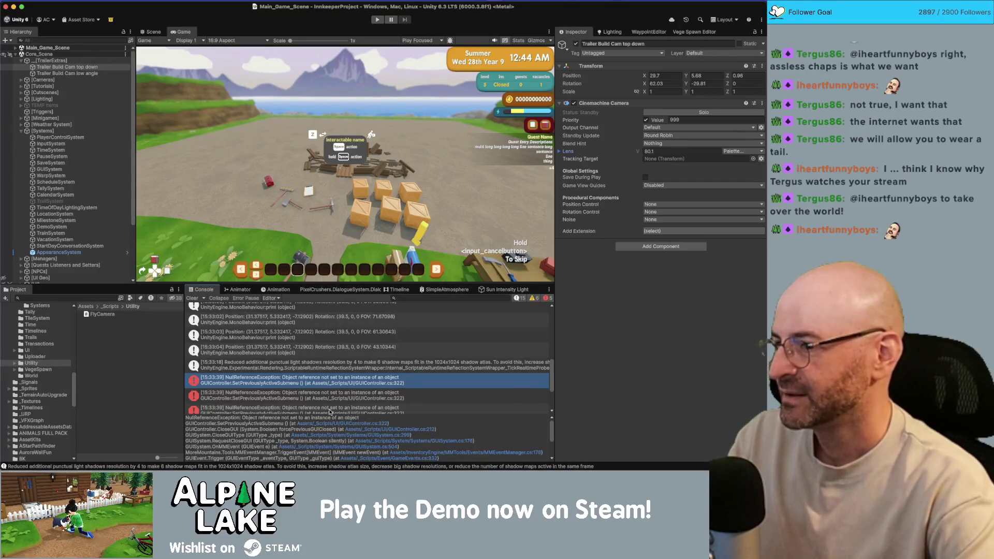
{"action": "left_click", "coordinate": [320, 425]}
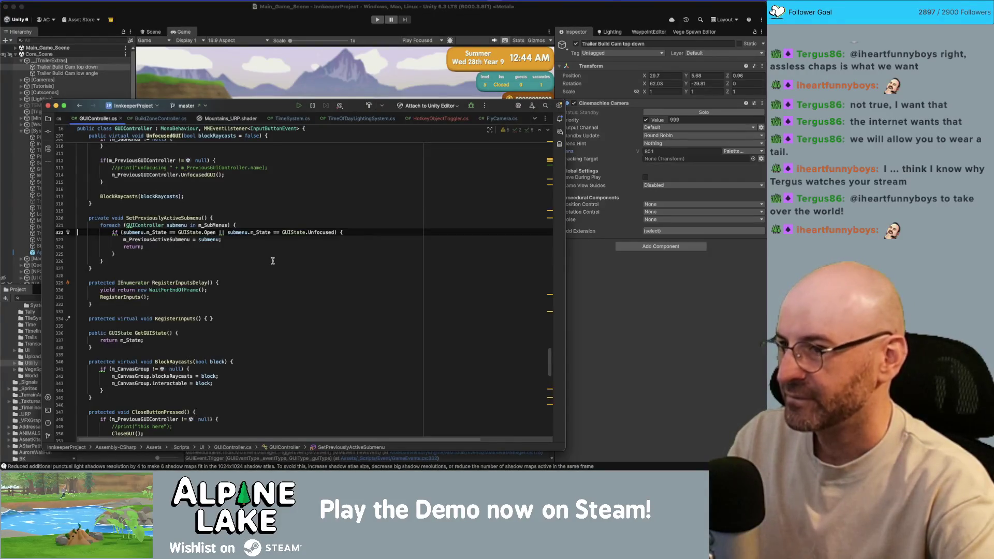
{"action": "left_click_drag", "start_coordinate": [302, 68], "coordinate": [321, 43]}
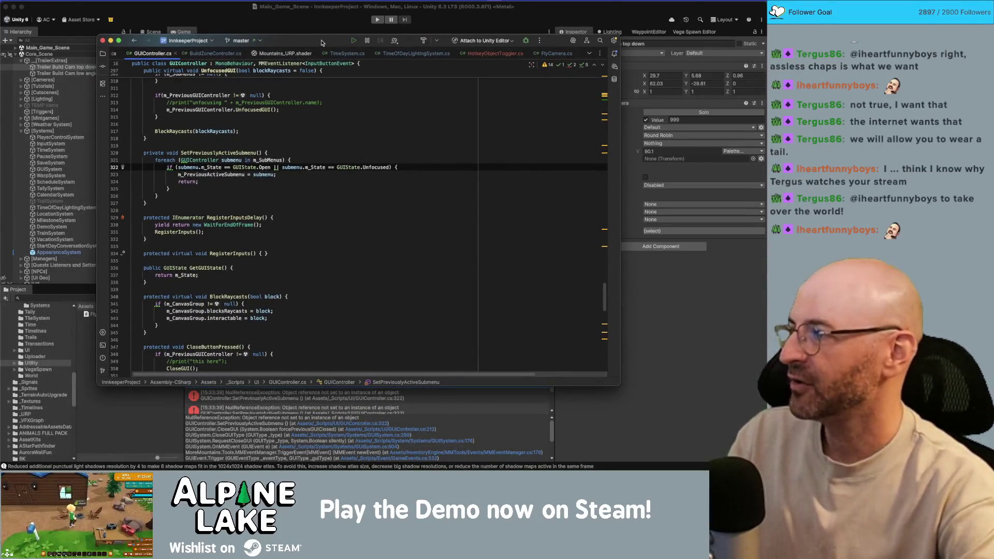
{"action": "left_click_drag", "start_coordinate": [321, 43], "coordinate": [321, 34]}
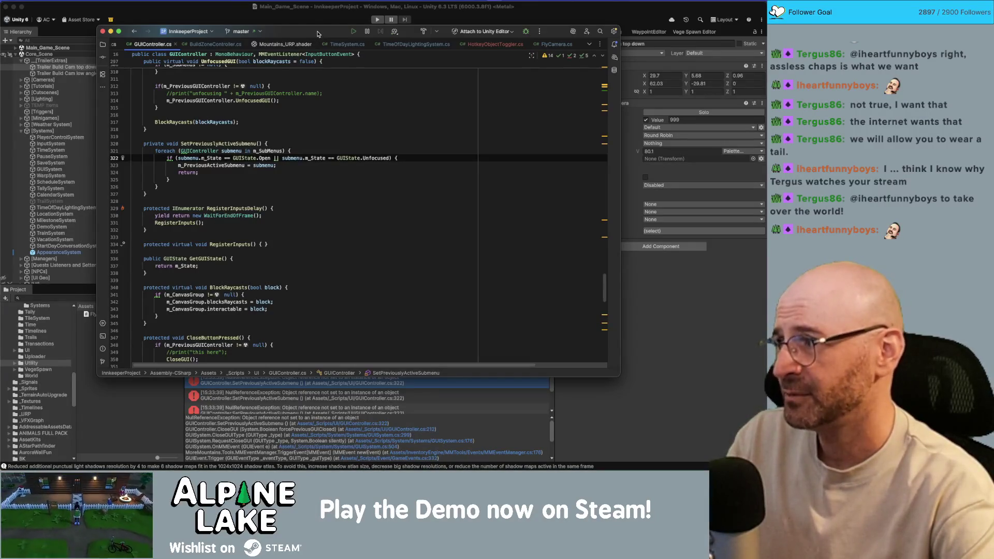
{"action": "left_click_drag", "start_coordinate": [317, 33], "coordinate": [319, 31]}
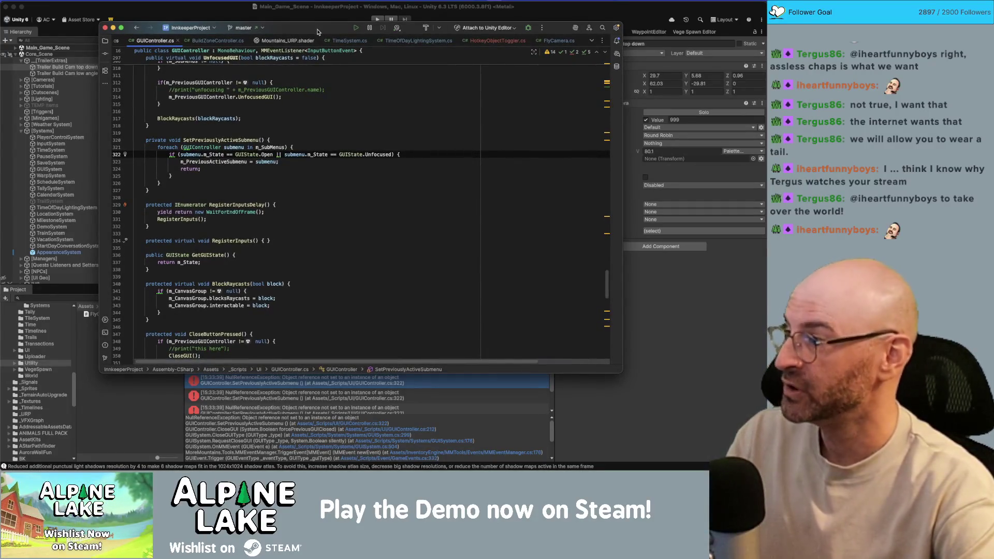
{"action": "left_click_drag", "start_coordinate": [317, 31], "coordinate": [317, 28]}
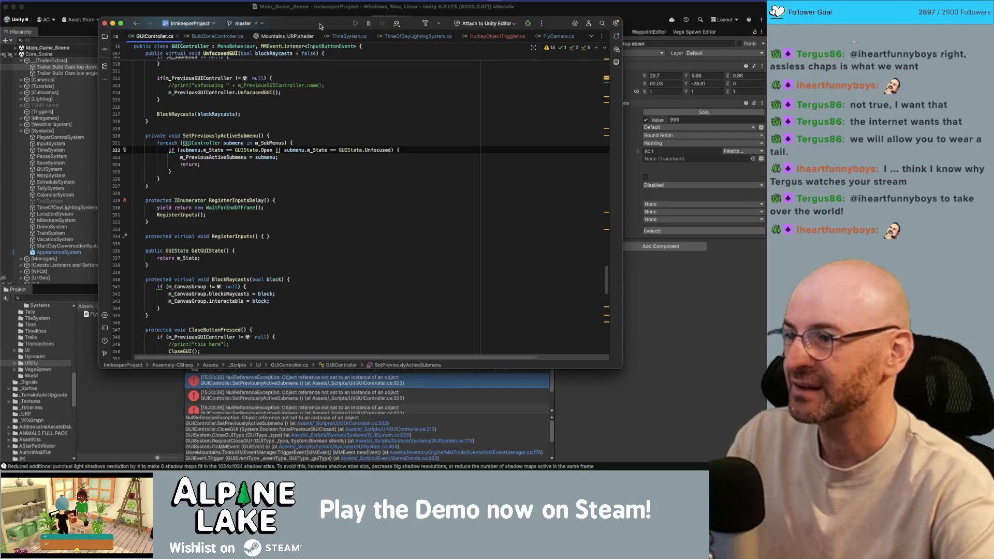
{"action": "scroll", "coordinate": [377, 162], "scroll_direction": "down", "scroll_amount": 15}
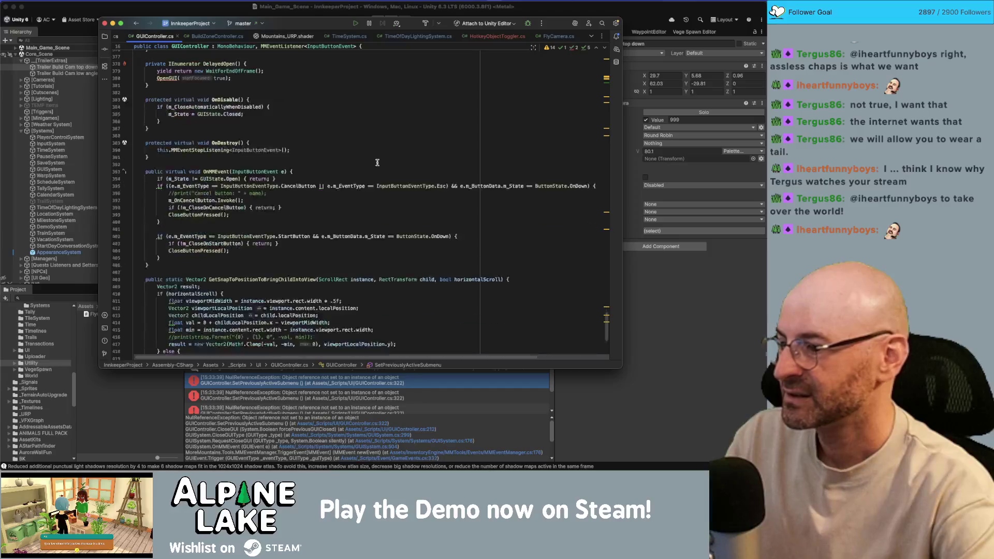
{"action": "scroll", "coordinate": [377, 162], "scroll_direction": "down", "scroll_amount": 5}
{"action": "scroll", "coordinate": [378, 161], "scroll_direction": "up", "scroll_amount": 15}
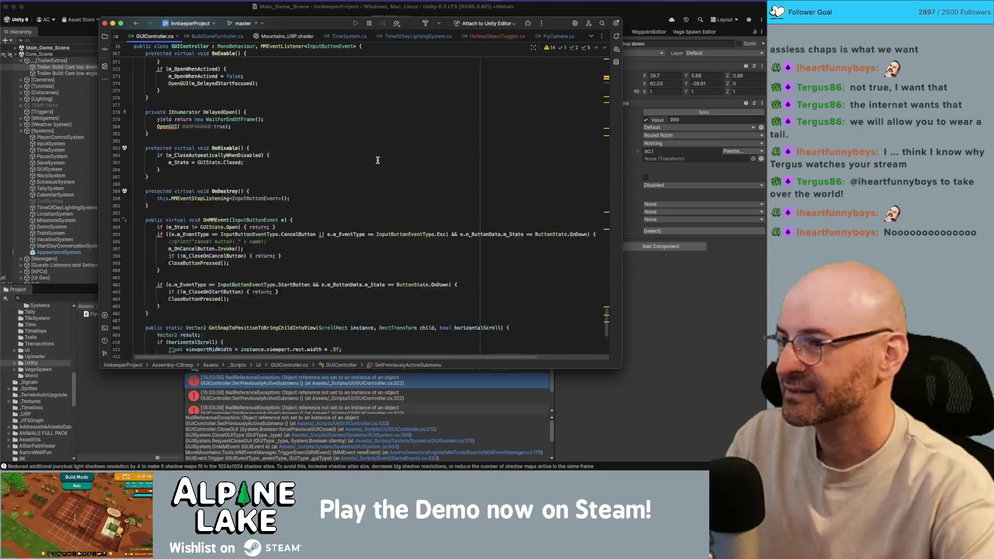
{"action": "scroll", "coordinate": [377, 160], "scroll_direction": "up", "scroll_amount": 20}
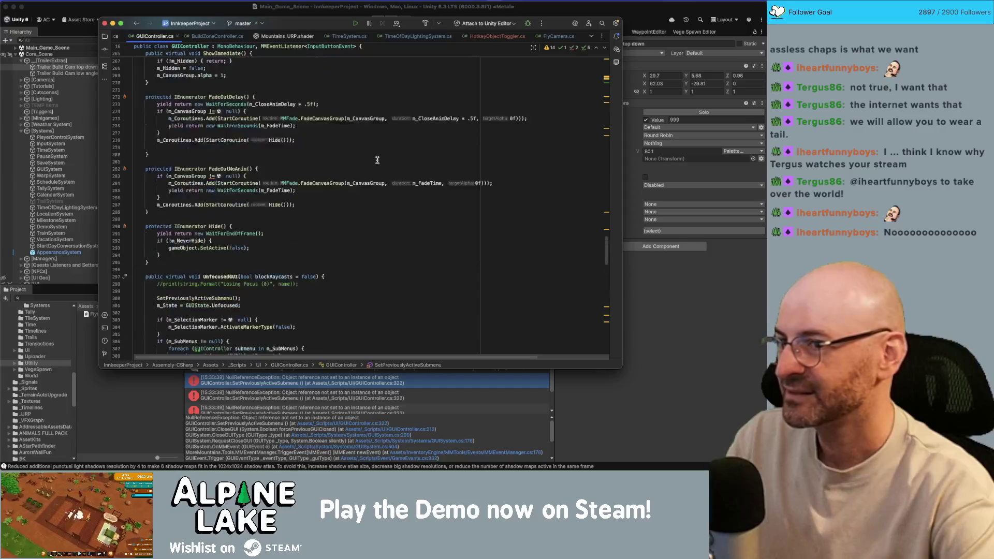
{"action": "scroll", "coordinate": [377, 159], "scroll_direction": "up", "scroll_amount": 8}
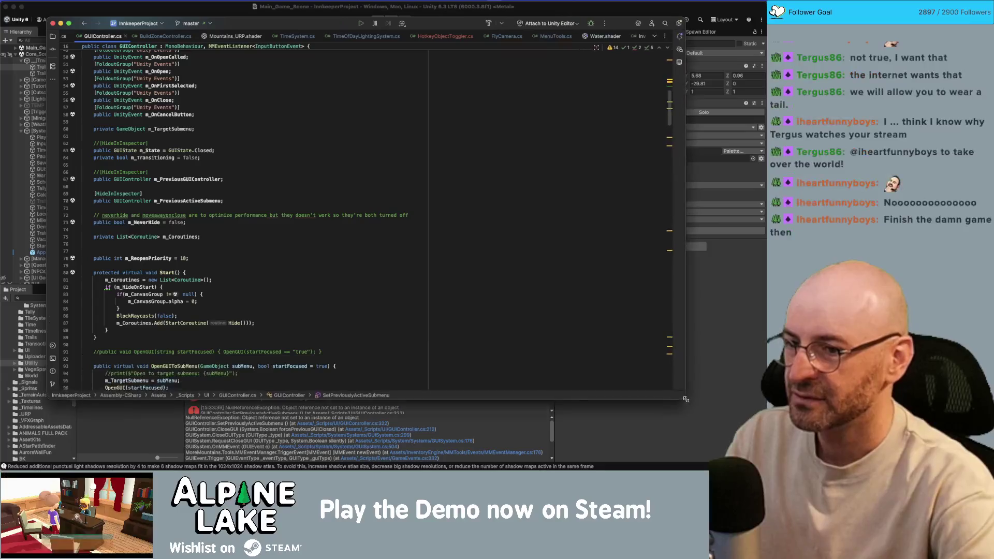
{"action": "left_click", "coordinate": [637, 258]}
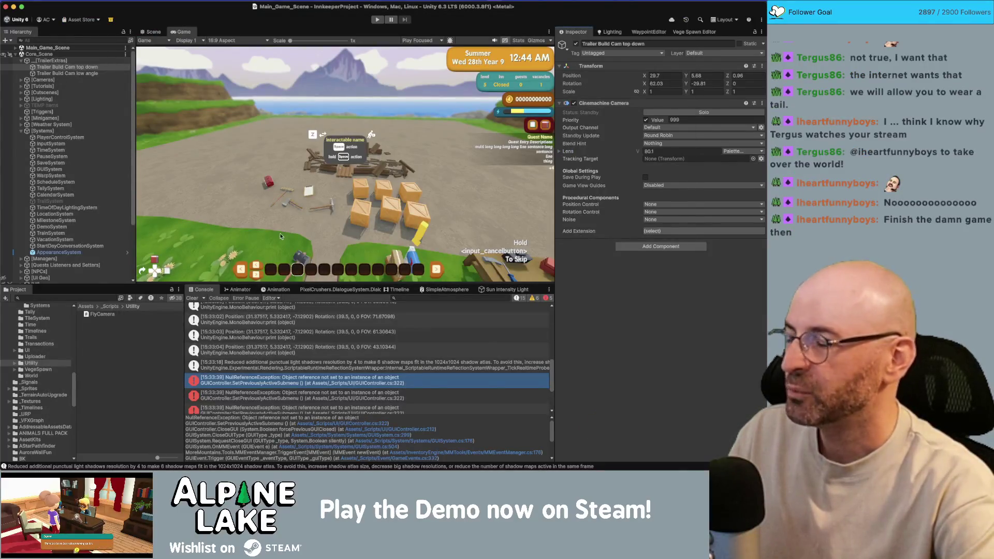
- Search GUIController.cs for 'previous' and 'submenu' to locate SetPreviouslyActiveSubmenu and its uses
{"action": "key", "text": "super+Tab"}
{"action": "key", "text": "super+f"}
{"action": "type", "text": "previous"}
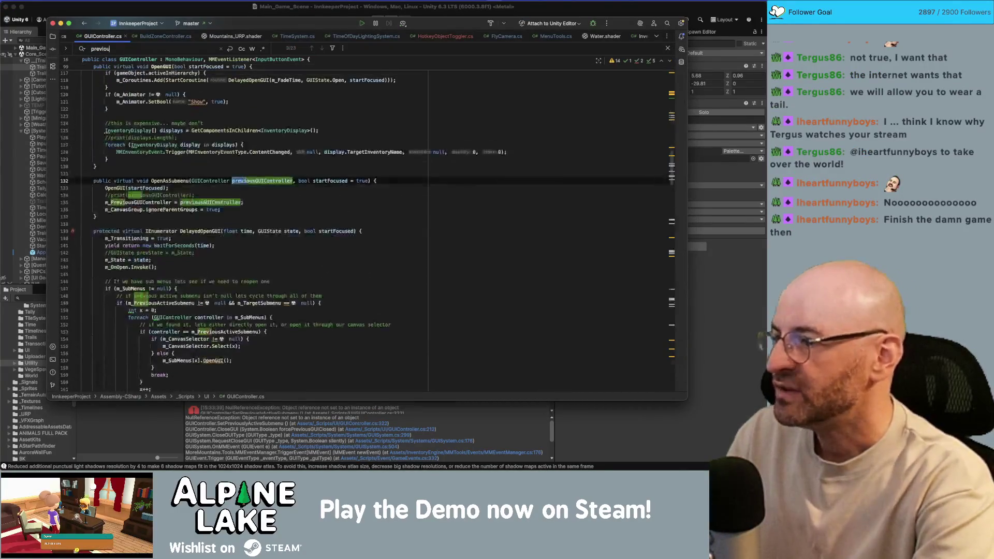
{"action": "double_click", "coordinate": [164, 203]}
{"action": "key", "text": "super+f"}
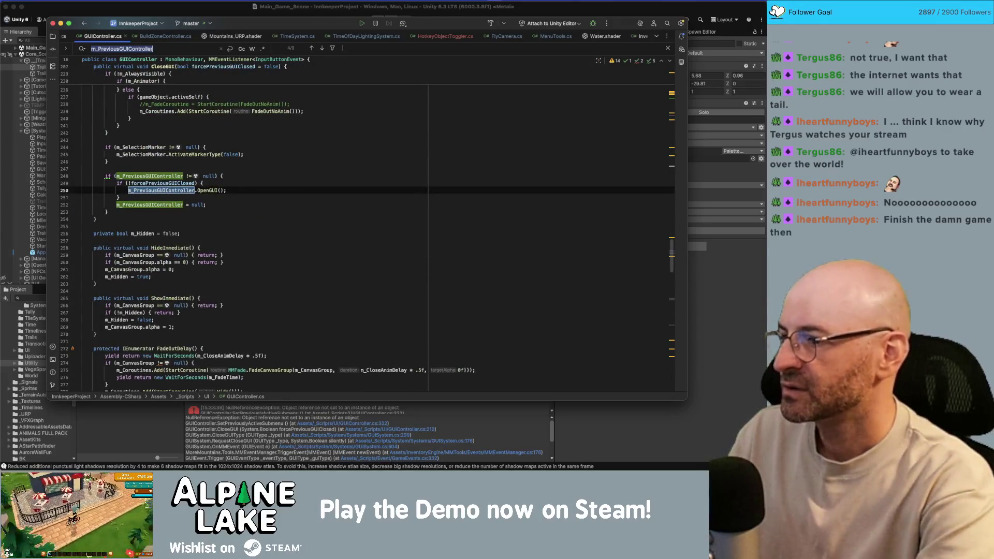
{"action": "type", "text": "submenu"}
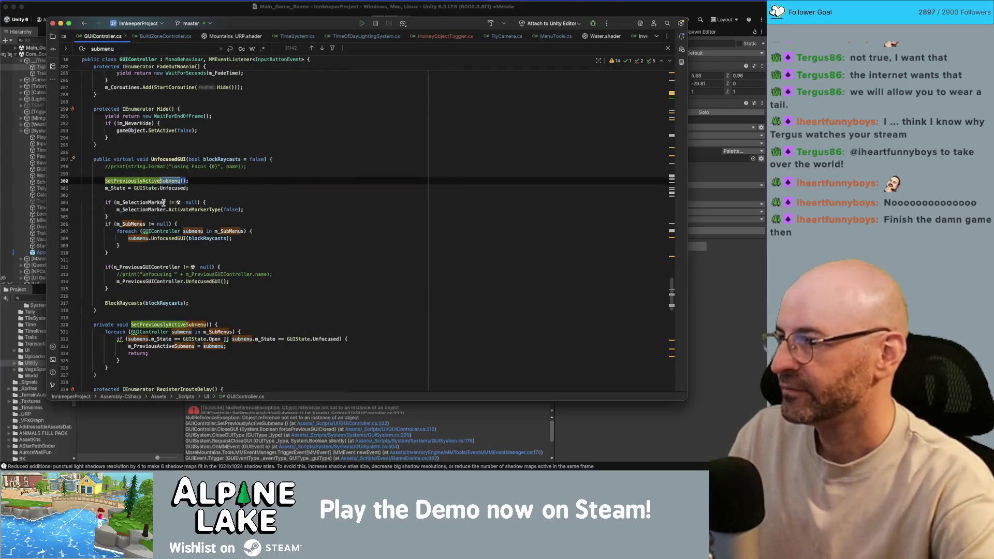
{"action": "left_click", "coordinate": [157, 181], "text": "super"}
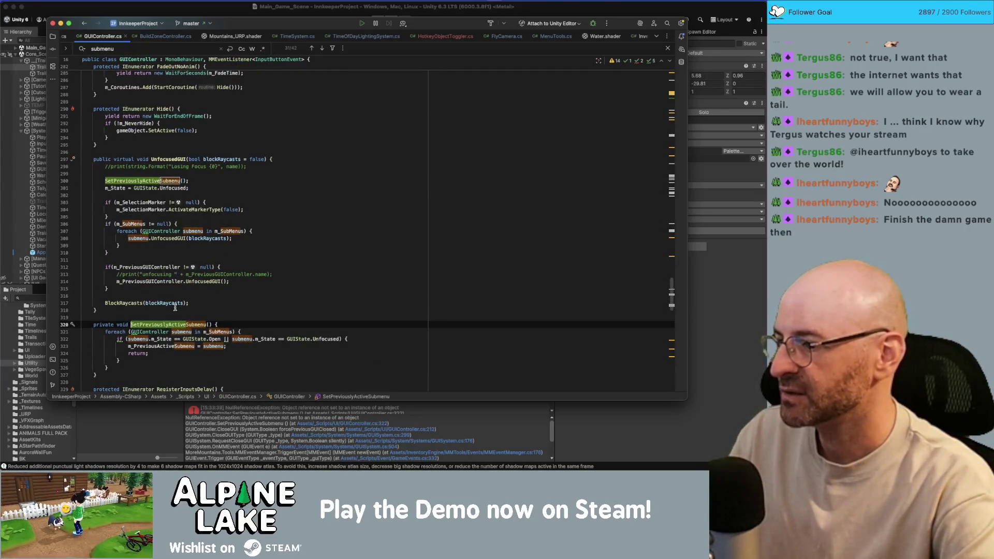
{"action": "left_click", "coordinate": [175, 324]}
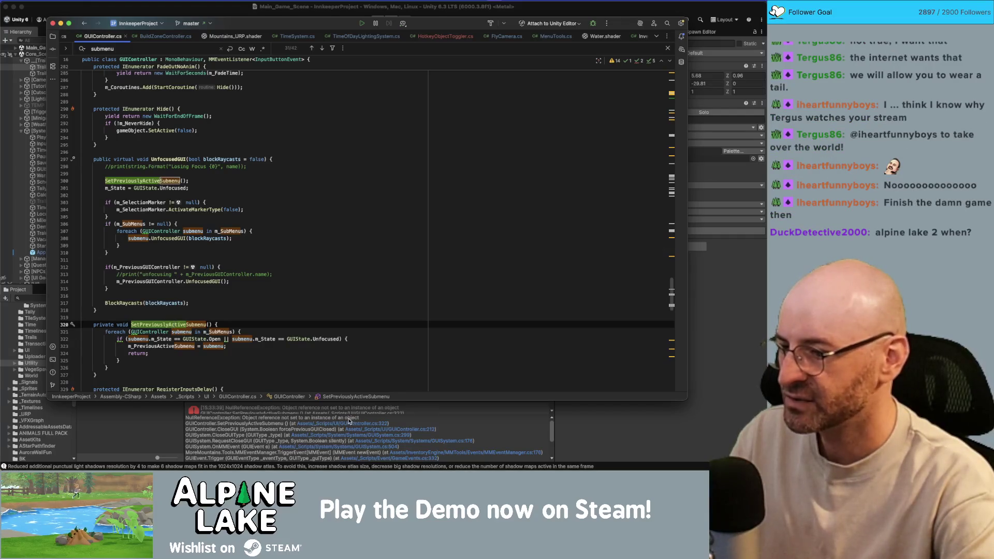
{"action": "key", "text": "super+f"}
{"action": "scroll", "coordinate": [183, 310], "scroll_direction": "down", "scroll_amount": 5}
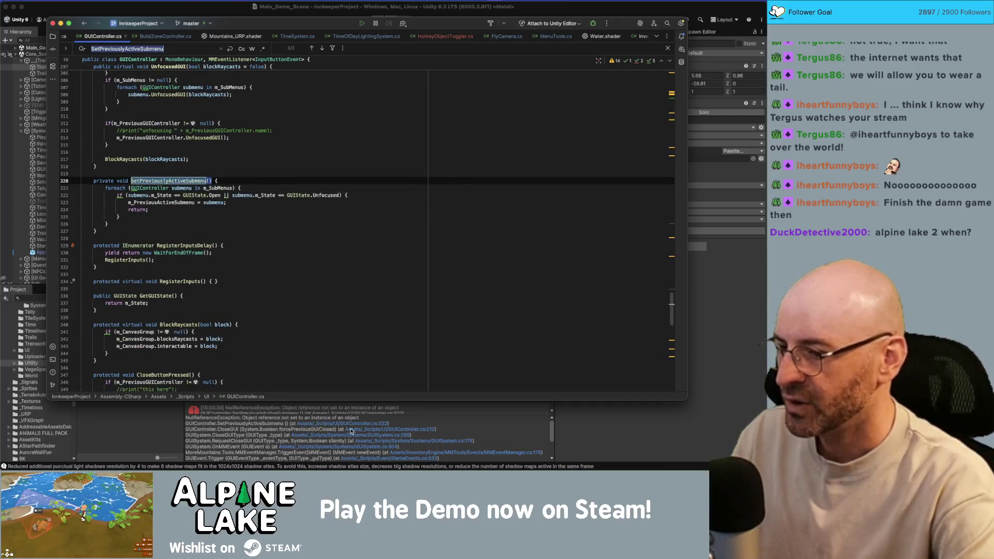
- Follow the GUIController.cs:212 link to SetPreviouslyActiveSubmenu's definition and inspect its m_SubMenus loop
{"action": "left_click", "coordinate": [354, 431]}
{"action": "left_click", "coordinate": [354, 431]}
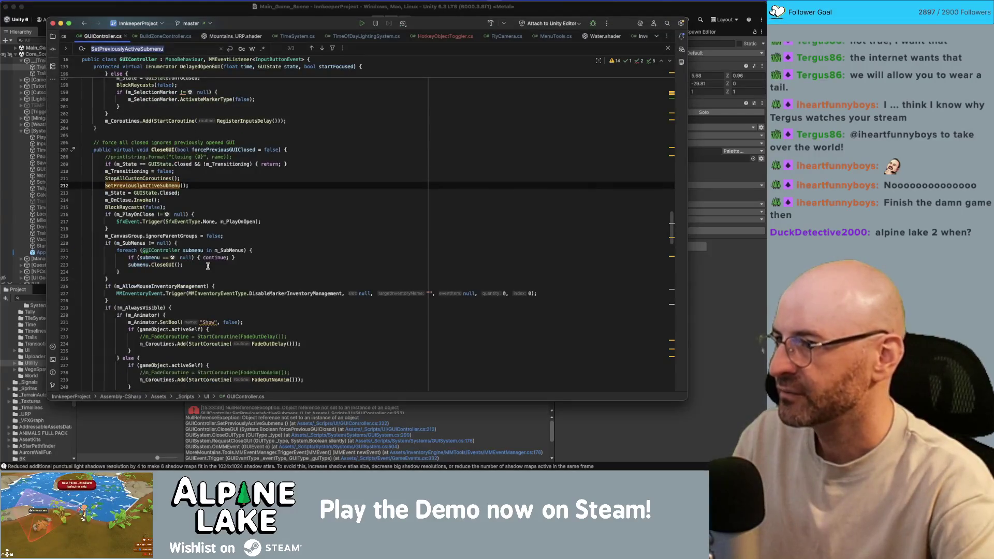
{"action": "left_click", "coordinate": [146, 186]}
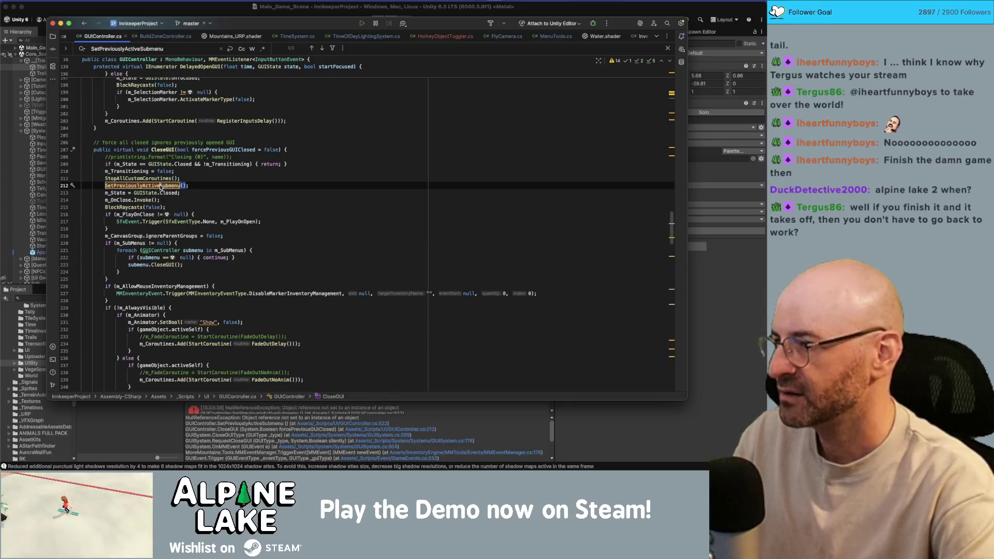
{"action": "left_click", "coordinate": [160, 187], "text": "super"}
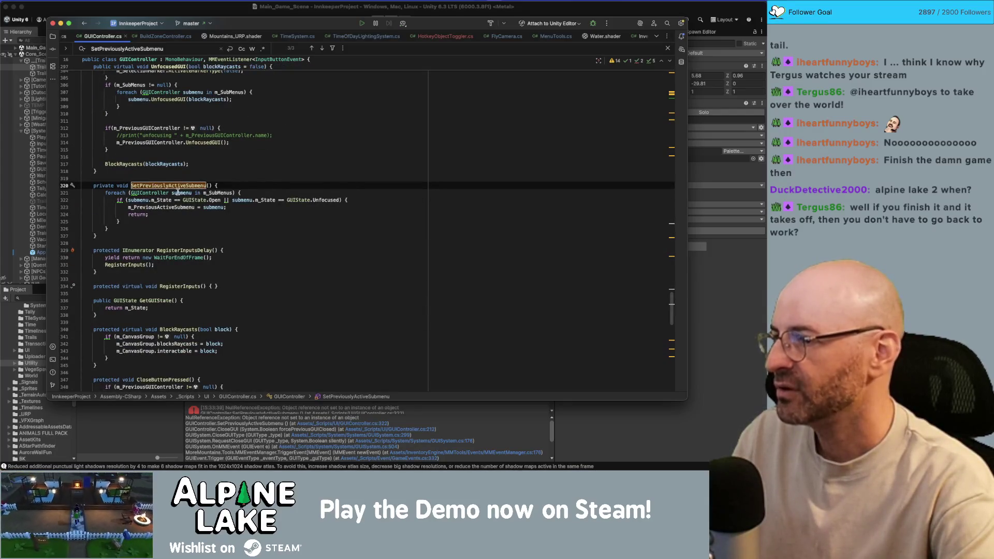
{"action": "left_click", "coordinate": [177, 193]}
{"action": "double_click", "coordinate": [221, 193]}
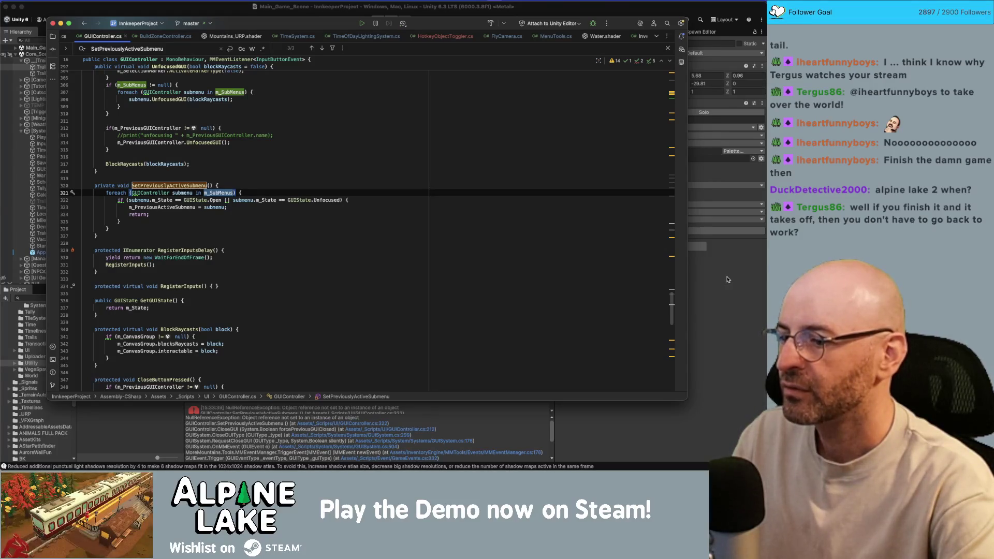
{"action": "left_click", "coordinate": [727, 279]}
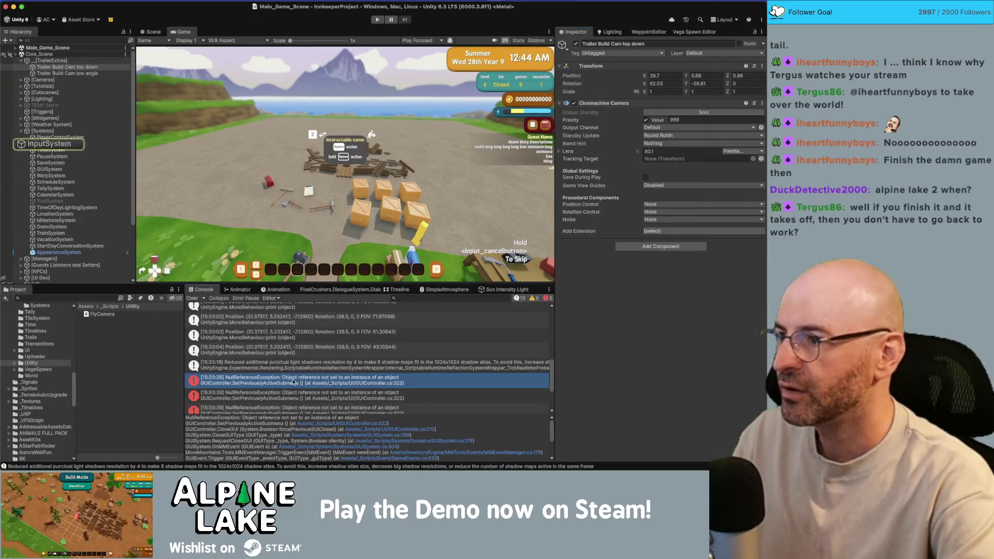
- Select the Pause Menu Canvas under the [UI] group and find its GUI Controller's Sub Menus
{"action": "left_click", "coordinate": [73, 143]}
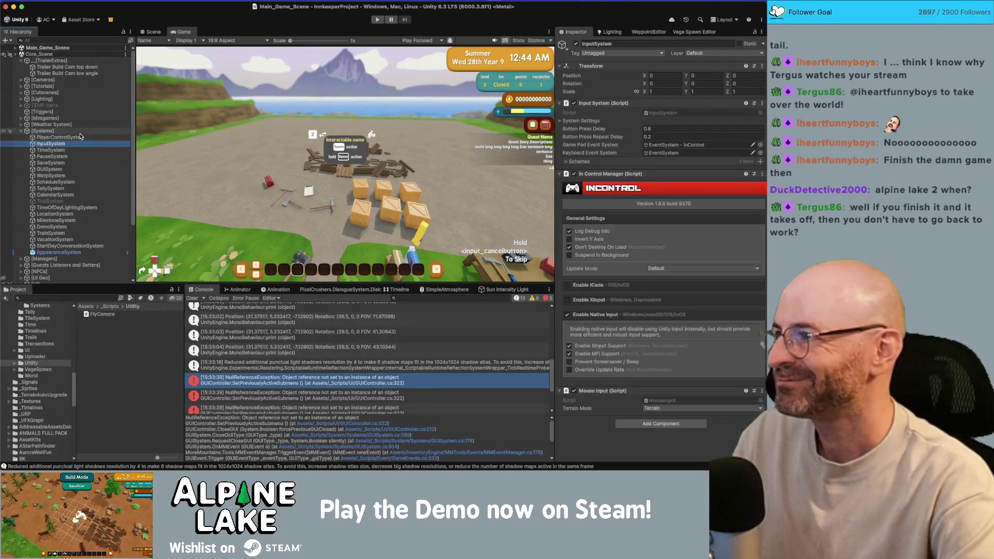
{"action": "scroll", "coordinate": [86, 197], "scroll_direction": "down", "scroll_amount": 5}
{"action": "left_click", "coordinate": [89, 208]}
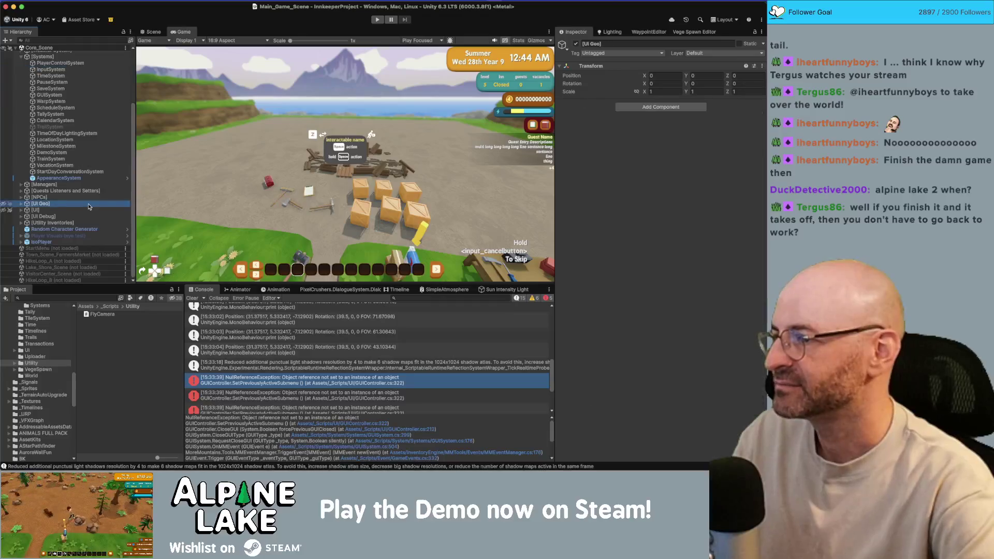
{"action": "key", "text": "Right"}
{"action": "key", "text": "Down"}
{"action": "key", "text": "Down"}
{"action": "key", "text": "Down"}
{"action": "key", "text": "Down"}
{"action": "key", "text": "Down"}
{"action": "key", "text": "Right"}
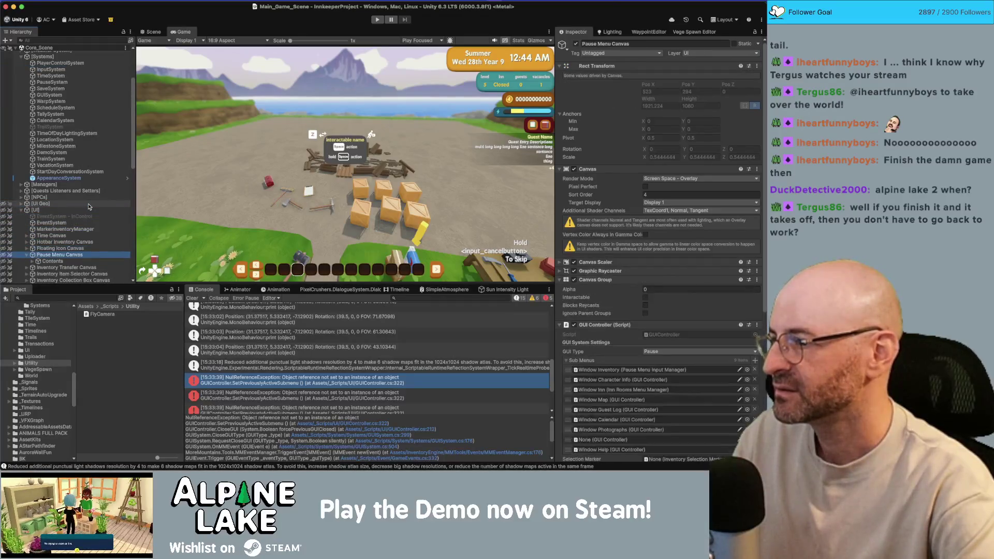
{"action": "scroll", "coordinate": [599, 346], "scroll_direction": "down", "scroll_amount": 4}
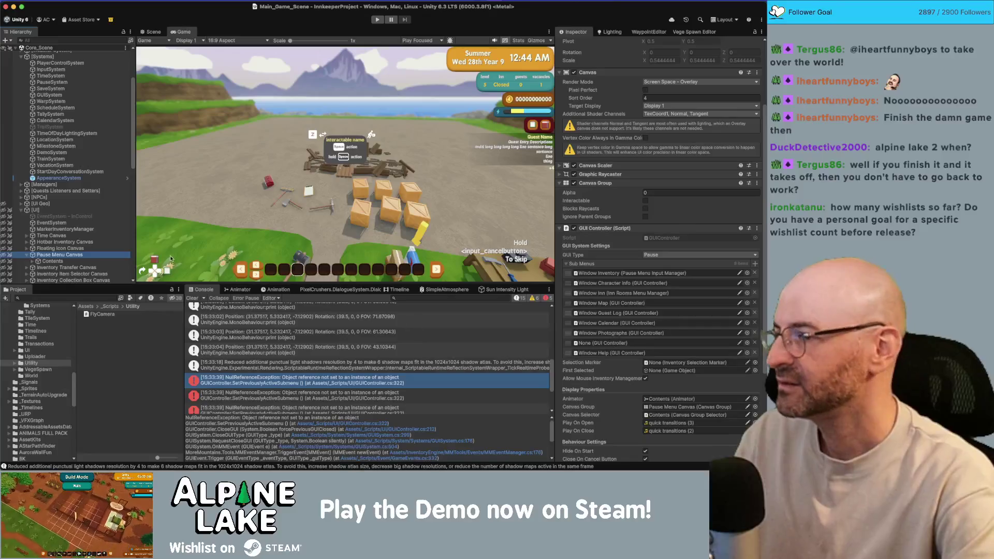
{"action": "scroll", "coordinate": [86, 208], "scroll_direction": "down", "scroll_amount": 7}
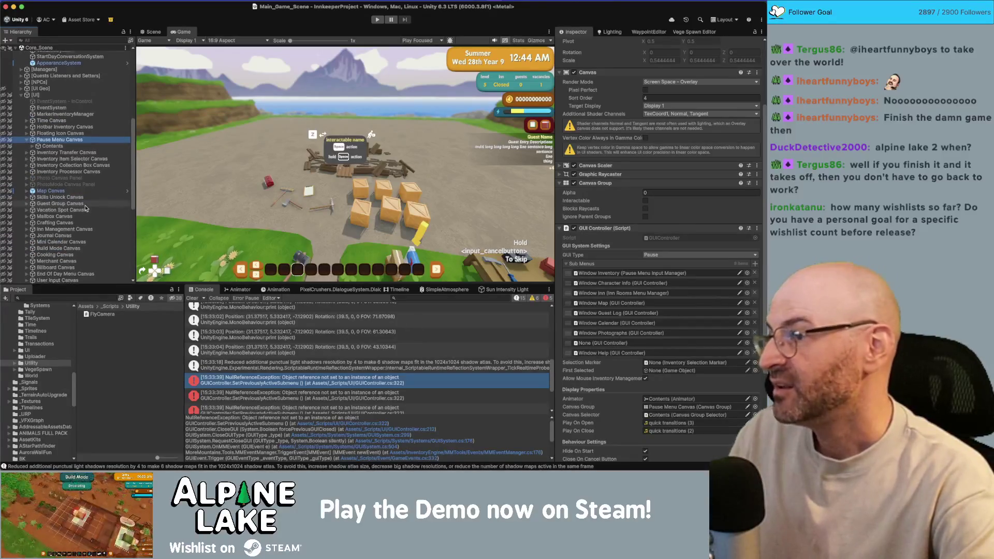
{"action": "scroll", "coordinate": [87, 208], "scroll_direction": "up", "scroll_amount": 3}
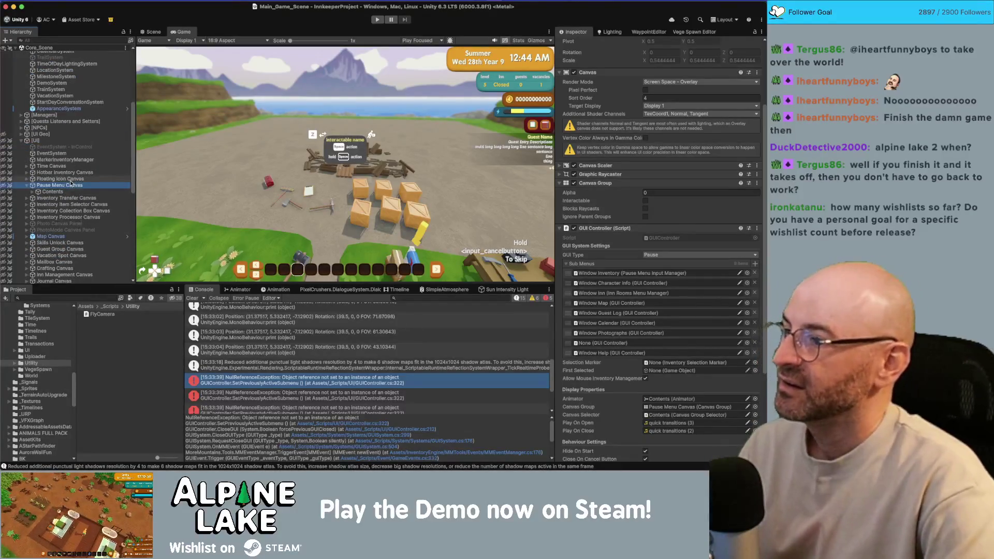
{"action": "scroll", "coordinate": [71, 183], "scroll_direction": "up", "scroll_amount": 9}
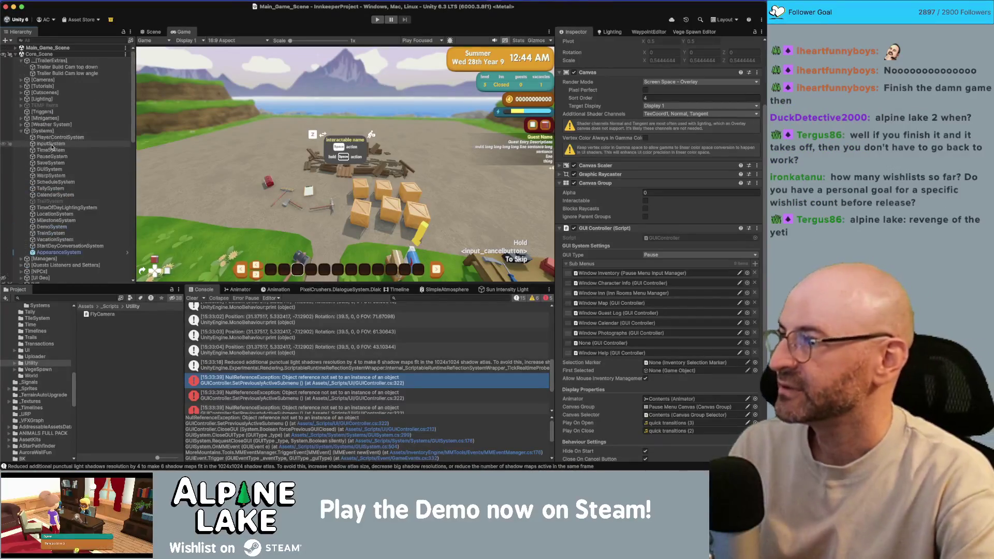
{"action": "scroll", "coordinate": [32, 148], "scroll_direction": "down", "scroll_amount": 8}
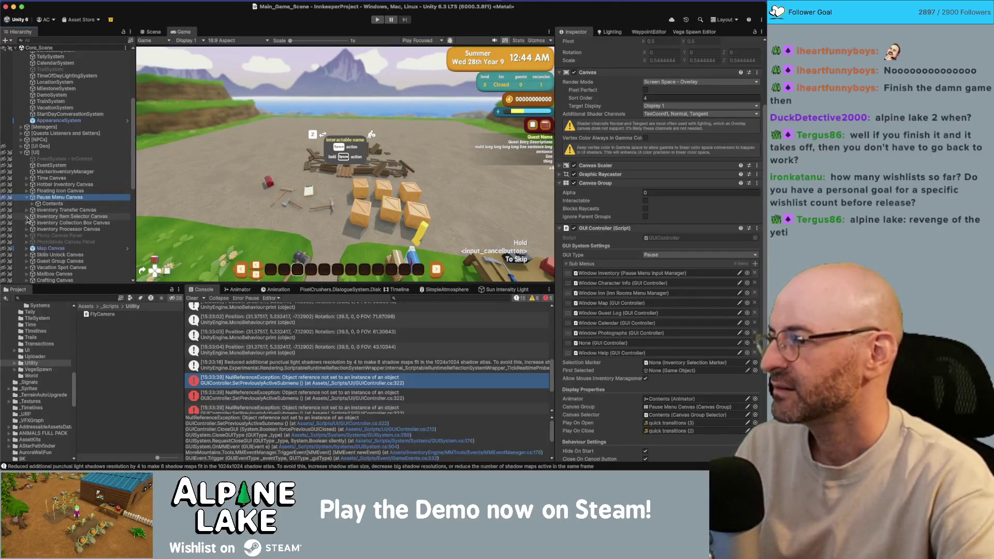
{"action": "scroll", "coordinate": [28, 220], "scroll_direction": "down", "scroll_amount": 1}
- Add Window Preferences from Contents > Panel into the empty Sub Menus slot
{"action": "left_click", "coordinate": [32, 197]}
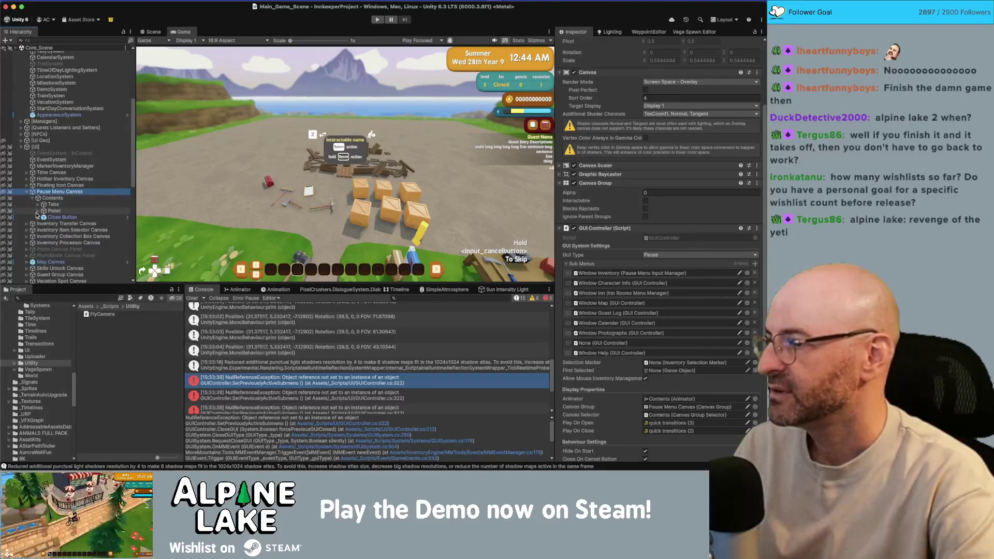
{"action": "left_click", "coordinate": [38, 210]}
{"action": "scroll", "coordinate": [55, 212], "scroll_direction": "down", "scroll_amount": 3}
{"action": "left_click_drag", "start_coordinate": [68, 229], "coordinate": [612, 342]}
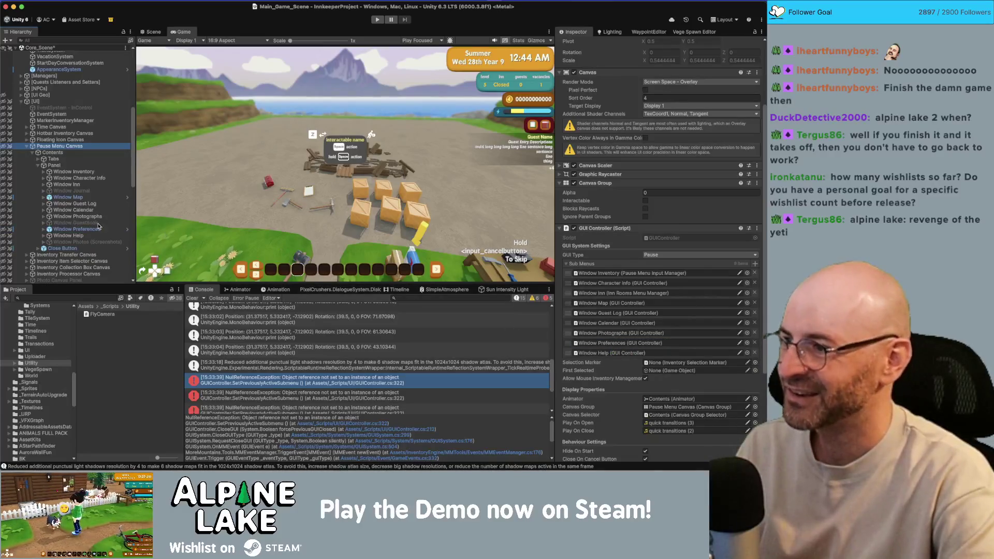
- Check that Tabs > Button_Options' On Click calls CanvasGroupSelector.Select with Window Preferences
{"action": "left_click", "coordinate": [54, 159]}
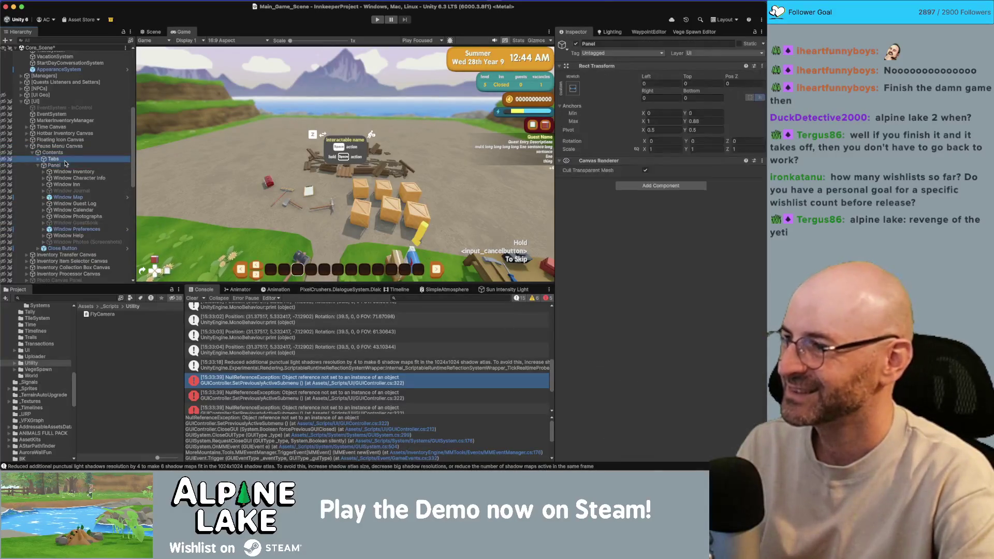
{"action": "key", "text": "Right"}
{"action": "left_click", "coordinate": [71, 235]}
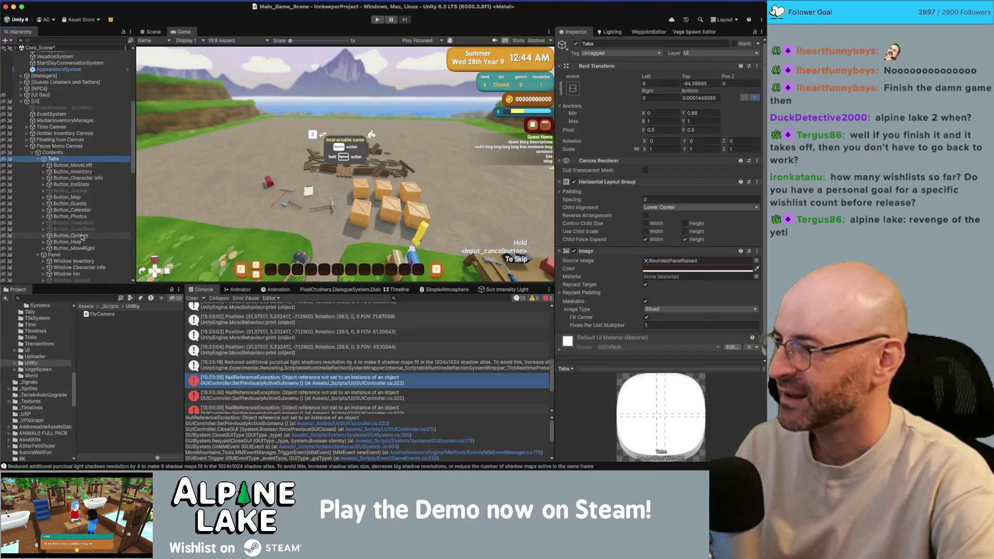
{"action": "scroll", "coordinate": [615, 231], "scroll_direction": "down", "scroll_amount": 5}
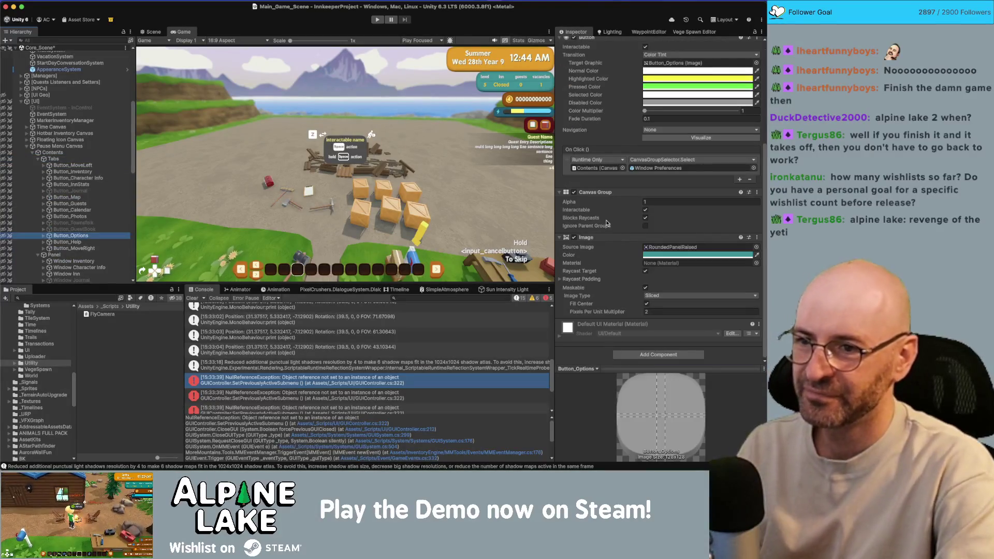
{"action": "left_click", "coordinate": [44, 235]}
{"action": "left_click", "coordinate": [44, 236]}
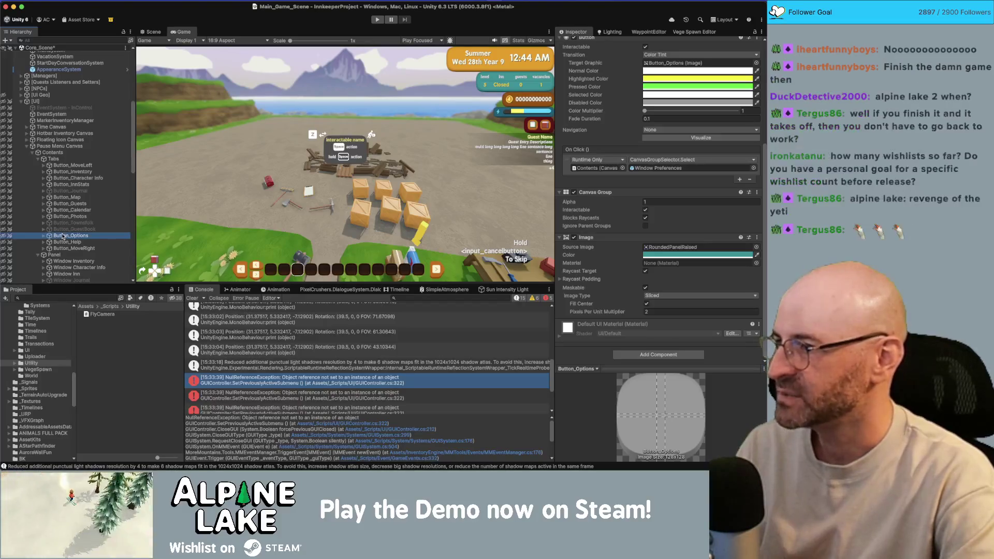
{"action": "left_click", "coordinate": [654, 168]}
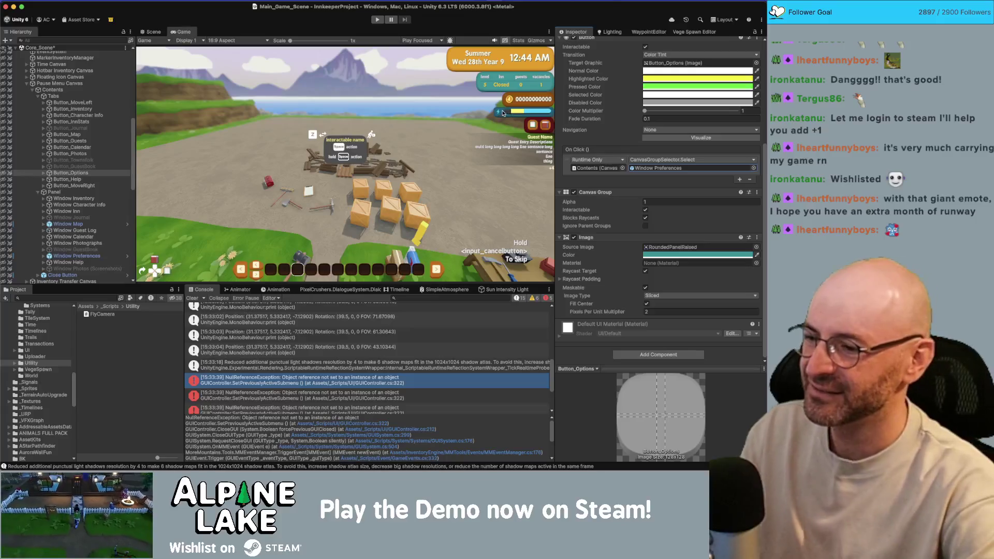
- Add the missing closing parenthesis after localEulerAngles.z on line 29 of FlyCamera.cs
{"action": "key", "text": "super+Tab"}
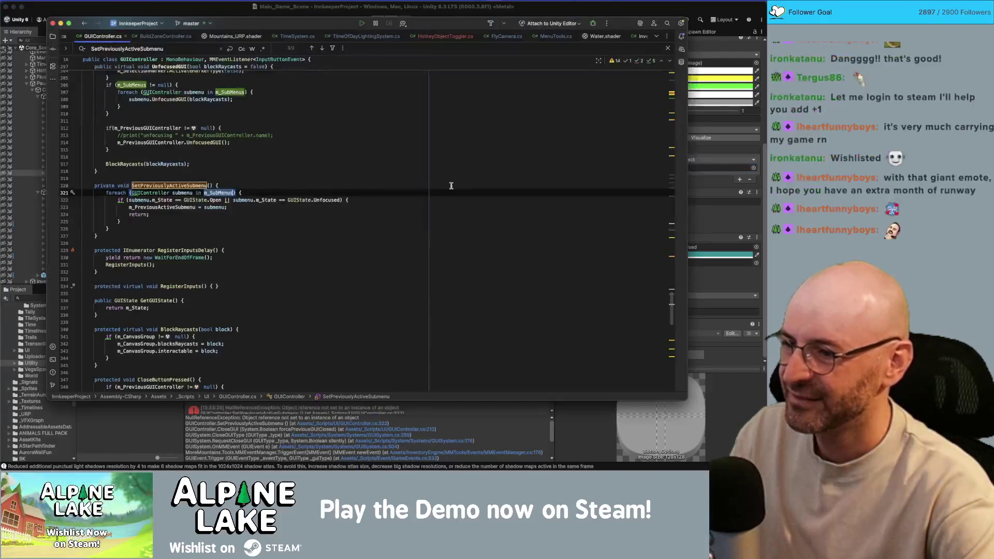
{"action": "scroll", "coordinate": [331, 202], "scroll_direction": "up", "scroll_amount": 20}
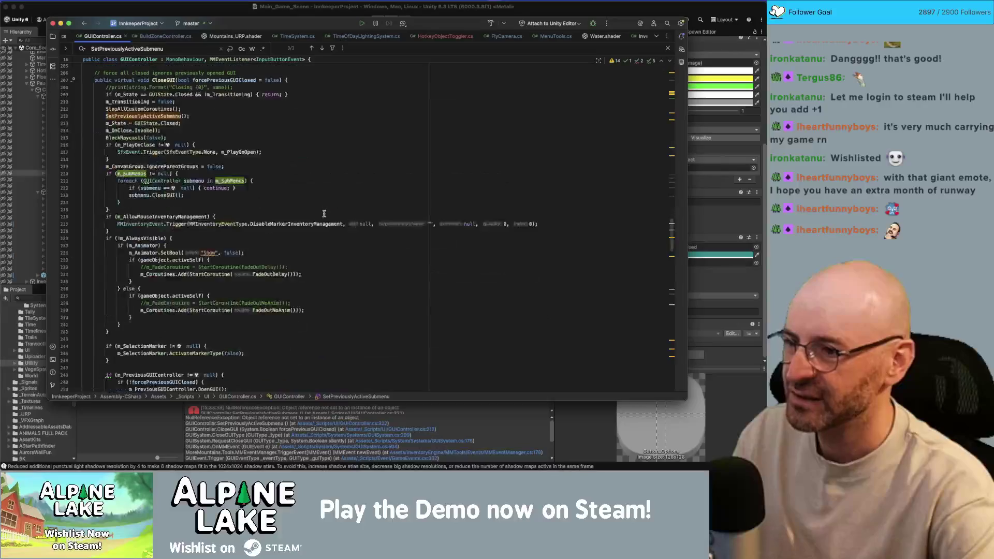
{"action": "left_click", "coordinate": [508, 37]}
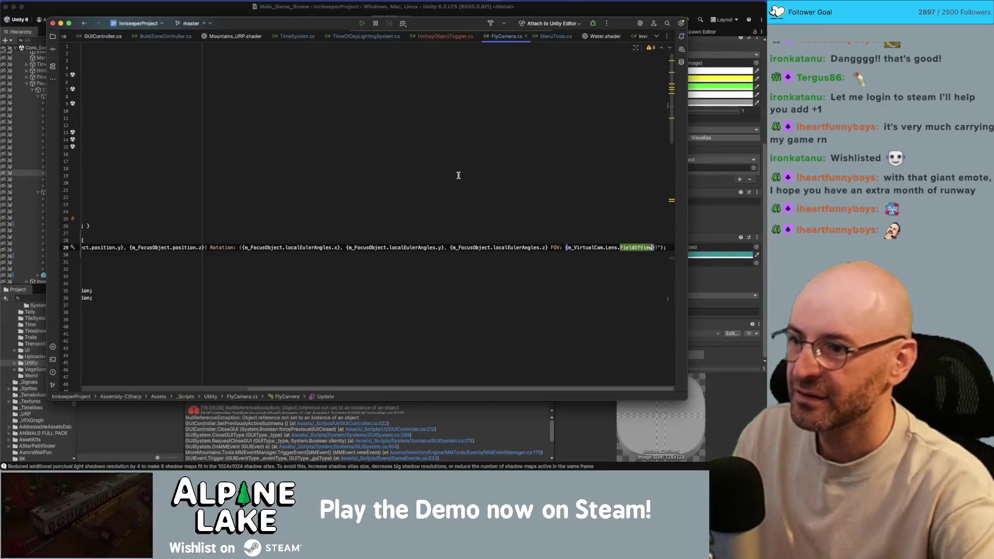
{"action": "left_click", "coordinate": [655, 248]}
{"action": "key", "text": "Left"}
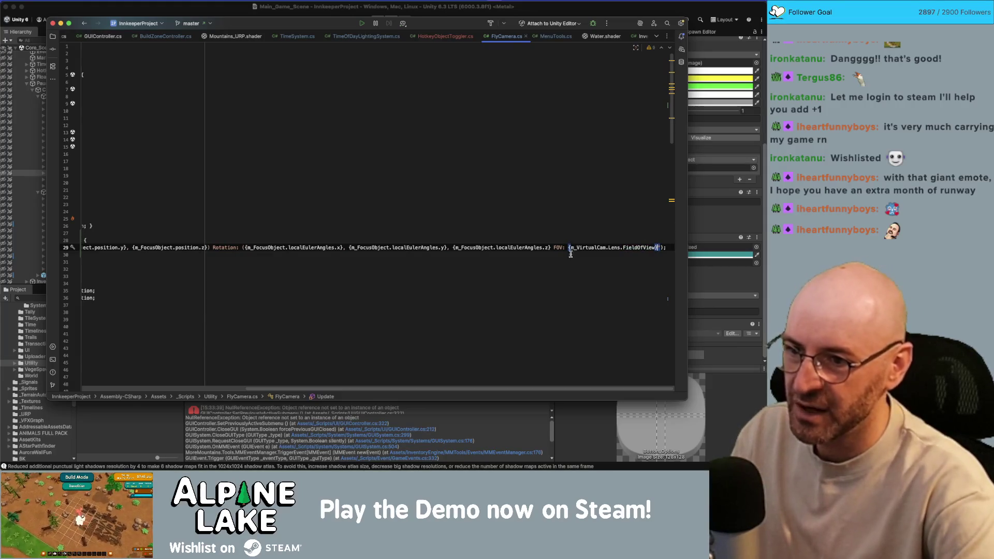
{"action": "left_click", "coordinate": [550, 248]}
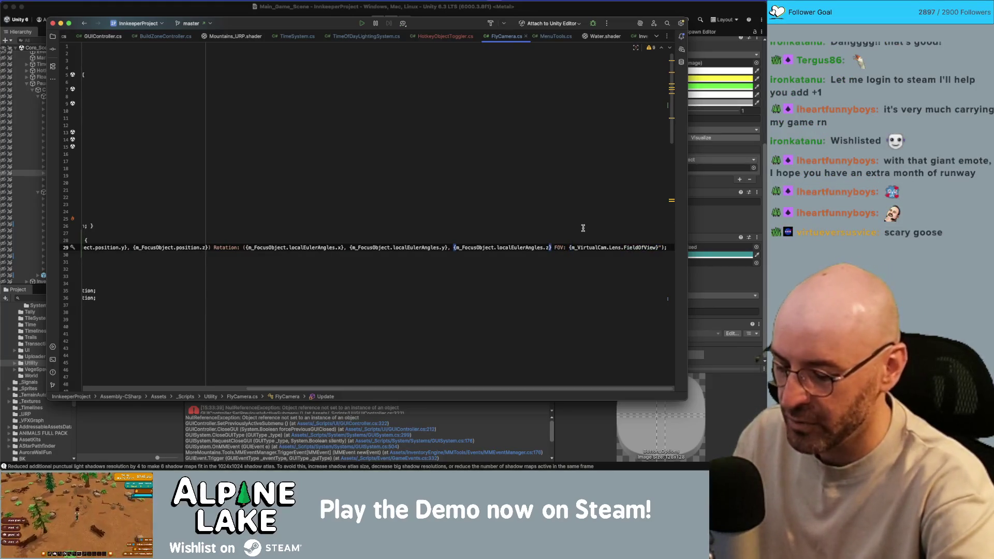
{"action": "type", "text": ")"}
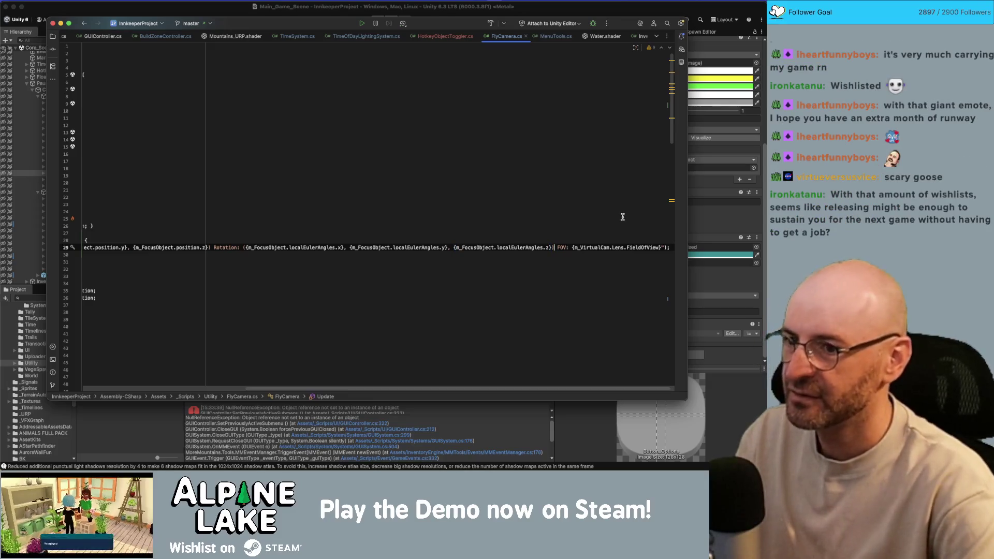
{"action": "left_click", "coordinate": [261, 3]}
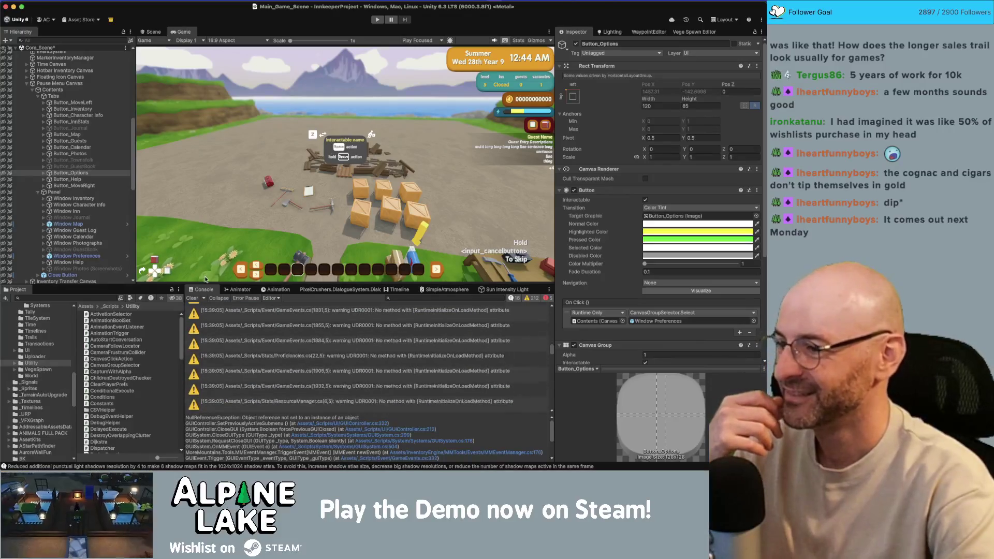
- Clear the Console once Unity has recompiled the edited FlyCamera script
{"action": "left_click", "coordinate": [192, 298]}
- Start Play mode, glance at the Scene view, and select Trailer Build Cam top down in the Hierarchy
{"action": "left_click", "coordinate": [382, 20]}
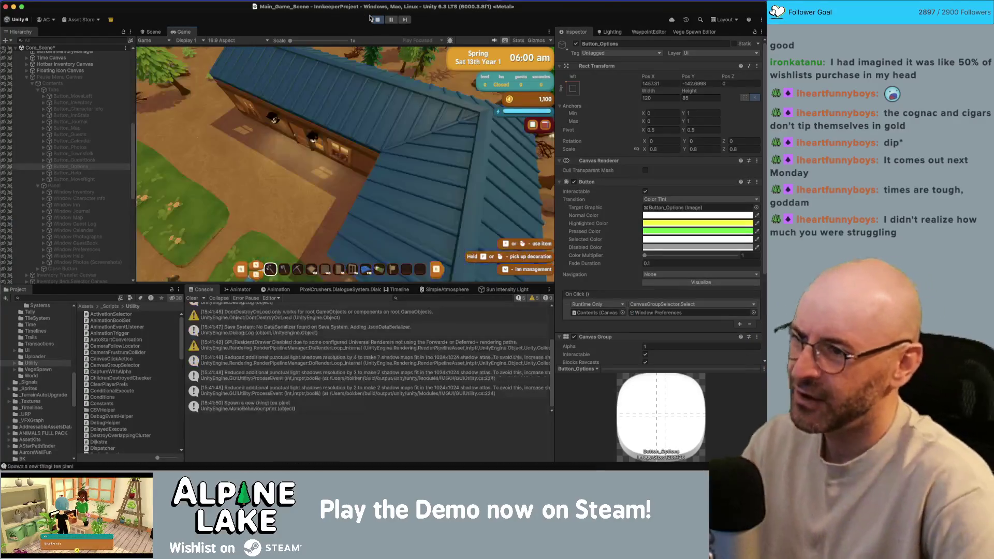
{"action": "left_click", "coordinate": [154, 32]}
{"action": "left_click", "coordinate": [181, 31]}
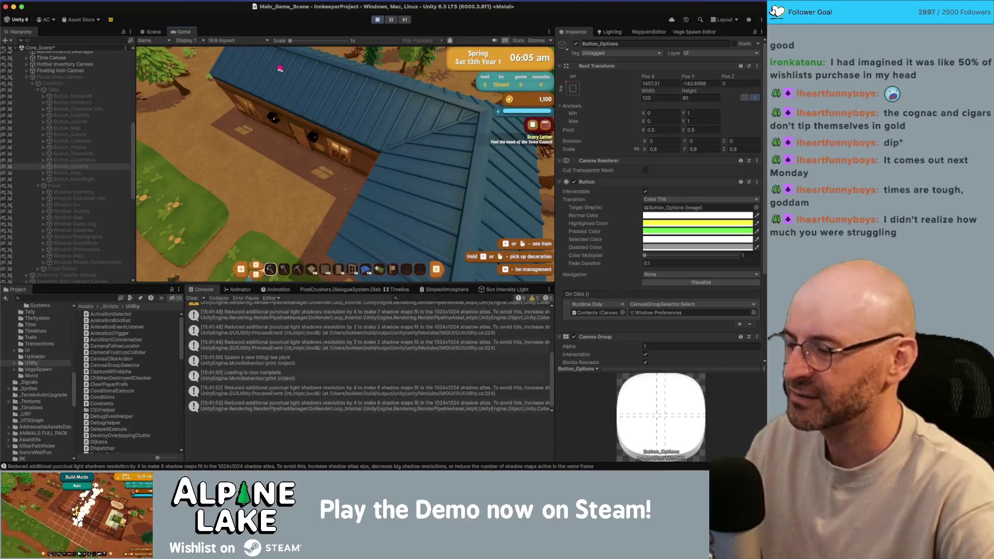
{"action": "scroll", "coordinate": [67, 155], "scroll_direction": "up", "scroll_amount": 10}
{"action": "left_click", "coordinate": [67, 66]}
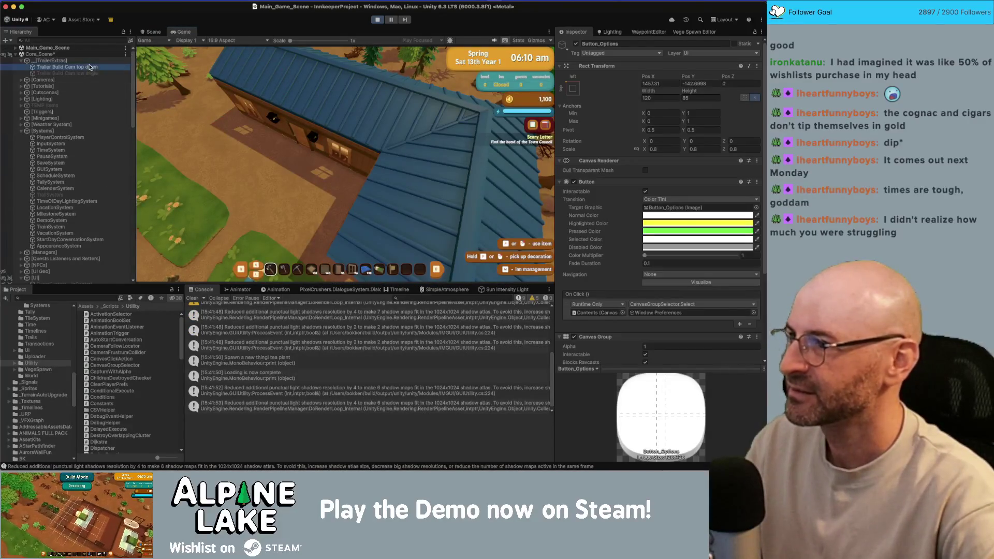
- Disable the Trailer Build Cam top down camera and walk the player north toward the house
{"action": "left_click", "coordinate": [575, 43]}
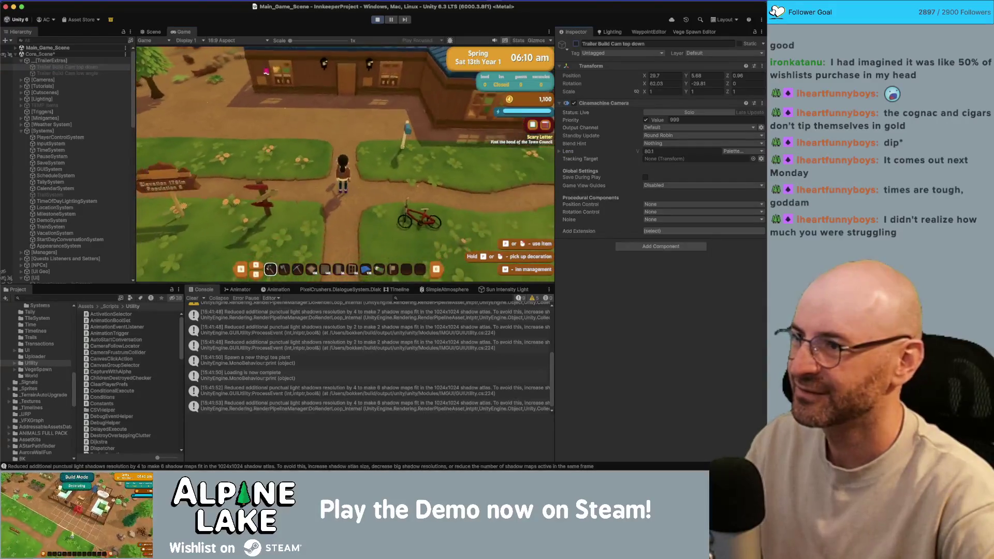
{"action": "key", "text": "w"}
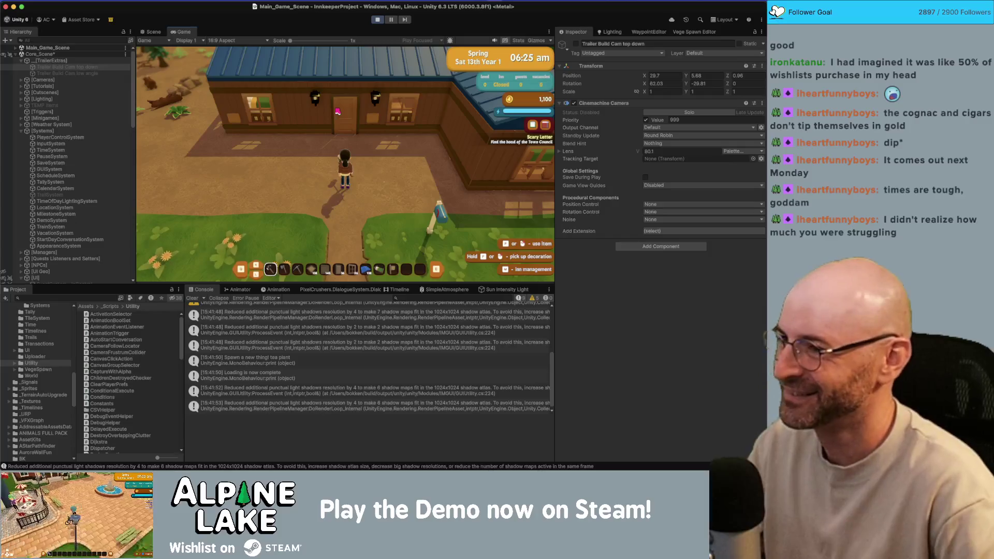
- Walk the player south and back around the yard, then bring up the in-game menu
{"action": "key", "text": "s"}
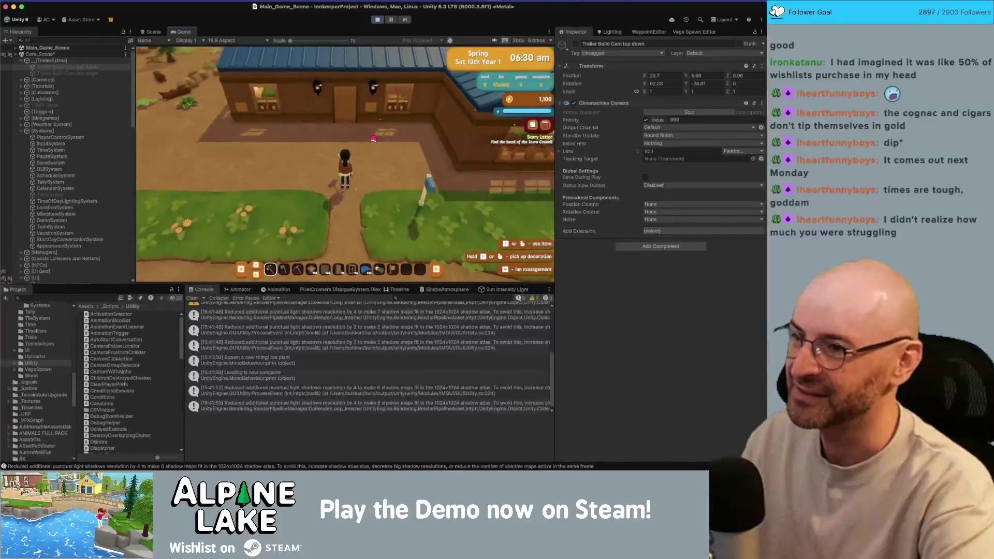
{"action": "key", "text": "s"}
{"action": "key", "text": "w"}
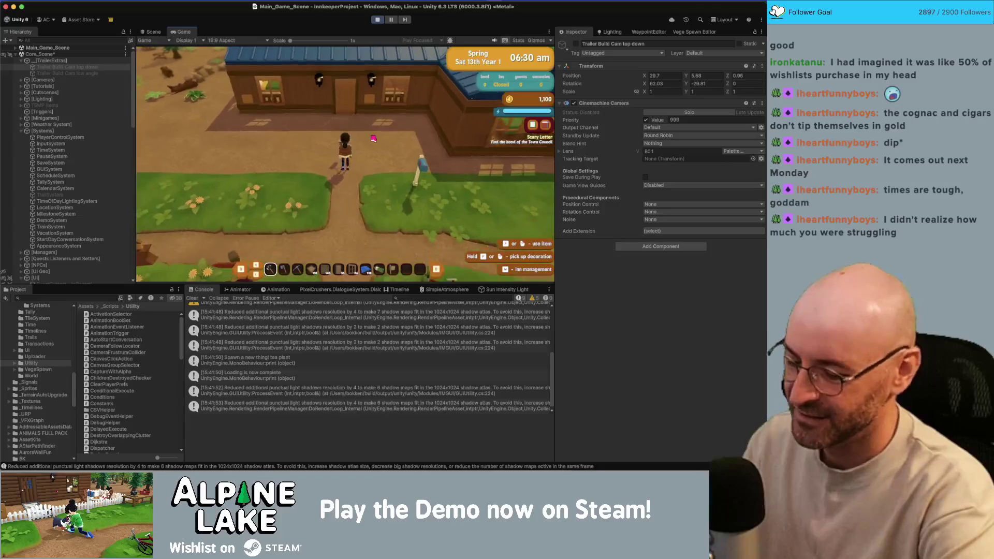
{"action": "key", "text": "w"}
{"action": "key", "text": "i"}
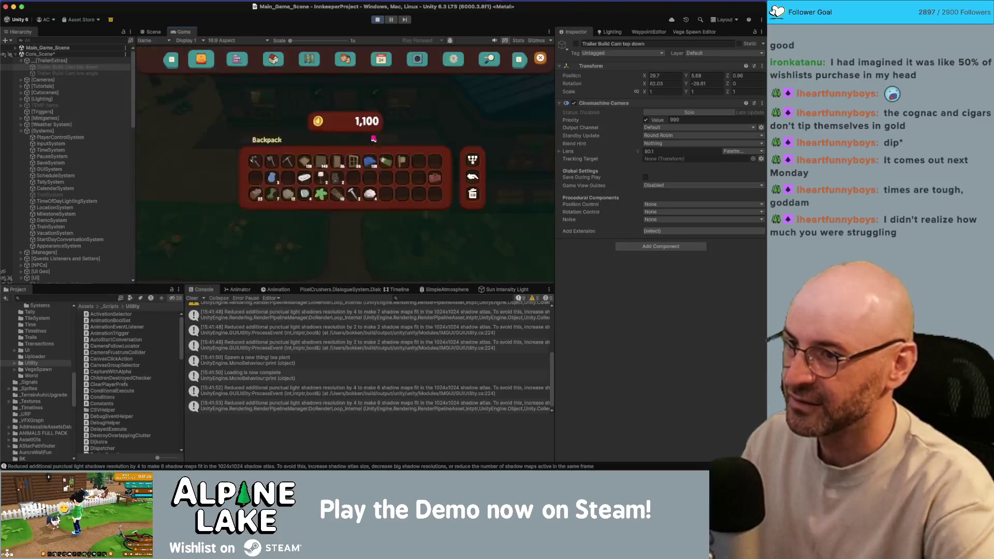
- Switch the menu to settings, close and reopen it, and enable depth of field and ambient occlusion
{"action": "left_click", "coordinate": [457, 59]}
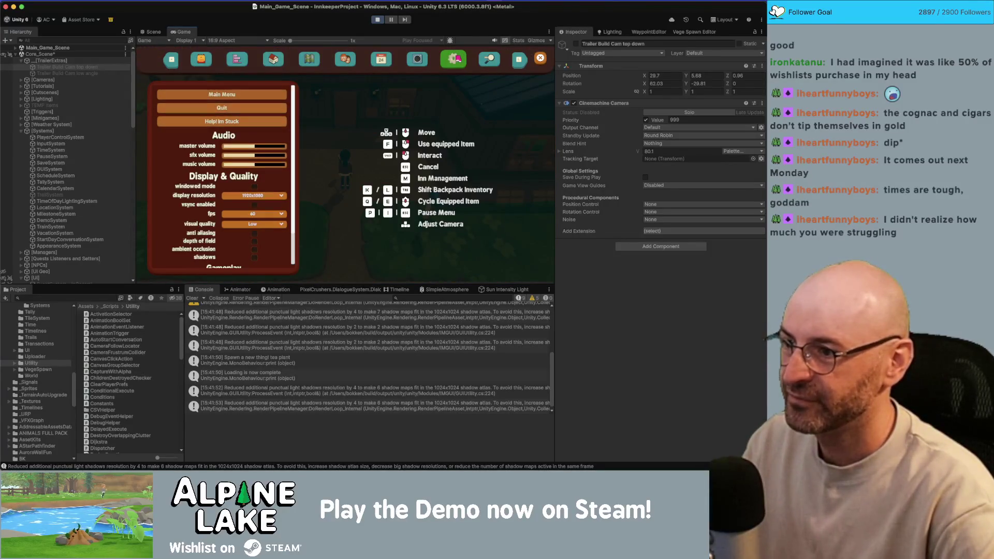
{"action": "key", "text": "Escape"}
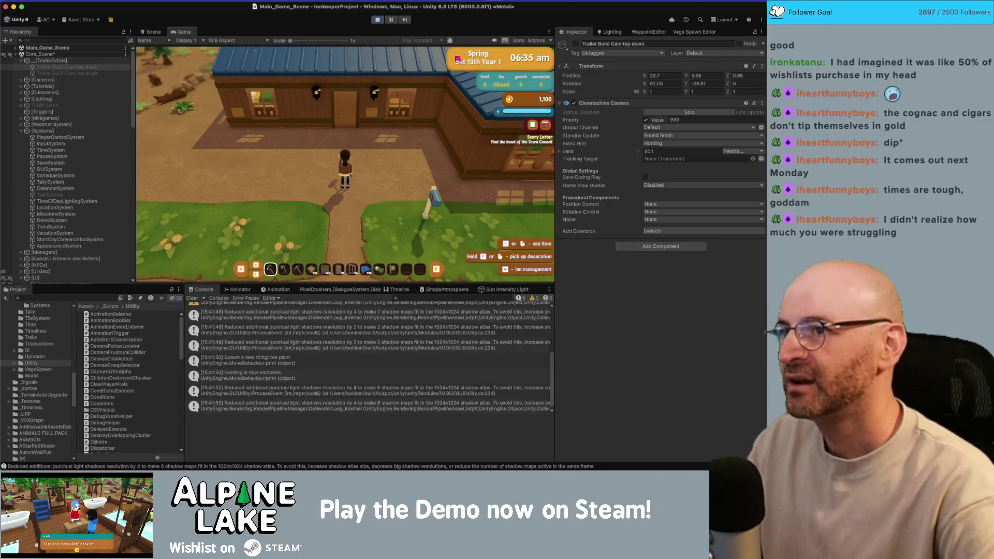
{"action": "key", "text": "Escape"}
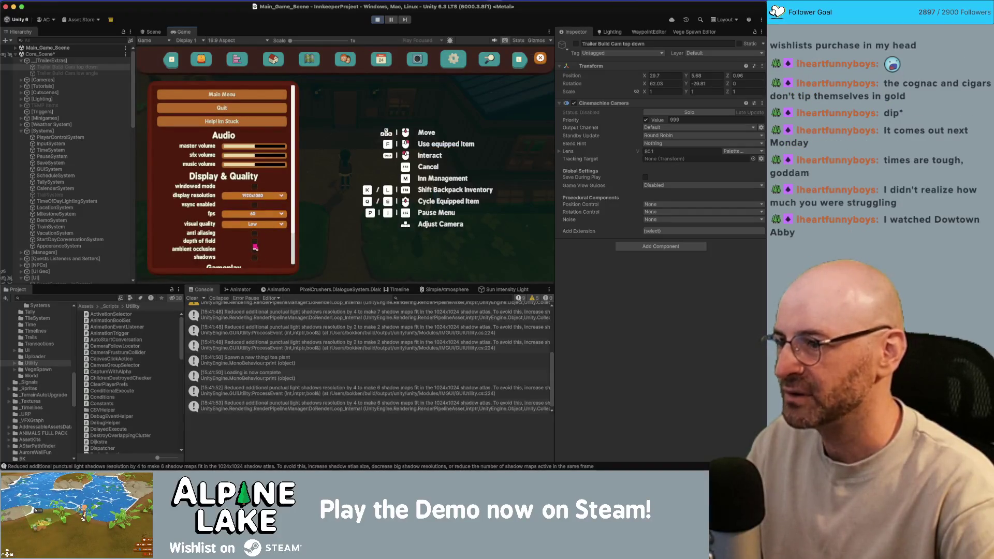
{"action": "left_click", "coordinate": [255, 240]}
{"action": "left_click", "coordinate": [254, 249]}
- Stop play mode and switch away from Unity to another application
{"action": "left_click", "coordinate": [377, 20]}
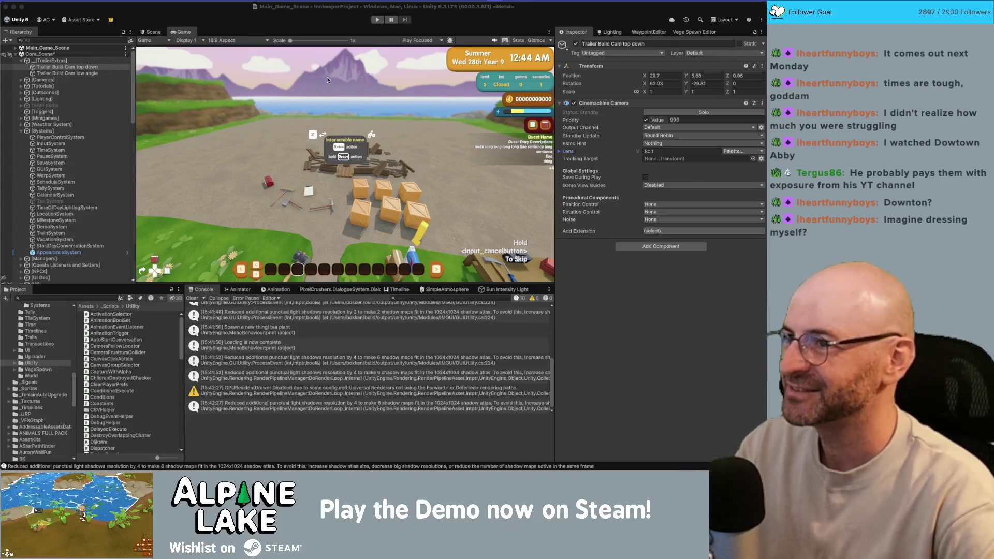
{"action": "left_click", "coordinate": [332, 24]}
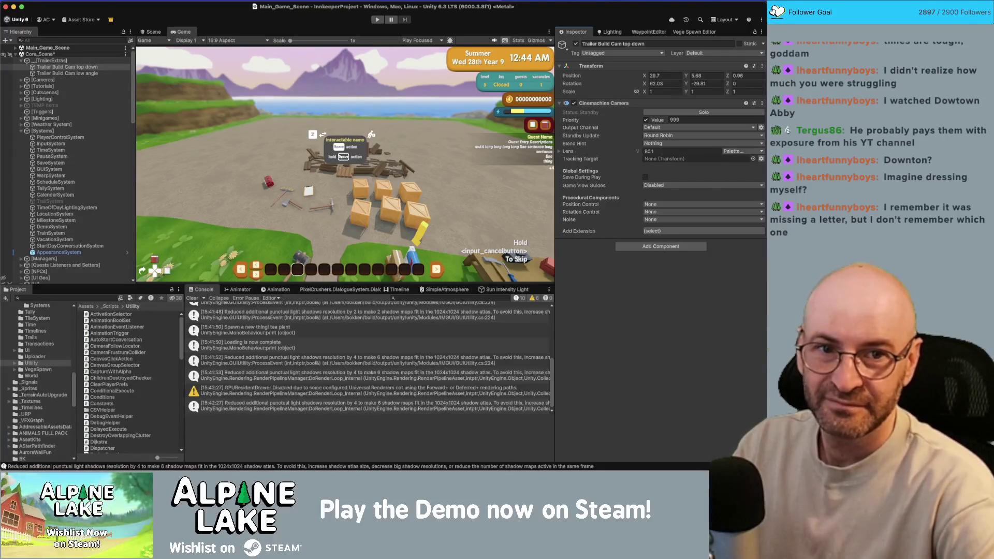
{"action": "key", "text": "super+Tab"}
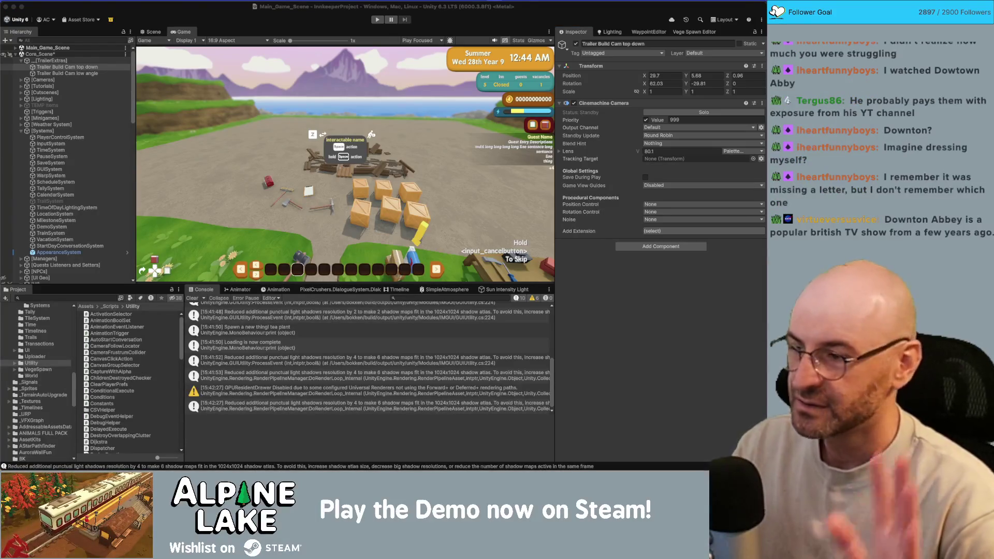
{"action": "key", "text": "super+Tab"}
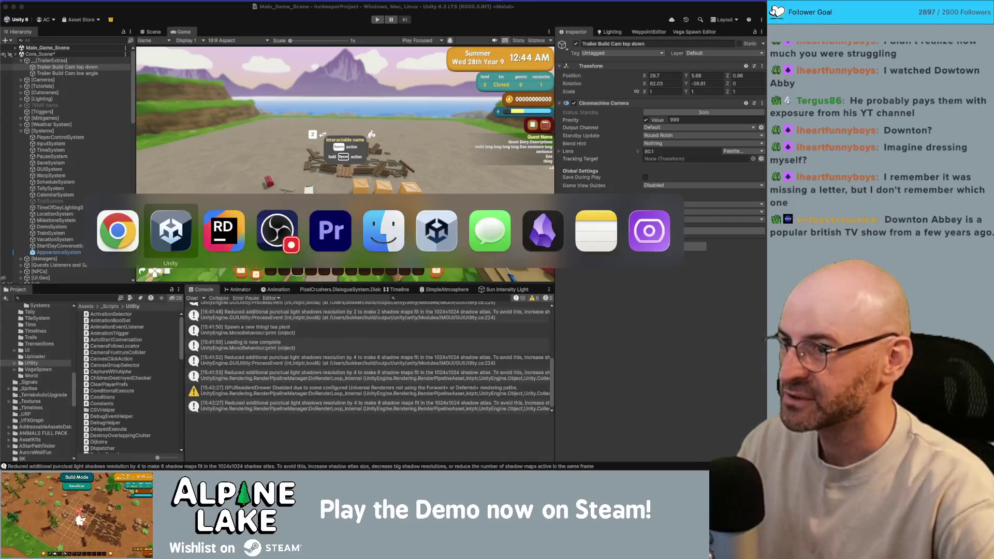
- In Rider, close Water.shader, Constants.cs, ThoughtCanvasMessage, FlyCamera.cs, MenuTools.cs and neighbouring tabs
{"action": "key", "text": "super+Tab"}
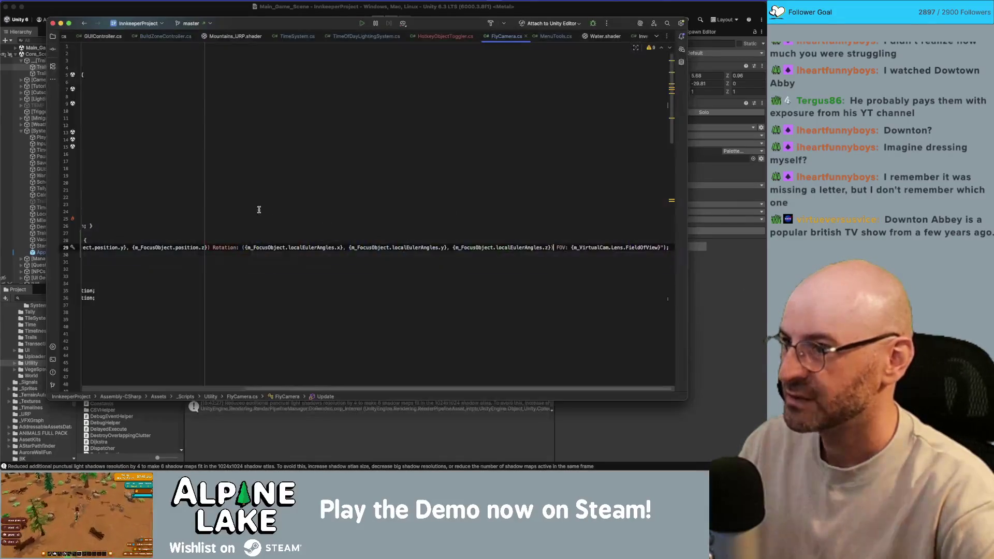
{"action": "middle_click", "coordinate": [606, 40]}
{"action": "middle_click", "coordinate": [606, 39]}
{"action": "middle_click", "coordinate": [601, 40]}
{"action": "middle_click", "coordinate": [601, 40]}
{"action": "middle_click", "coordinate": [600, 40]}
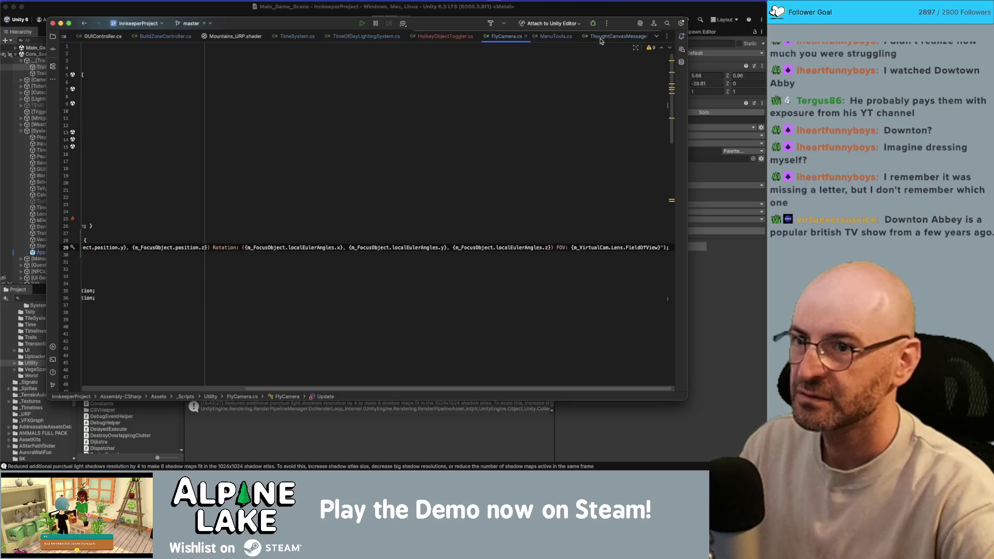
{"action": "middle_click", "coordinate": [599, 41]}
{"action": "middle_click", "coordinate": [600, 40]}
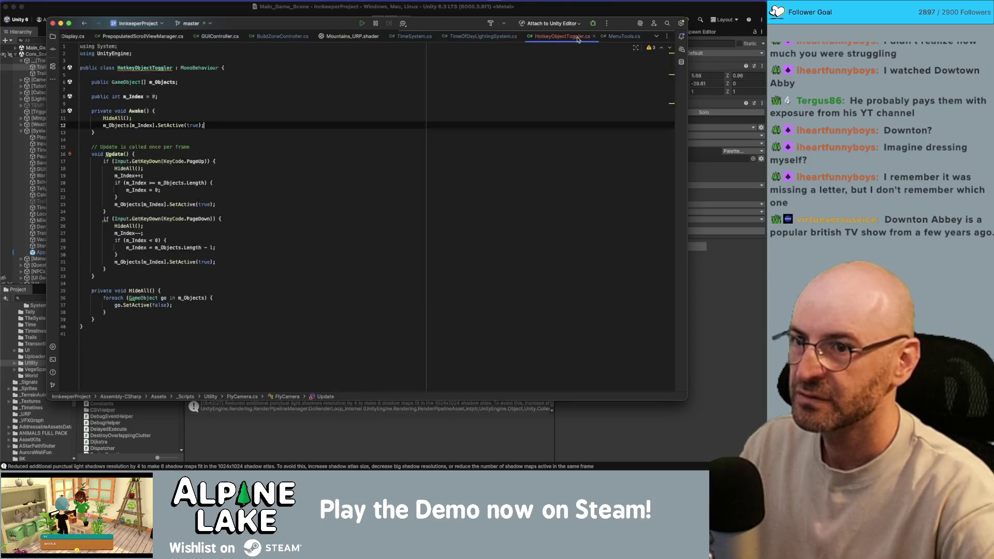
{"action": "middle_click", "coordinate": [610, 40]}
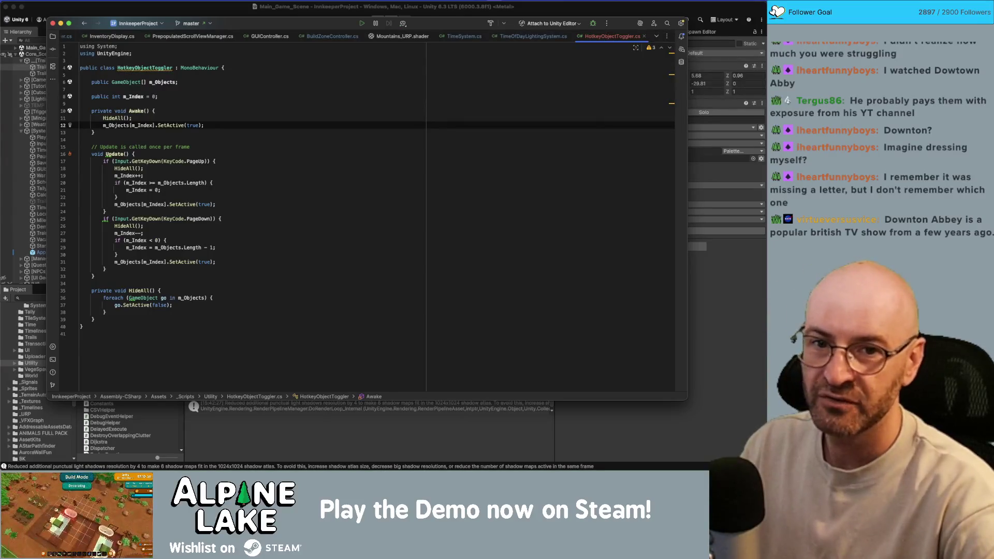
- Close HotkeyObjectToggler.cs, TimeOfDayLightingSystem.cs, Mountains_URP.shader and PrepopulatedScrollViewManager.cs
{"action": "key", "text": "super+Tab"}
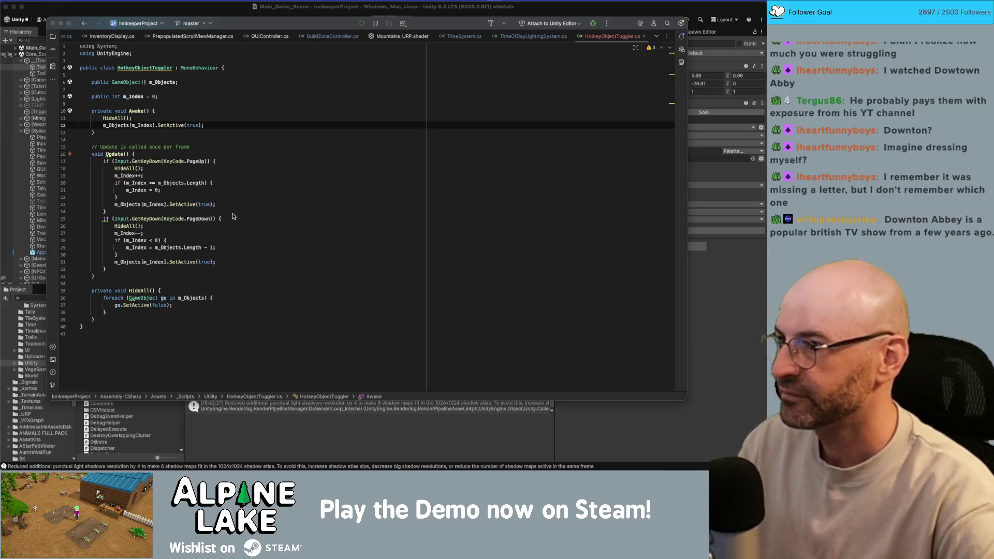
{"action": "left_click", "coordinate": [580, 43]}
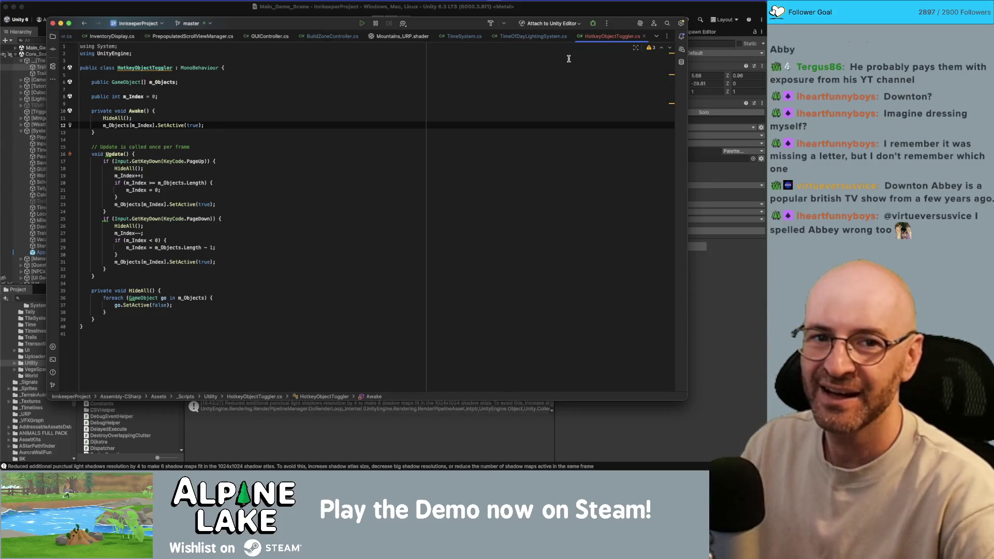
{"action": "key", "text": "super+w"}
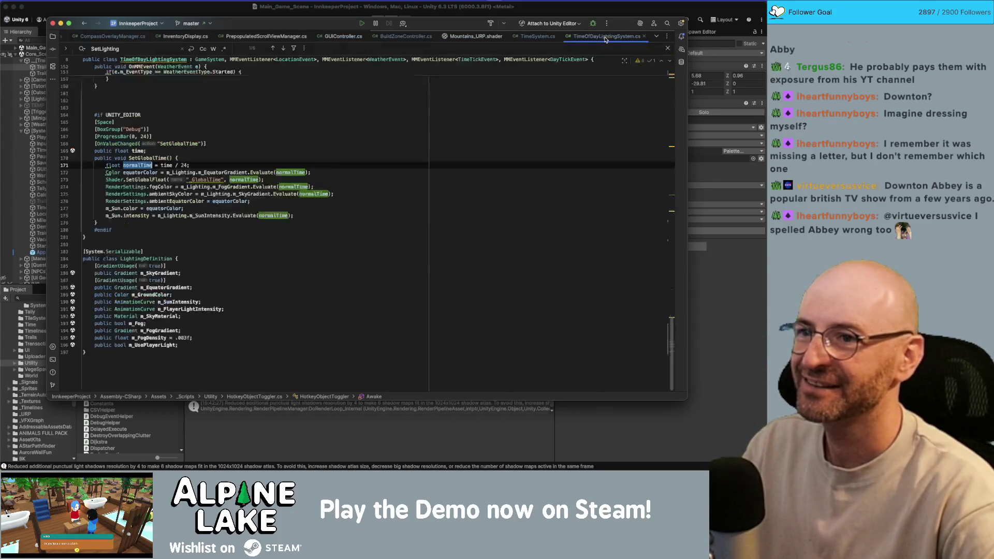
{"action": "key", "text": "super+w"}
{"action": "left_click", "coordinate": [558, 36]}
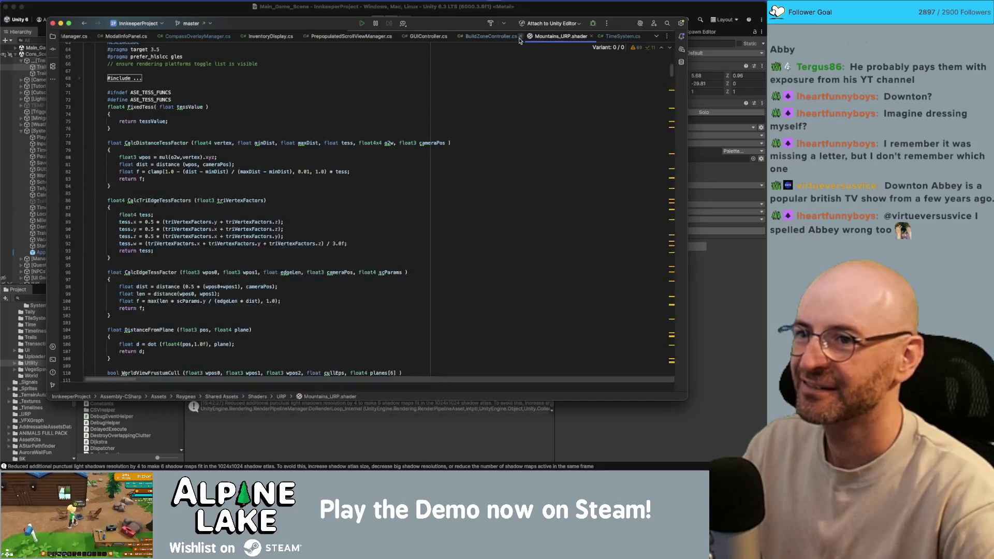
{"action": "key", "text": "super+w"}
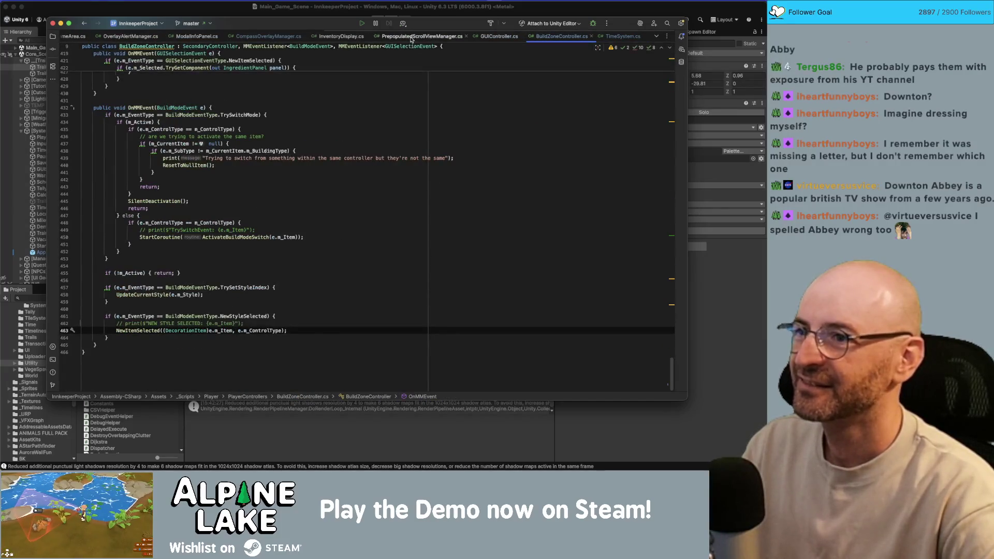
{"action": "left_click", "coordinate": [422, 36]}
{"action": "key", "text": "super+w"}
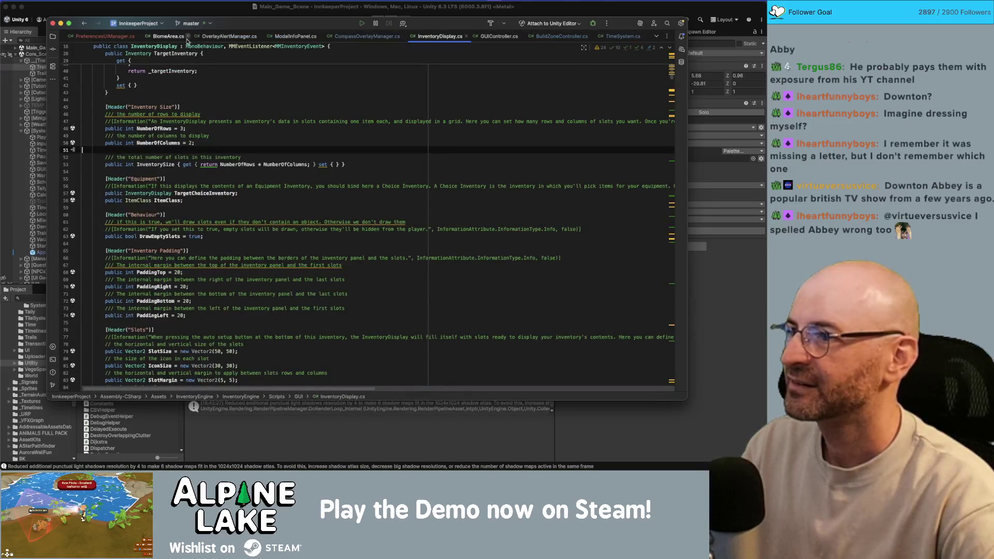
- Close BiomeArea, OverlayAlertManager, MedalInfoPanel, CompassOverlayManager, InventoryDisplay, GUIController, BuildZoneController and TimeSystem tabs
{"action": "middle_click", "coordinate": [153, 39]}
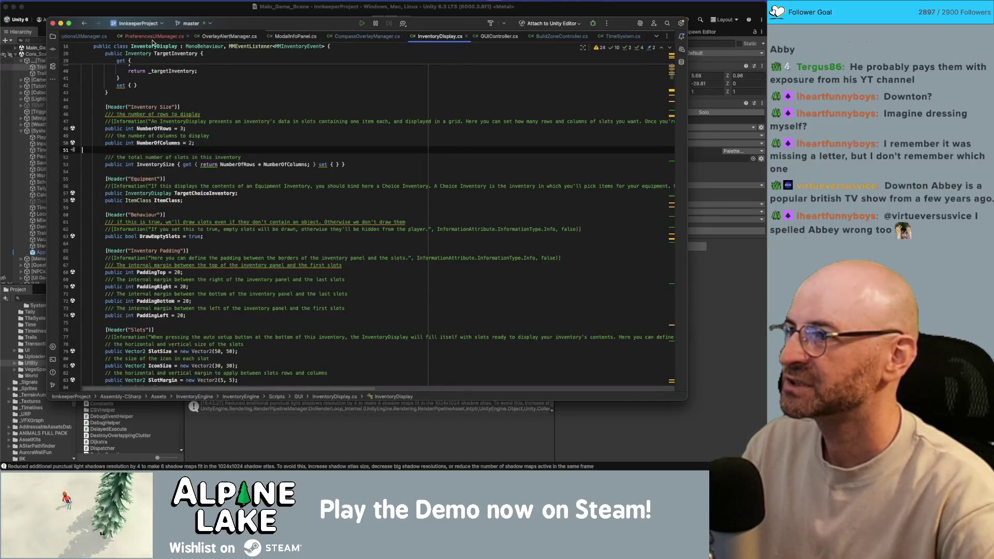
{"action": "middle_click", "coordinate": [239, 39]}
{"action": "middle_click", "coordinate": [282, 38]}
{"action": "middle_click", "coordinate": [365, 37]}
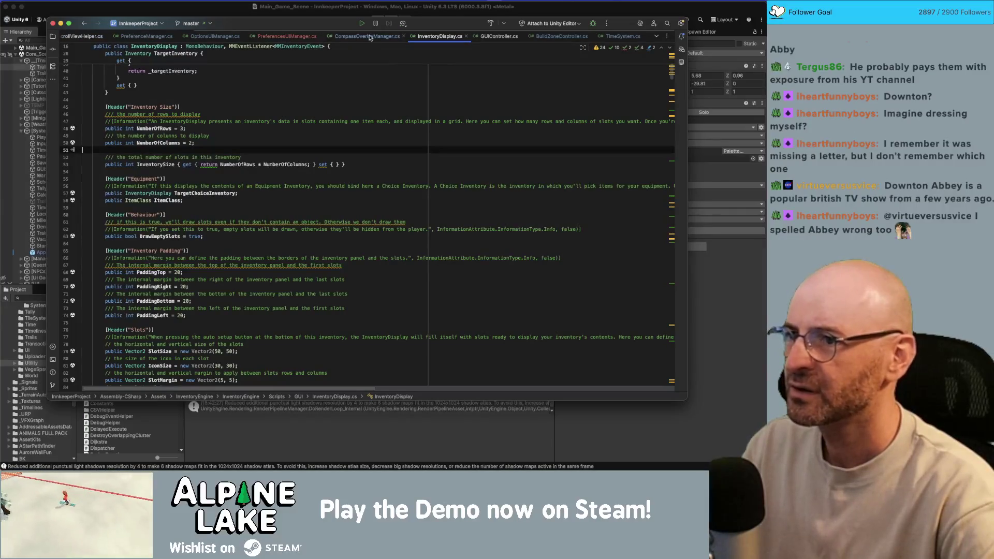
{"action": "middle_click", "coordinate": [448, 39]}
{"action": "middle_click", "coordinate": [498, 38]}
{"action": "middle_click", "coordinate": [520, 38]}
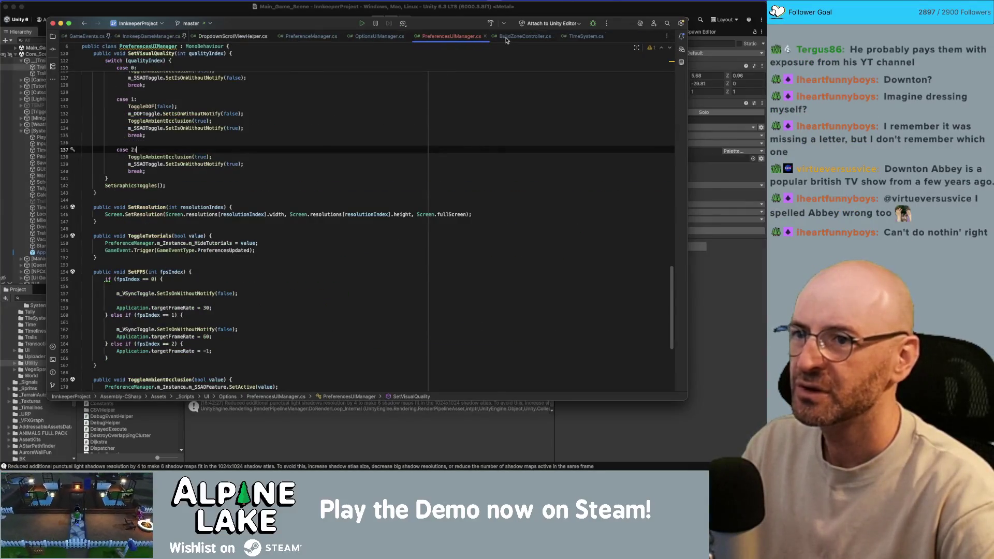
{"action": "middle_click", "coordinate": [520, 38]}
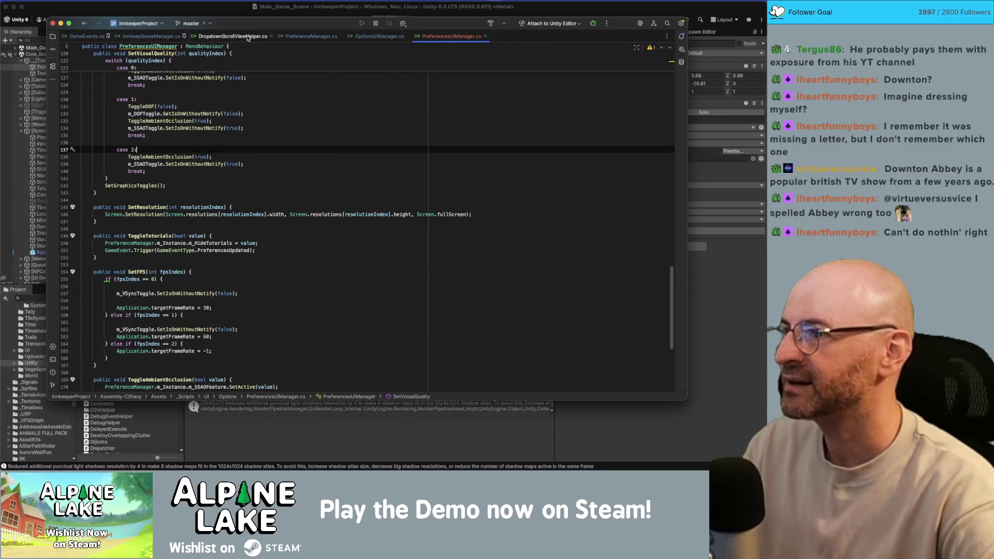
{"action": "left_click", "coordinate": [317, 97]}
- Review the depth-of-field and ambient occlusion lines in SetVisualQuality's case 1
{"action": "left_click", "coordinate": [371, 113]}
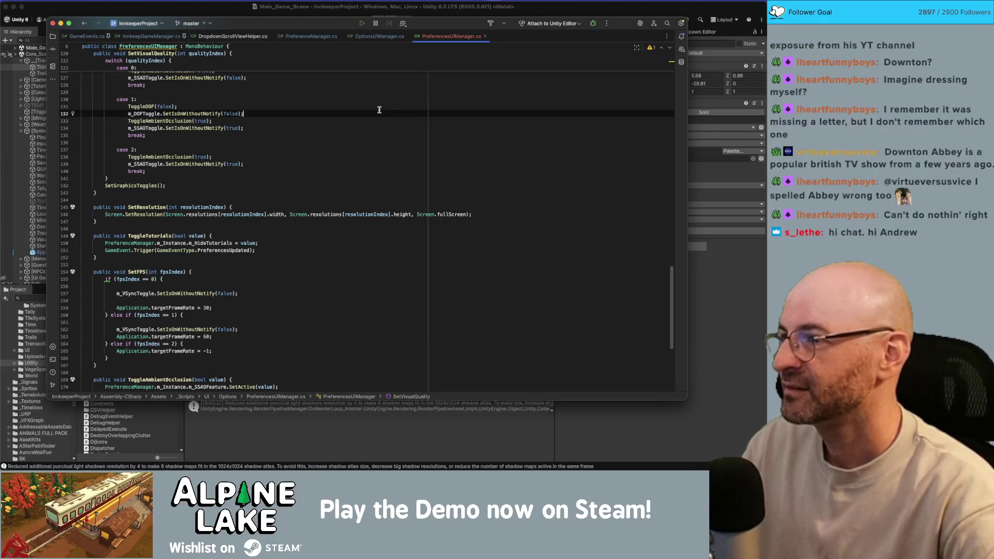
{"action": "left_click", "coordinate": [379, 148]}
{"action": "left_click", "coordinate": [382, 141]}
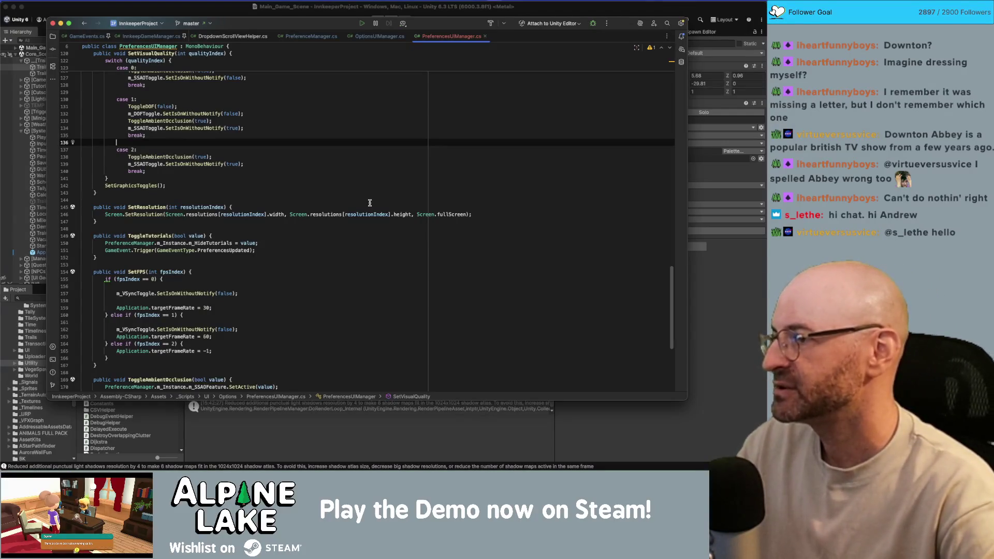
{"action": "left_click", "coordinate": [368, 114]}
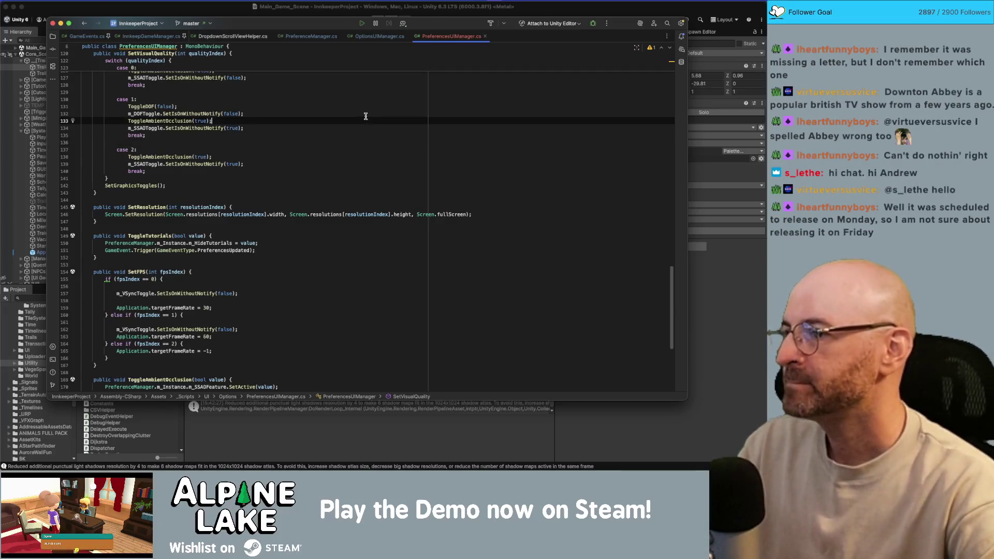
{"action": "left_click", "coordinate": [362, 97]}
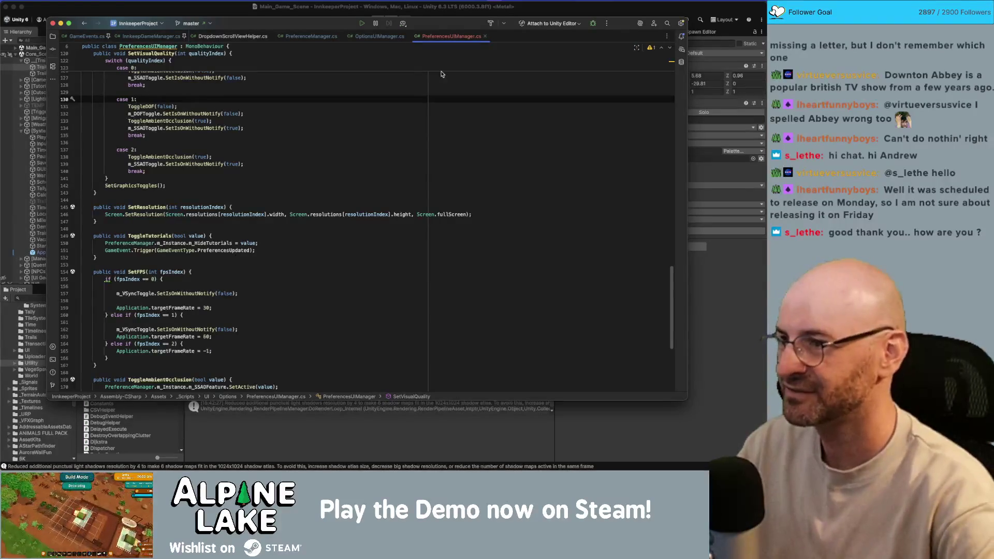
{"action": "left_click", "coordinate": [331, 120]}
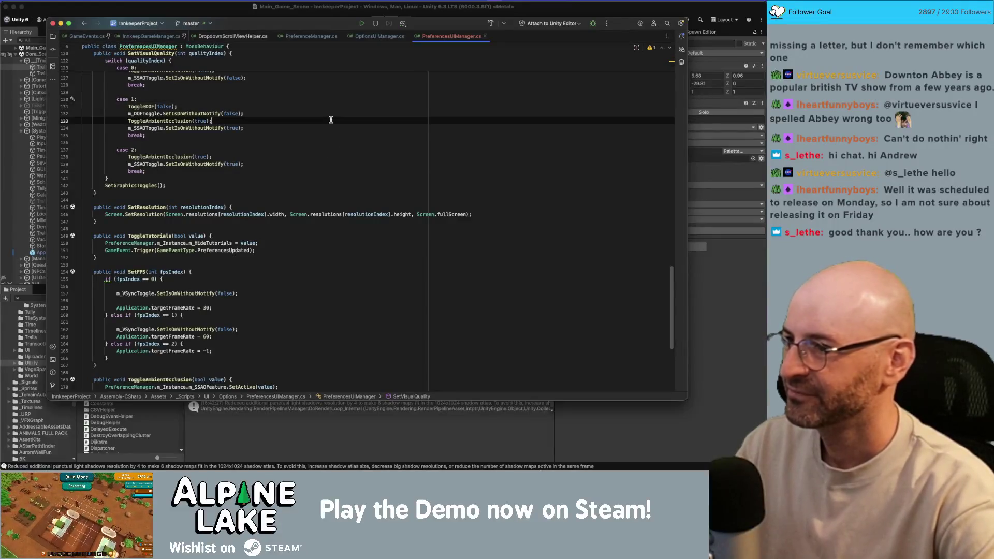
{"action": "left_click", "coordinate": [352, 92]}
- Scroll up to the OnOpen method declaration, then return to the Unity editor
{"action": "scroll", "coordinate": [370, 134], "scroll_direction": "up", "scroll_amount": 5}
{"action": "scroll", "coordinate": [379, 129], "scroll_direction": "up", "scroll_amount": 5}
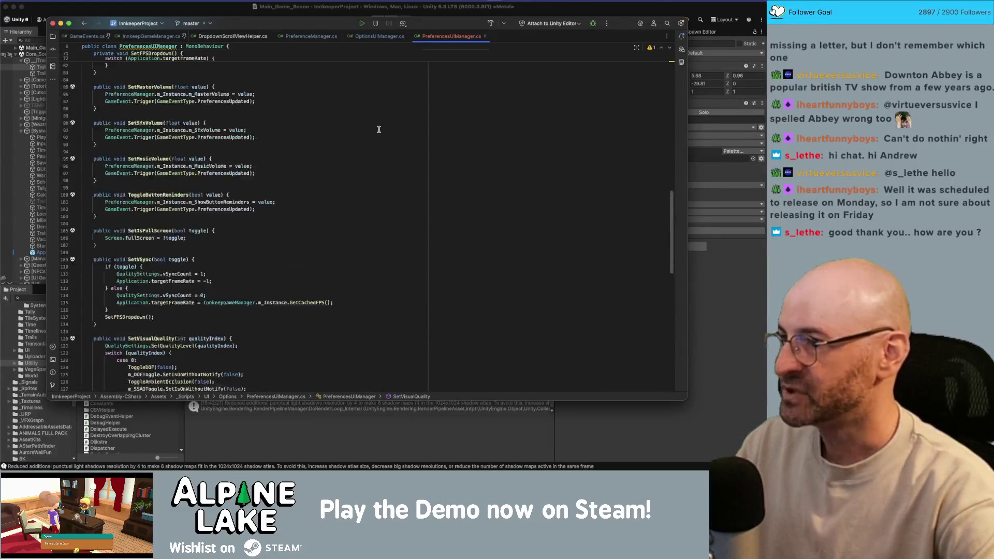
{"action": "scroll", "coordinate": [364, 136], "scroll_direction": "up", "scroll_amount": 15}
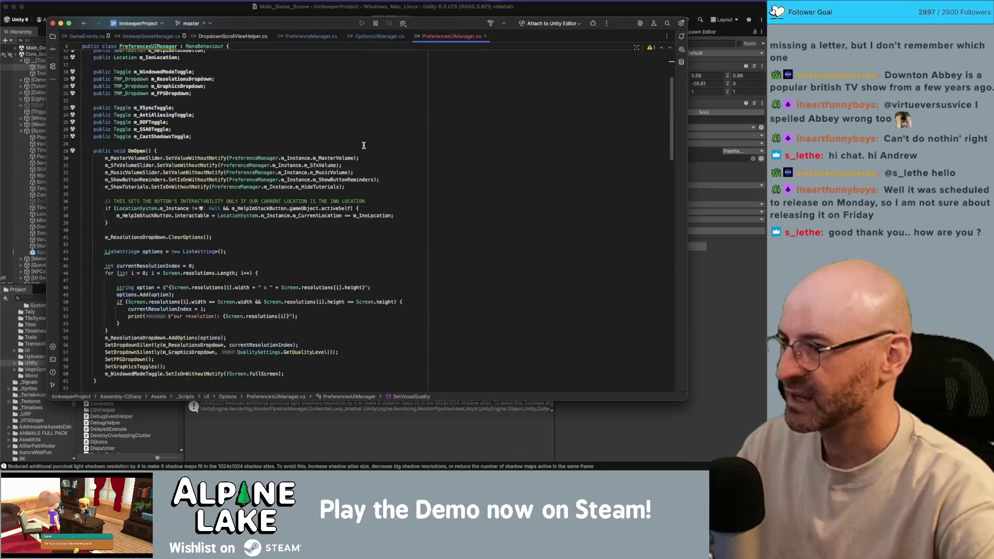
{"action": "left_click", "coordinate": [139, 155]}
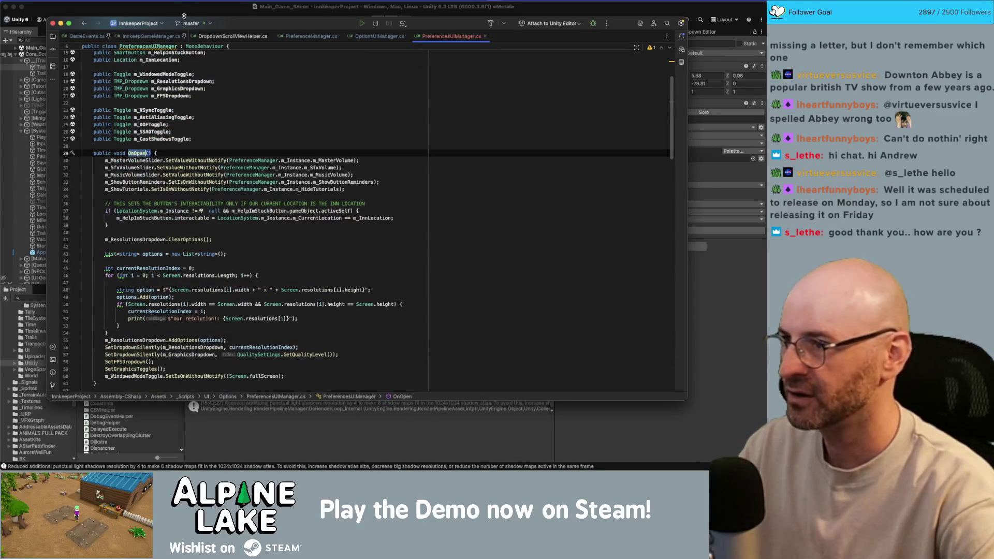
{"action": "left_click", "coordinate": [202, 10]}
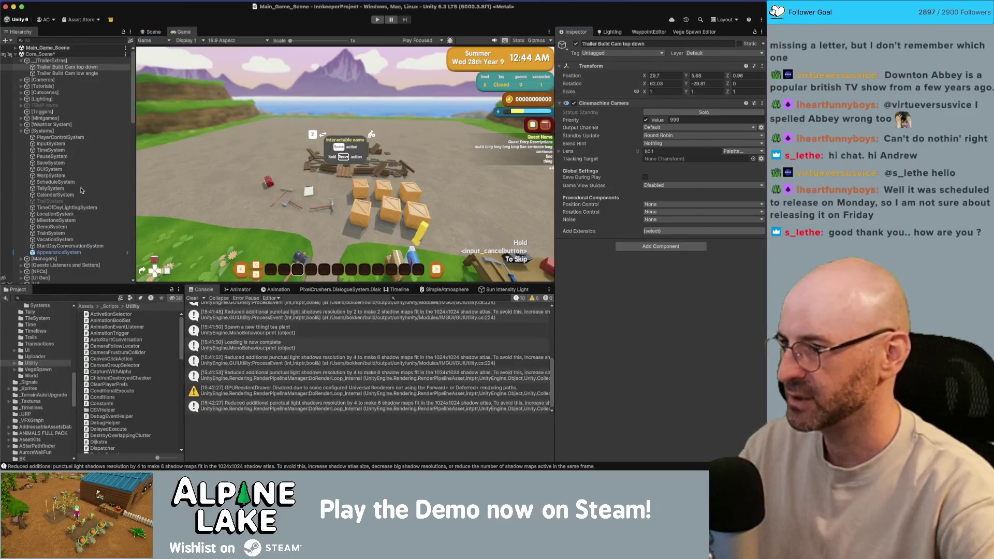
- Select the Window Preferences menu object and expand its Unity Events lists
{"action": "scroll", "coordinate": [91, 147], "scroll_direction": "up", "scroll_amount": 10}
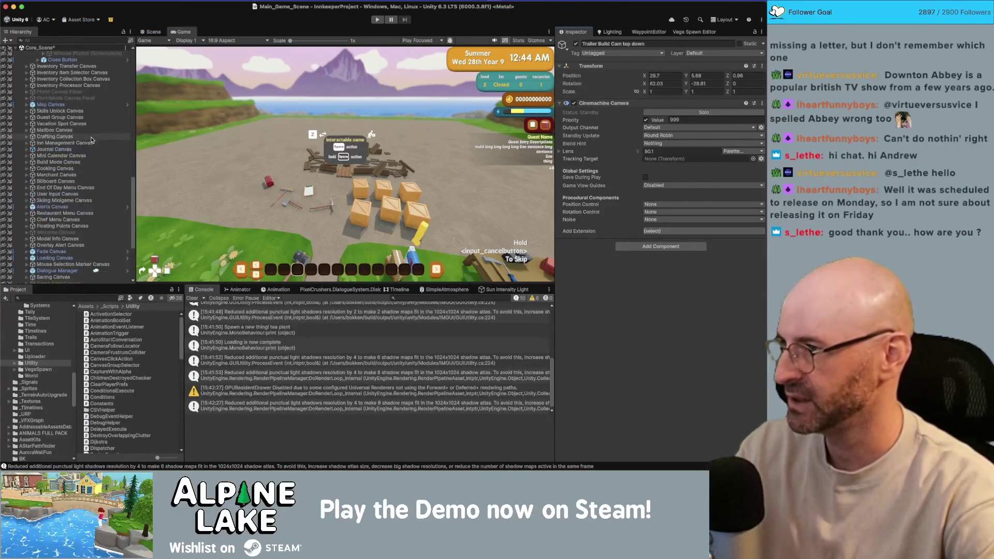
{"action": "scroll", "coordinate": [95, 140], "scroll_direction": "up", "scroll_amount": 1}
{"action": "left_click", "coordinate": [108, 143]}
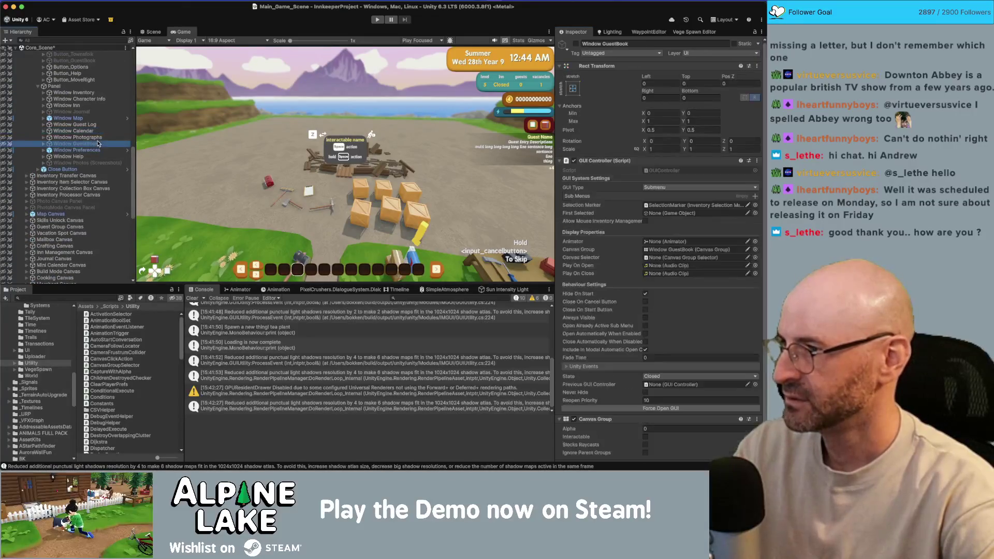
{"action": "scroll", "coordinate": [565, 282], "scroll_direction": "down", "scroll_amount": 3}
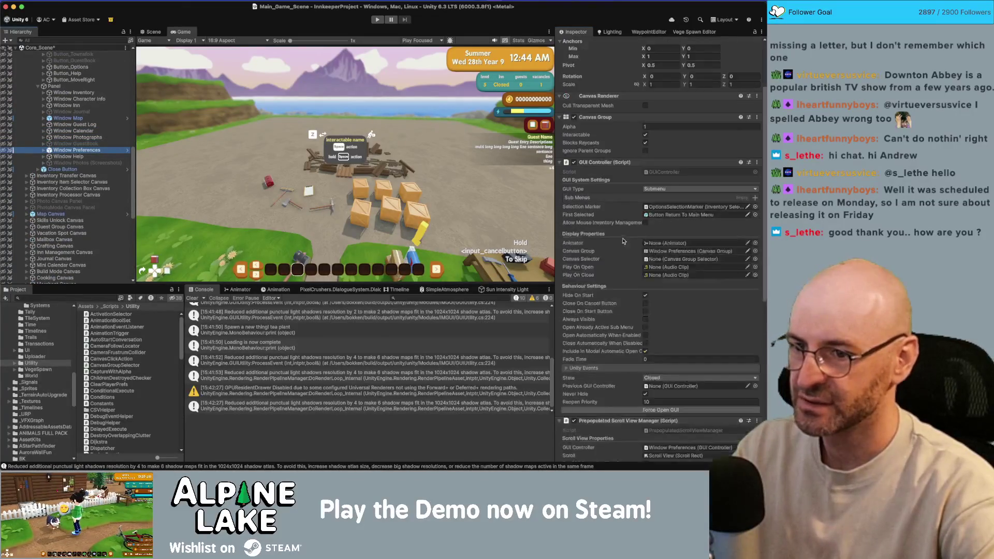
{"action": "left_click", "coordinate": [565, 282]}
- Assign the Preferences UI Manager to On Open calling PreferencesUIManager.OnOpen, and save the scene
{"action": "scroll", "coordinate": [694, 296], "scroll_direction": "down", "scroll_amount": 4}
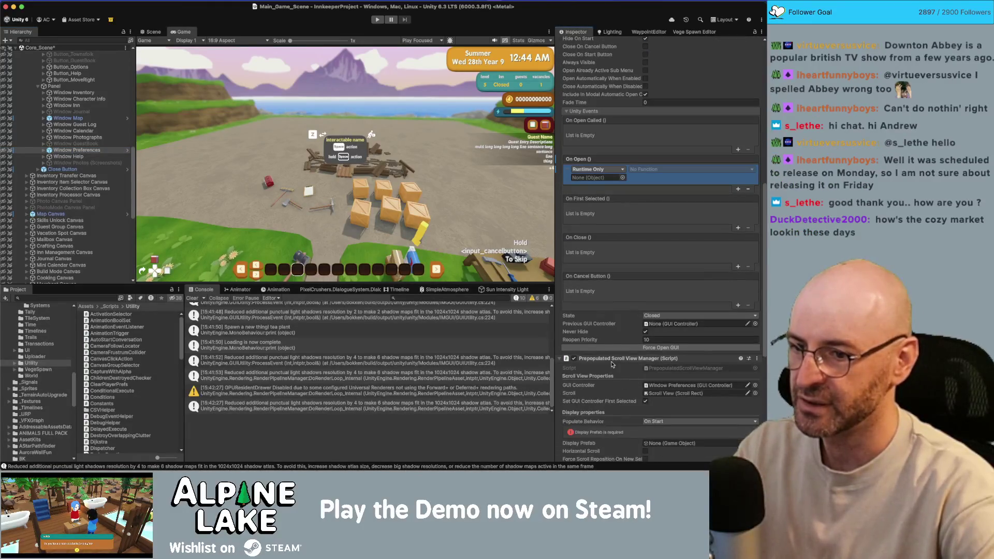
{"action": "scroll", "coordinate": [613, 367], "scroll_direction": "down", "scroll_amount": 5}
{"action": "mouse_move", "coordinate": [615, 428]}
{"action": "left_mouse_down"}
{"action": "mouse_move", "coordinate": [668, 123]}
{"action": "mouse_move", "coordinate": [595, 68]}
{"action": "left_mouse_up"}
{"action": "left_click", "coordinate": [644, 60]}
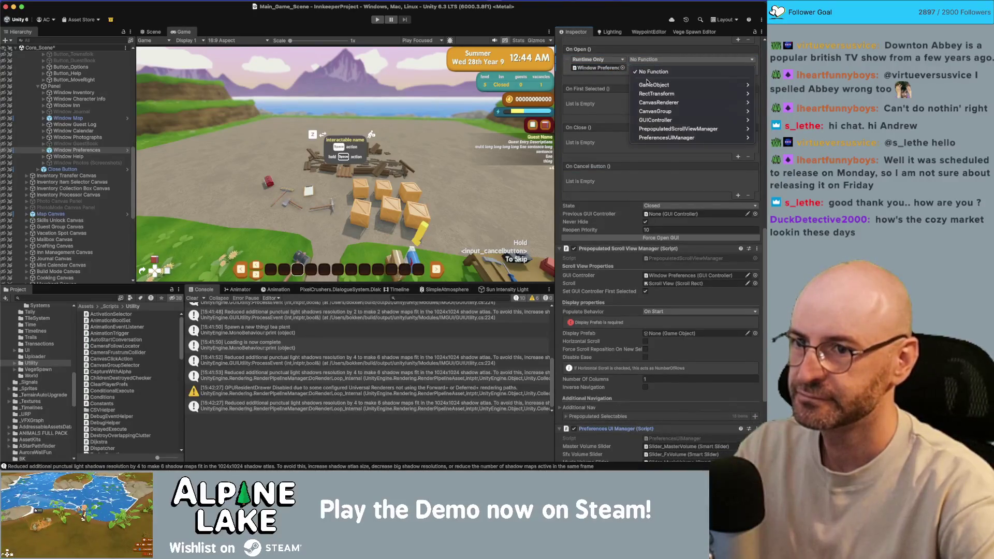
{"action": "mouse_move", "coordinate": [659, 137]}
{"action": "left_click", "coordinate": [562, 207]}
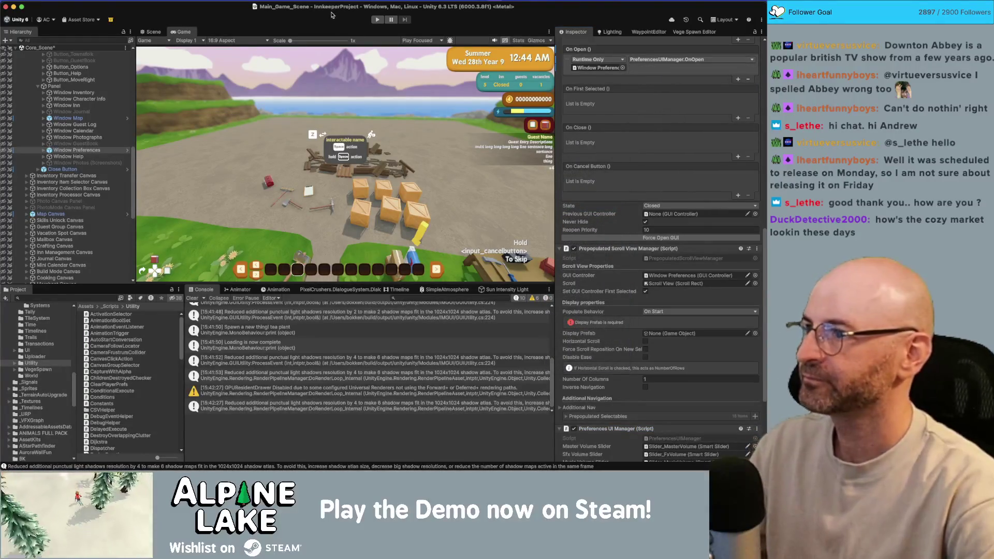
{"action": "key", "text": "ctrl+s"}
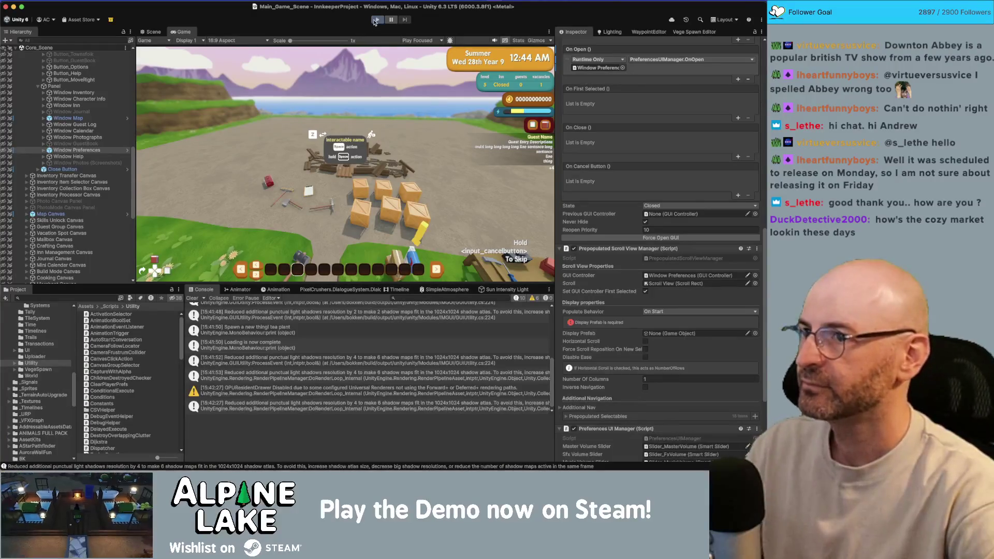
- Start play mode and disable the Trailer Build Cam low angle camera
{"action": "left_click", "coordinate": [376, 19]}
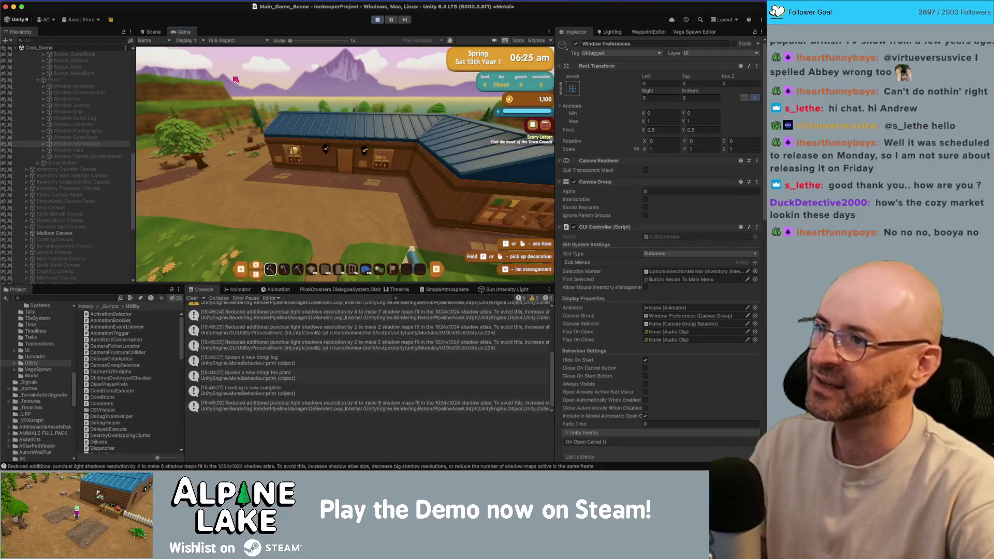
{"action": "scroll", "coordinate": [87, 118], "scroll_direction": "up", "scroll_amount": 10}
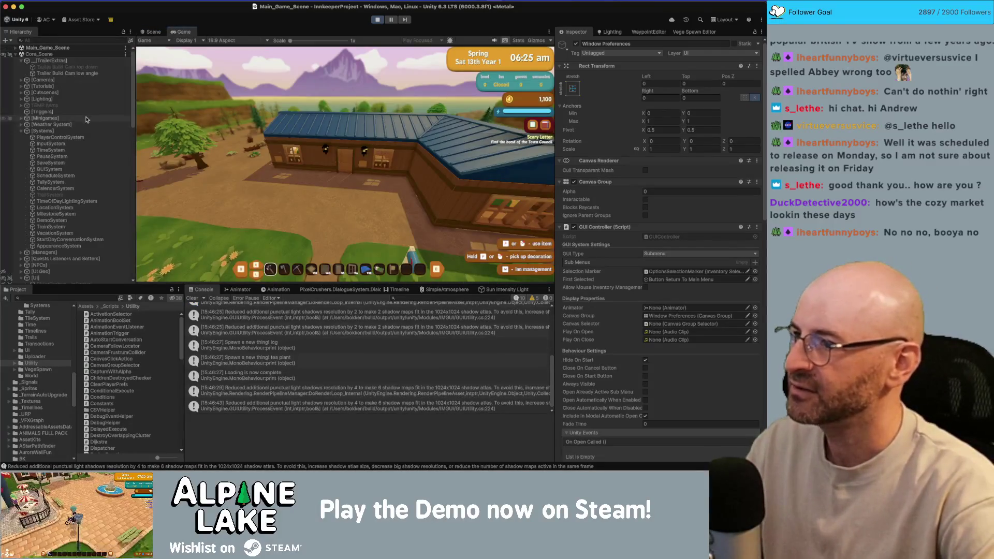
{"action": "left_click", "coordinate": [67, 74]}
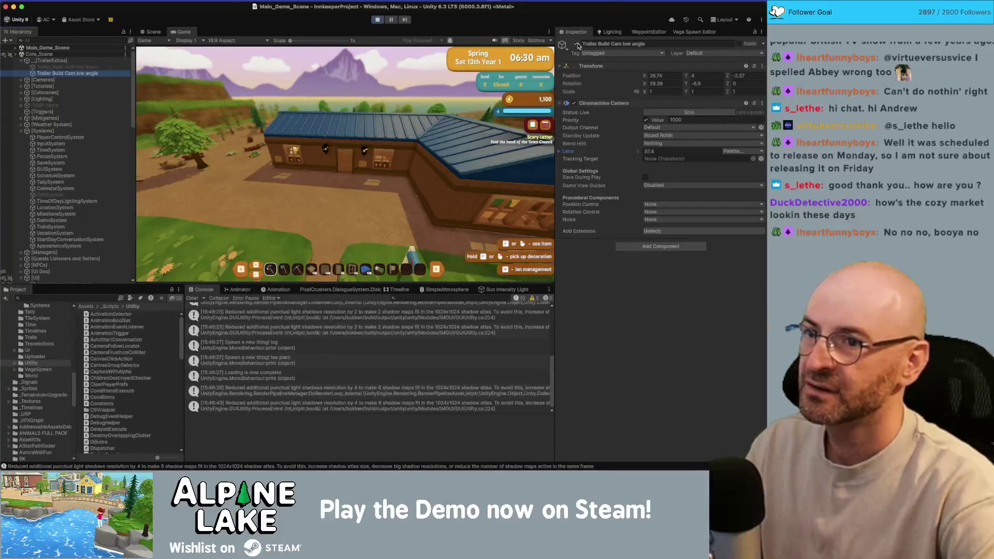
{"action": "left_click", "coordinate": [577, 44]}
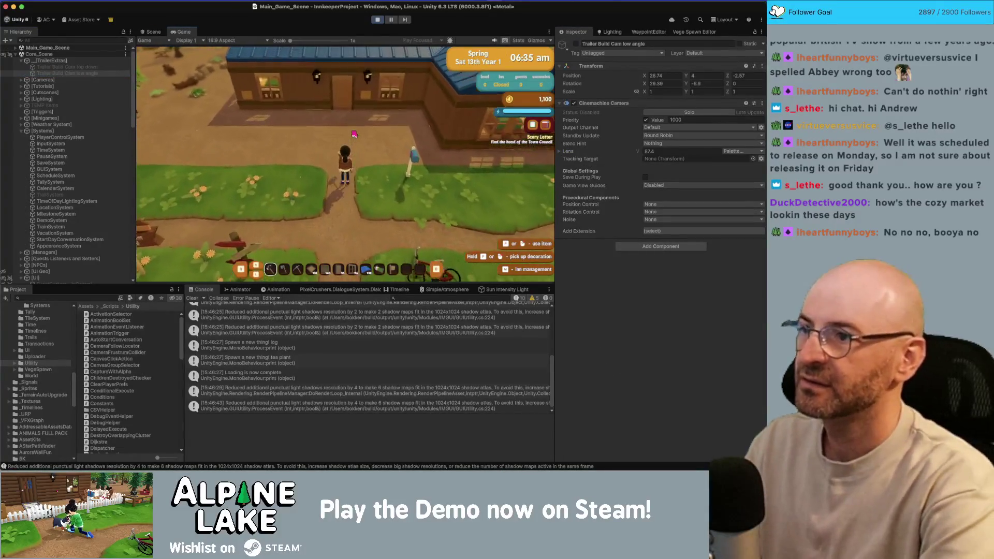
- Open and close the in-game Settings menu several times while walking the character left
{"action": "key", "text": "Escape"}
{"action": "key", "text": "e"}
{"action": "key", "text": "e"}
{"action": "key", "text": "e"}
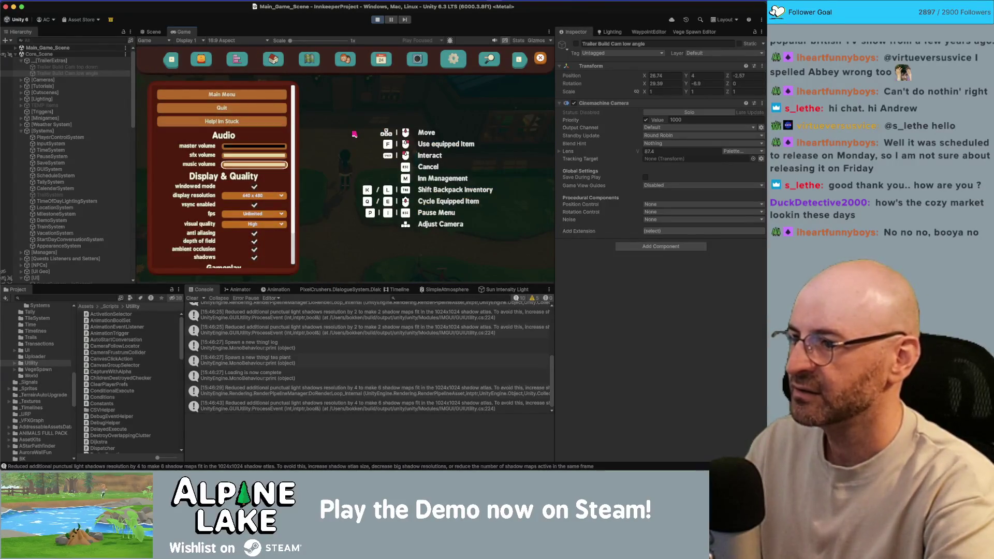
{"action": "key", "text": "Escape"}
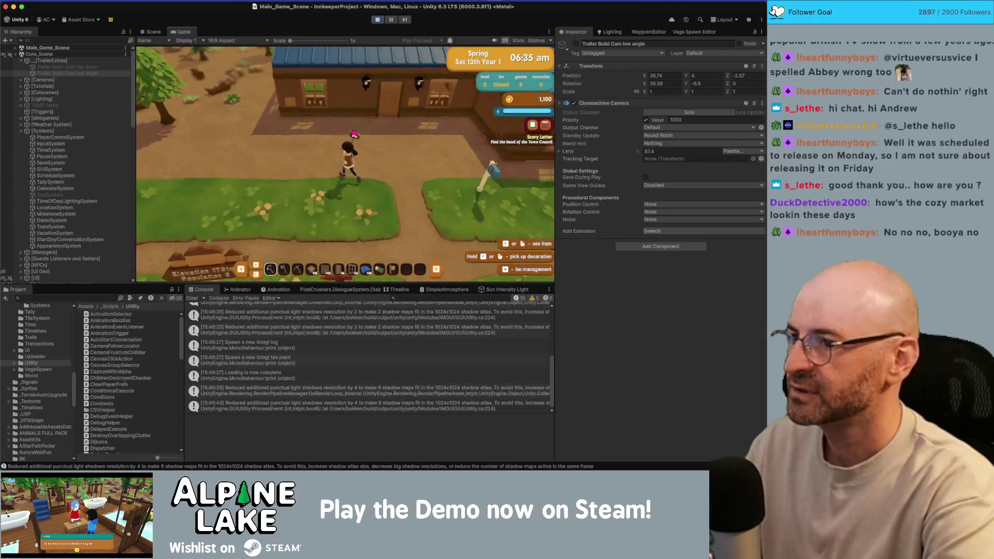
{"action": "key", "text": "Escape"}
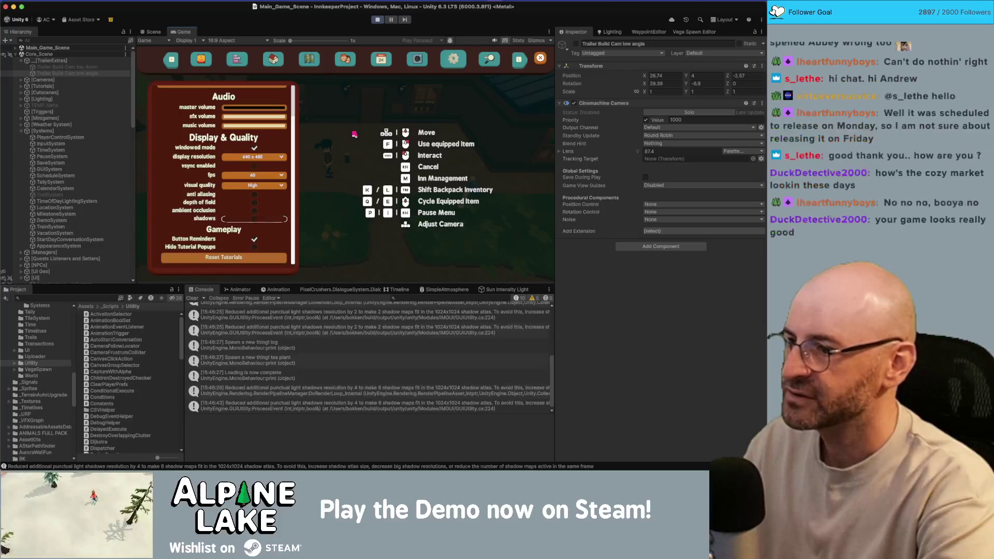
{"action": "key", "text": "Escape"}
{"action": "key", "text": "a"}
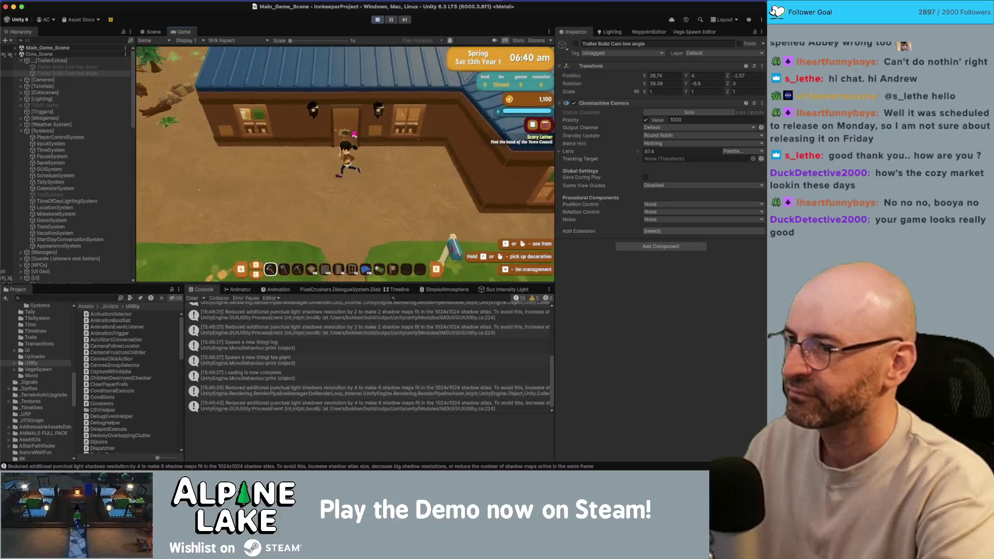
{"action": "key", "text": "Escape"}
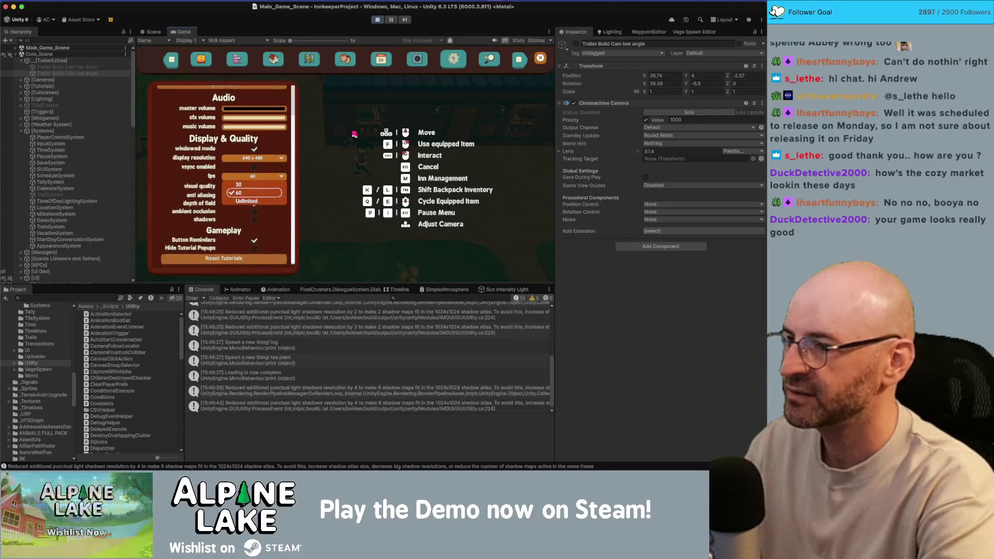
{"action": "key", "text": "Escape"}
{"action": "key", "text": "a"}
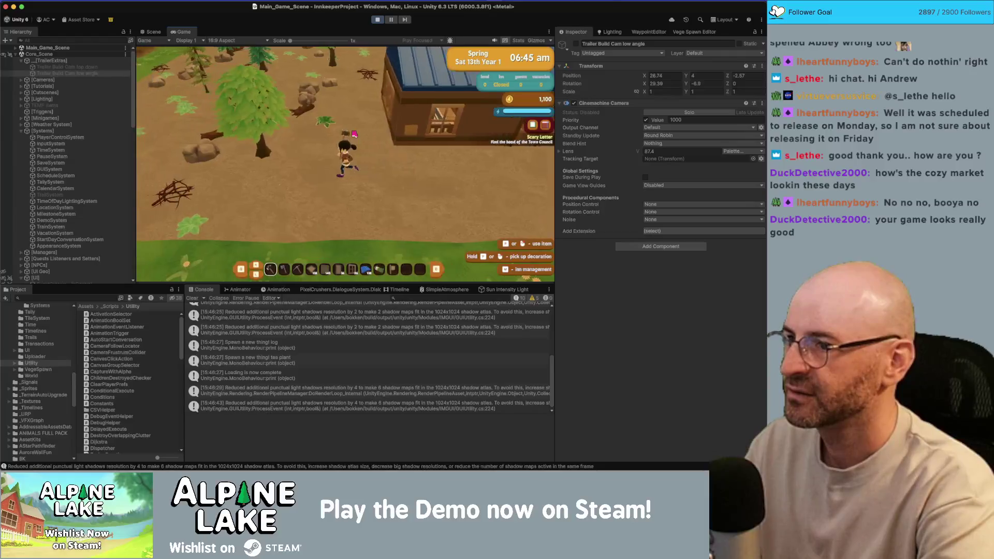